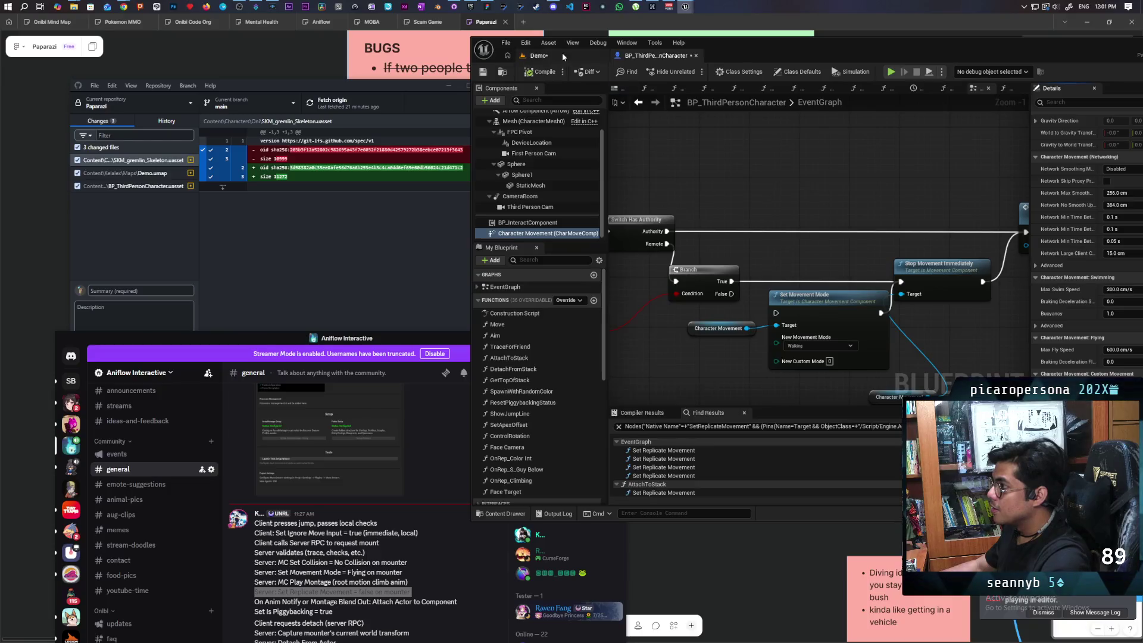
In the Demo level's Client 4 window, walk the green character onto the red one to test stacking.
left_click(562, 53)
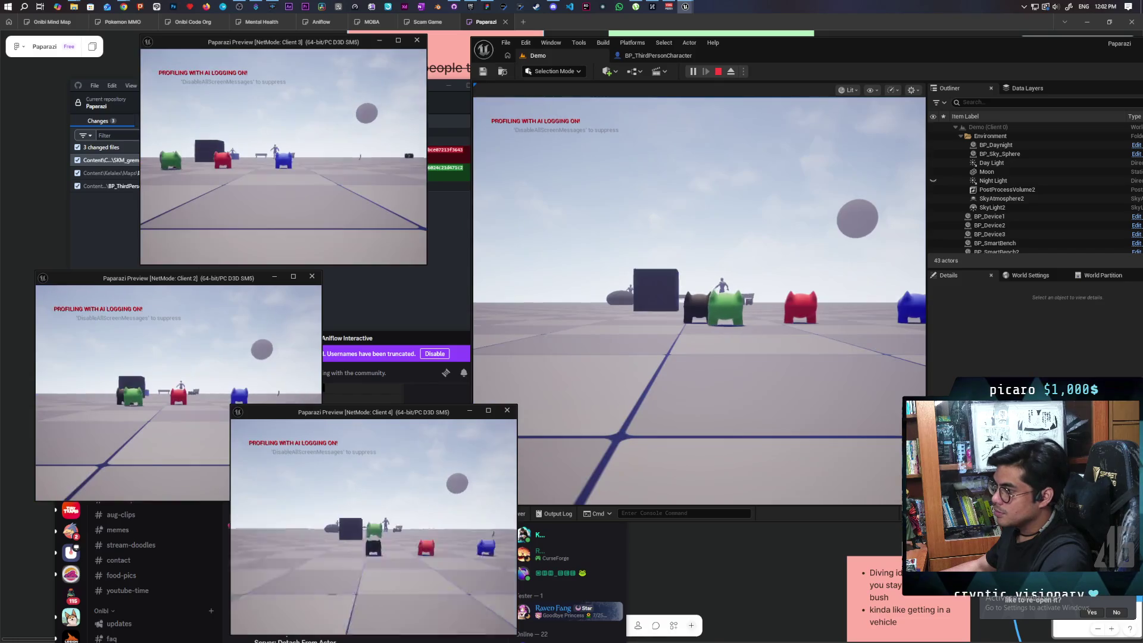
left_click(398, 540)
key("w")
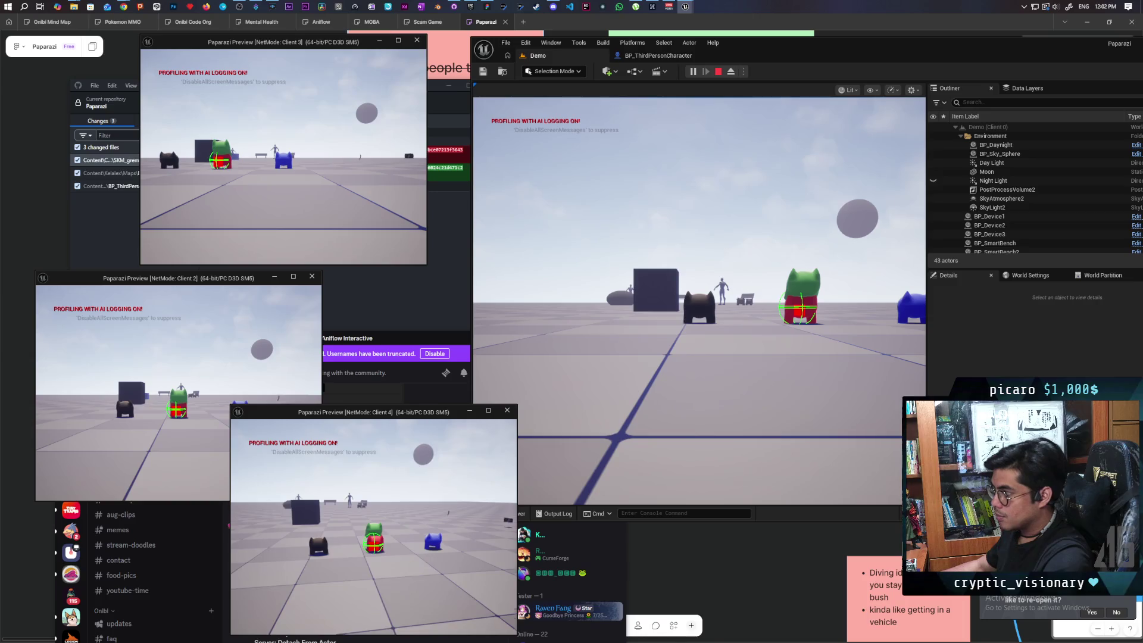
key("w")
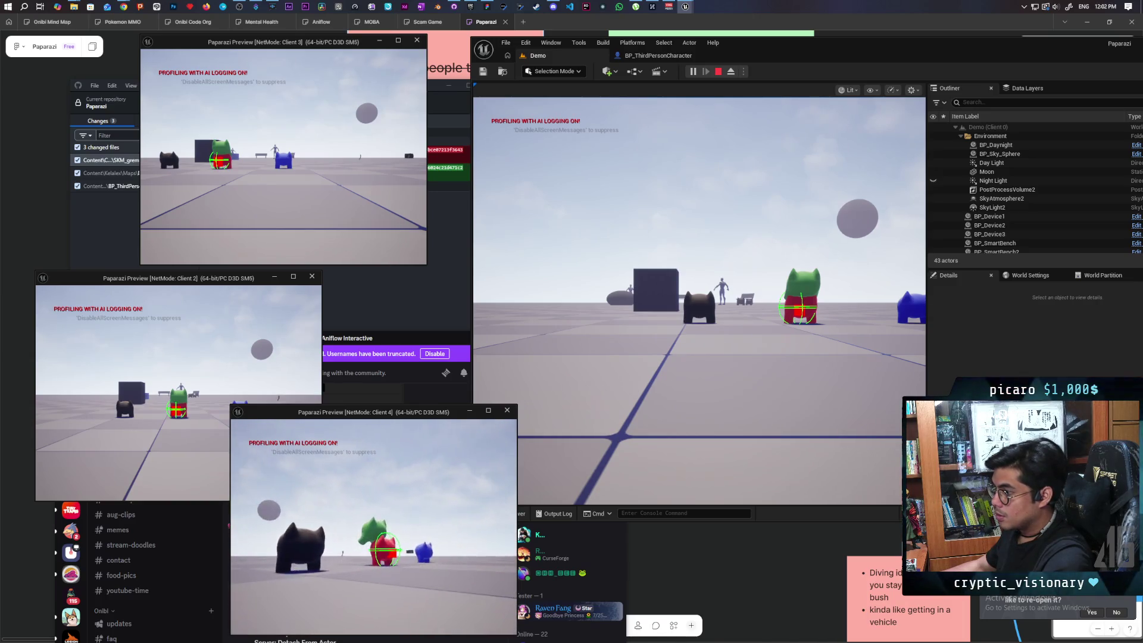
key("w")
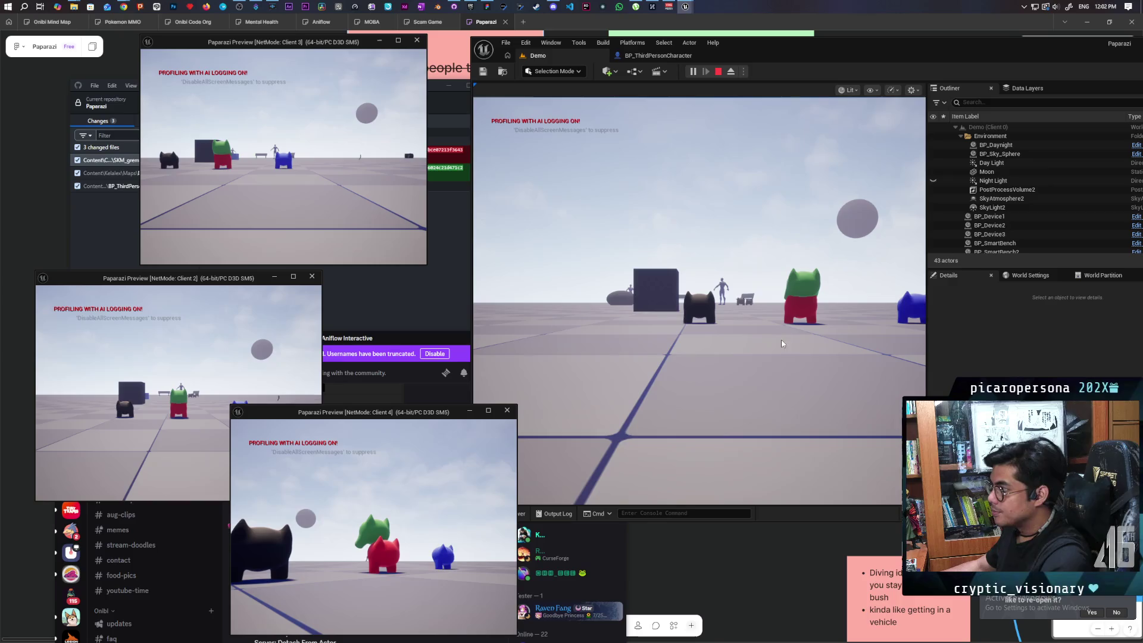
left_click(214, 368)
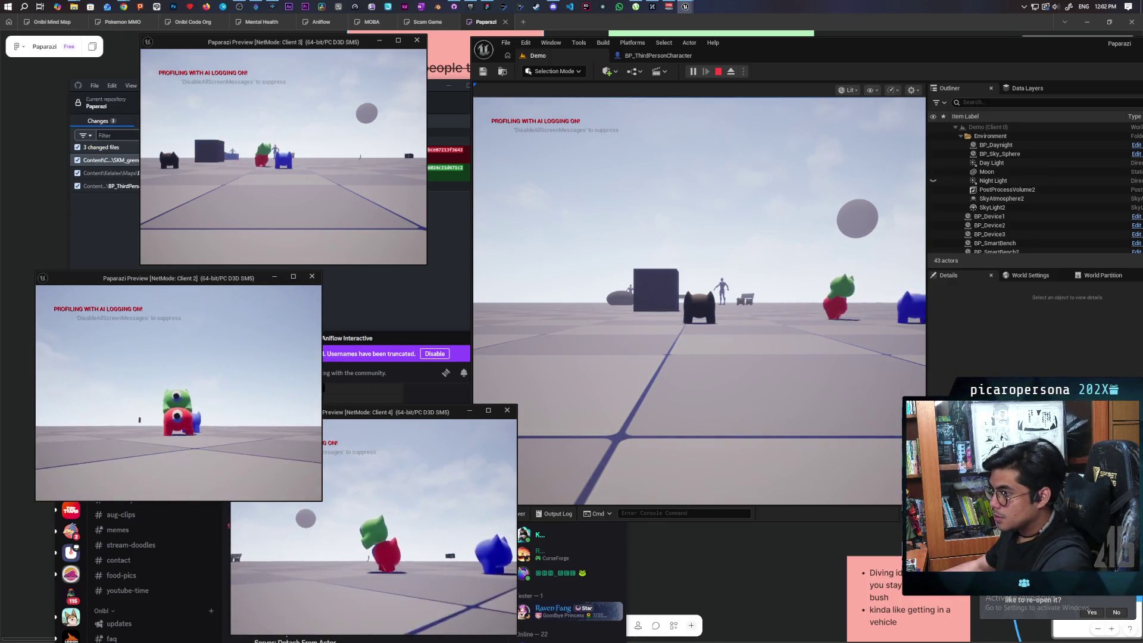
End the play session, dismiss the Message Log and return to BP_ThirdPersonCharacter.
key("Escape")
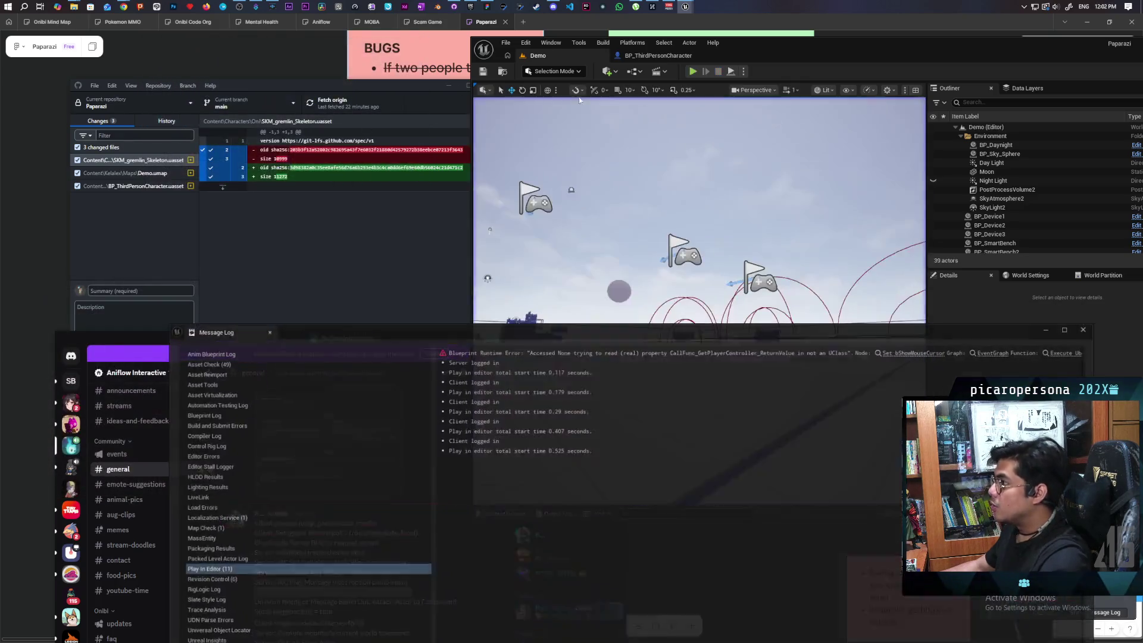
left_click(1082, 329)
left_click(660, 56)
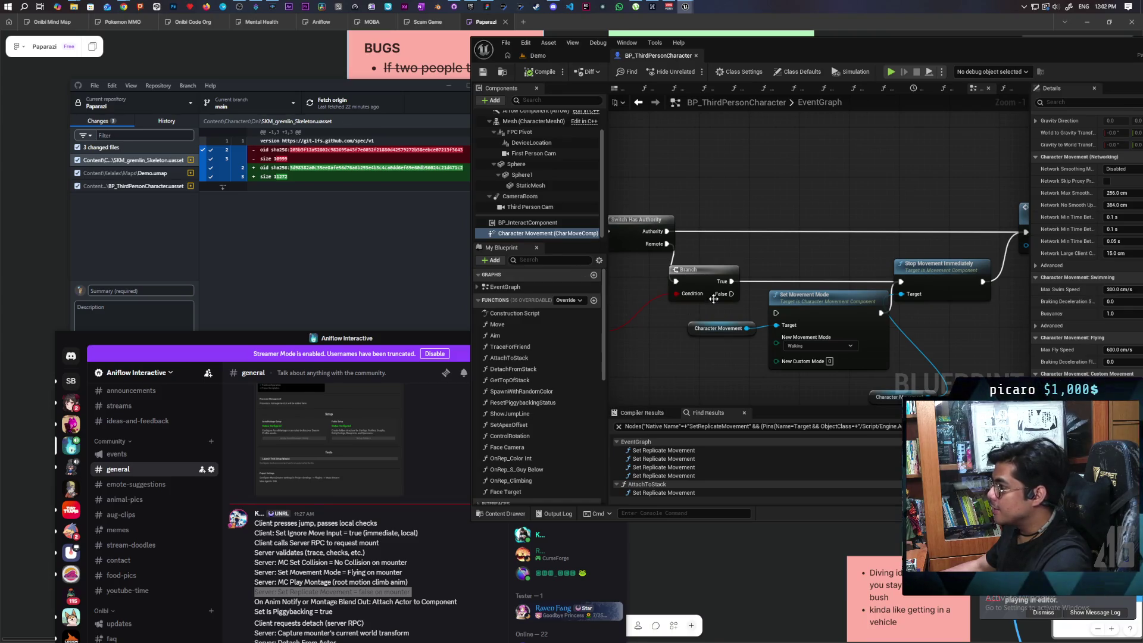
scroll(714, 299, "down", 7)
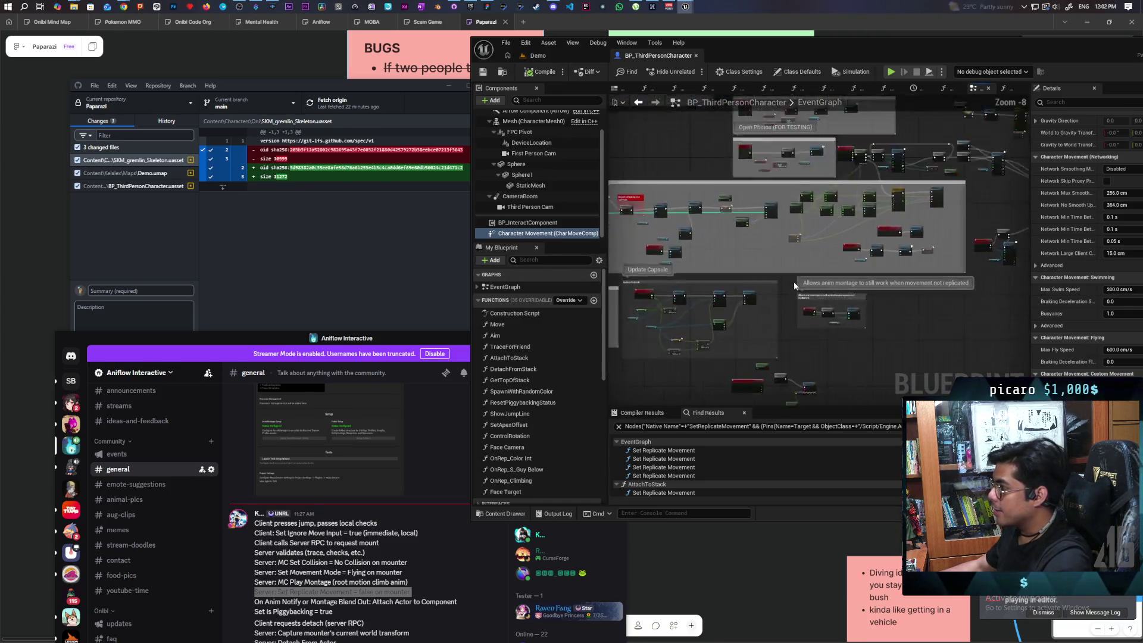
scroll(794, 281, "up", 2)
scroll(910, 252, "up", 2)
scroll(774, 303, "up", 3)
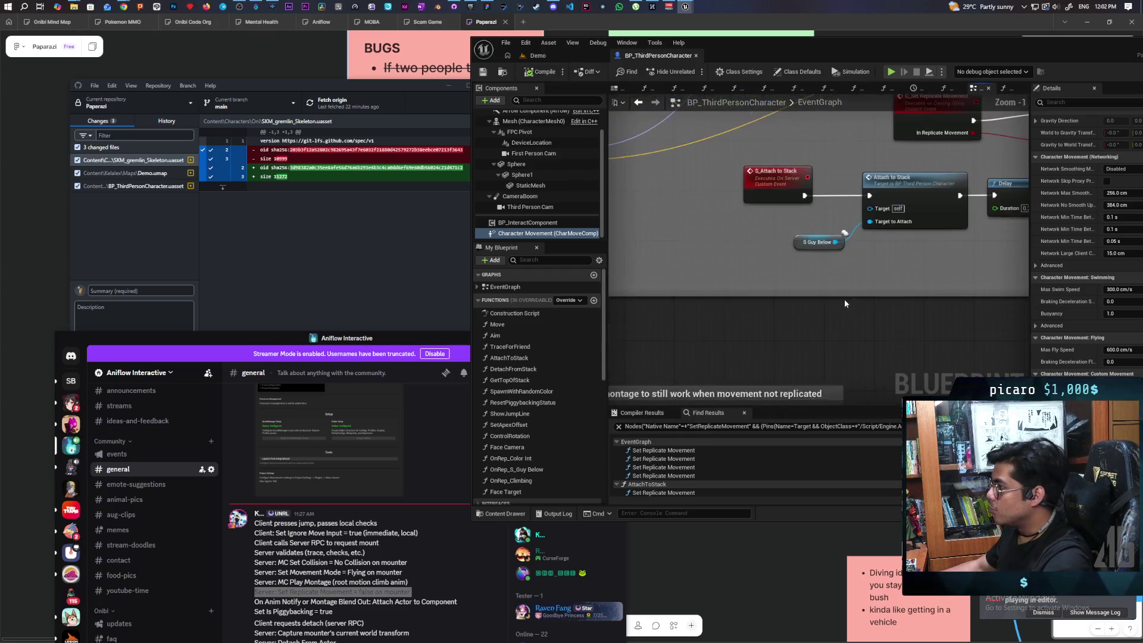
In the AttachToStack function, set the attach Location Rule to Snap to Target.
double_click(769, 266)
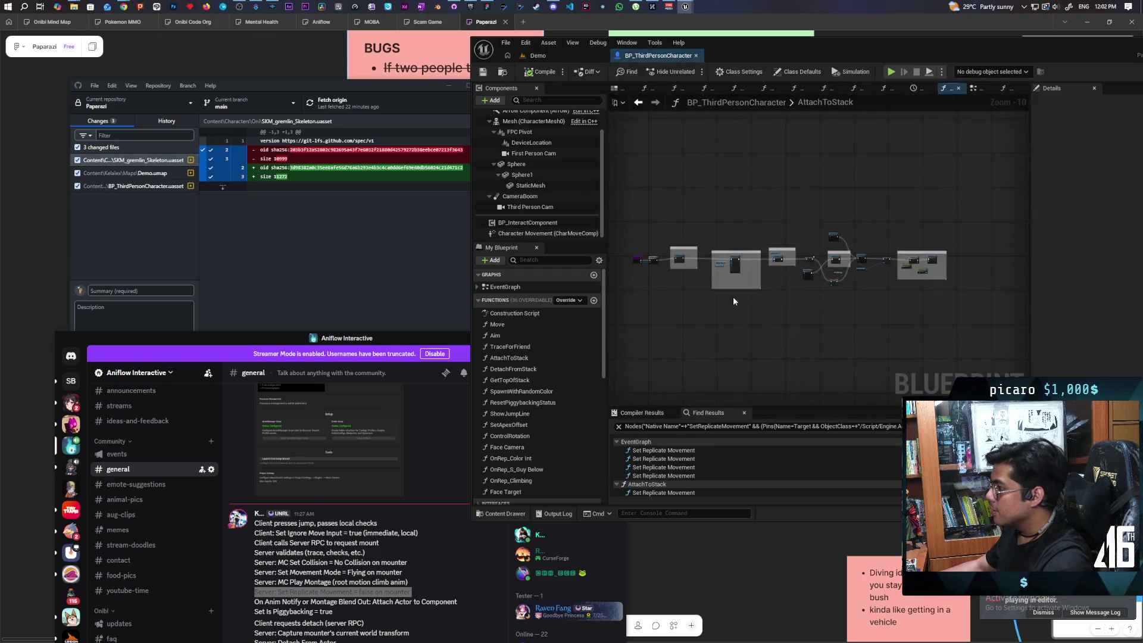
scroll(733, 296, "up", 5)
scroll(737, 293, "up", 2)
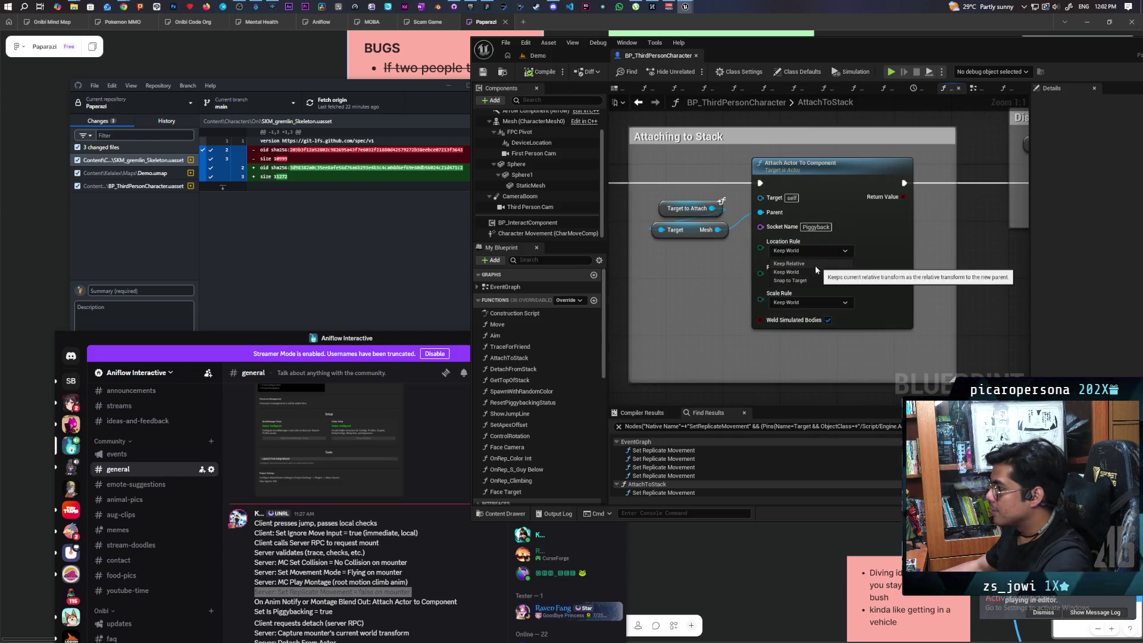
left_click(795, 280)
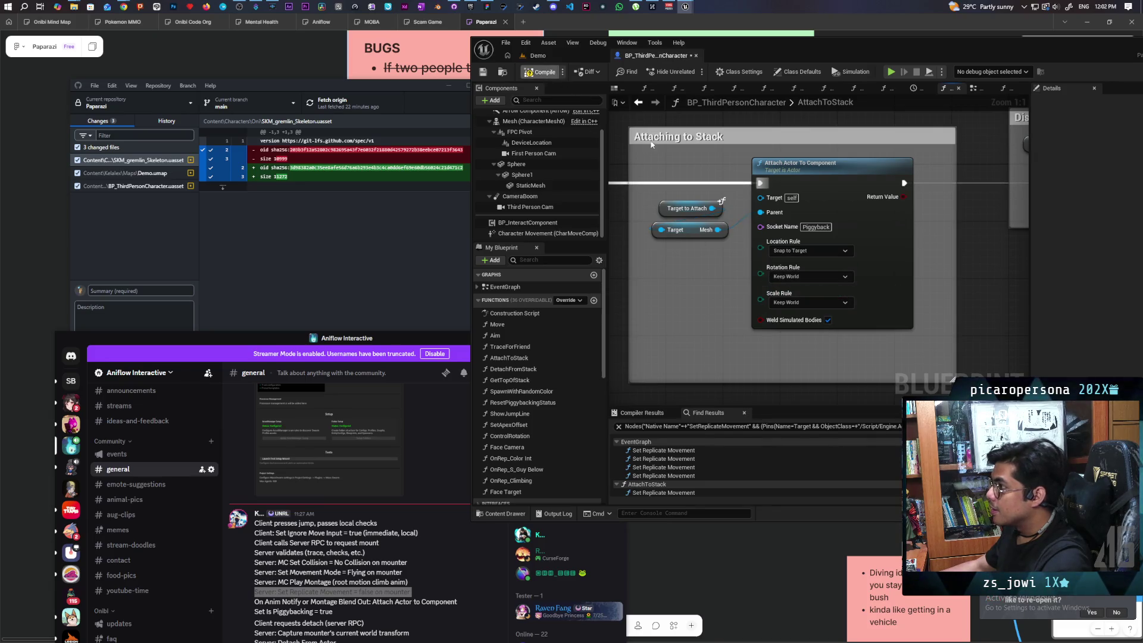
left_click(550, 56)
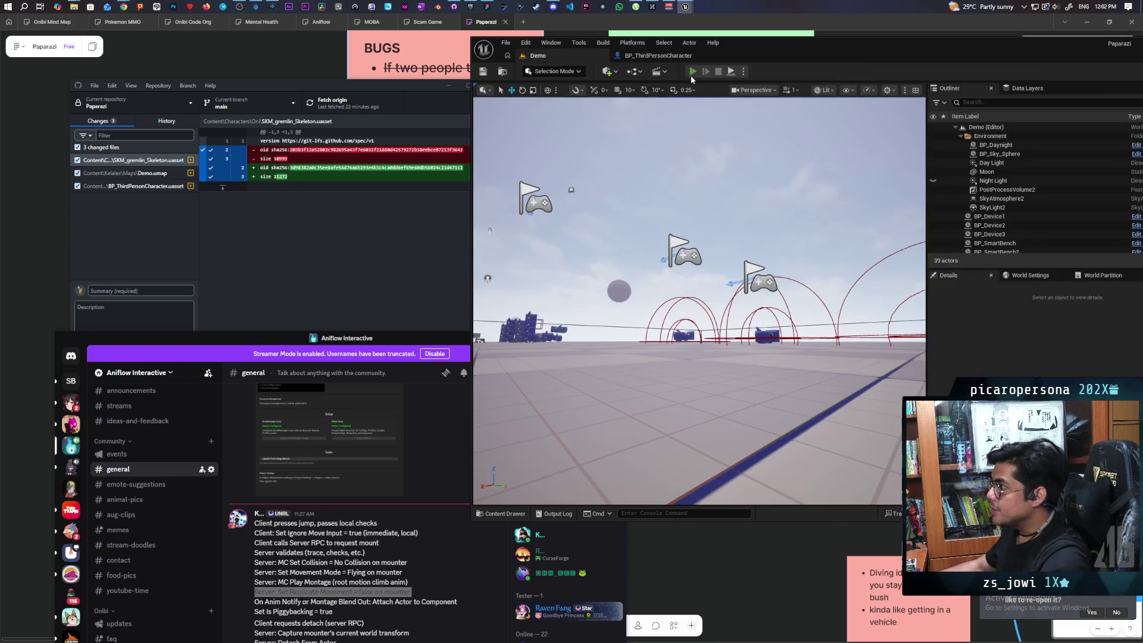
Playtest multiplayer in Client 4, walking the green character onto the red one, then stop.
key("alt+p")
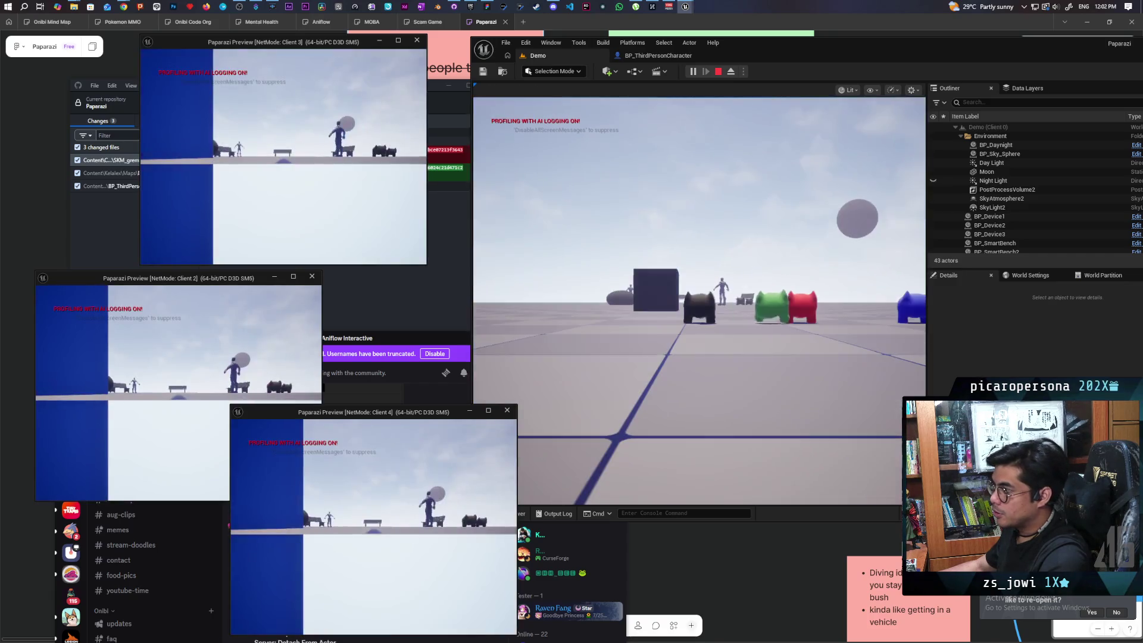
left_click(376, 632)
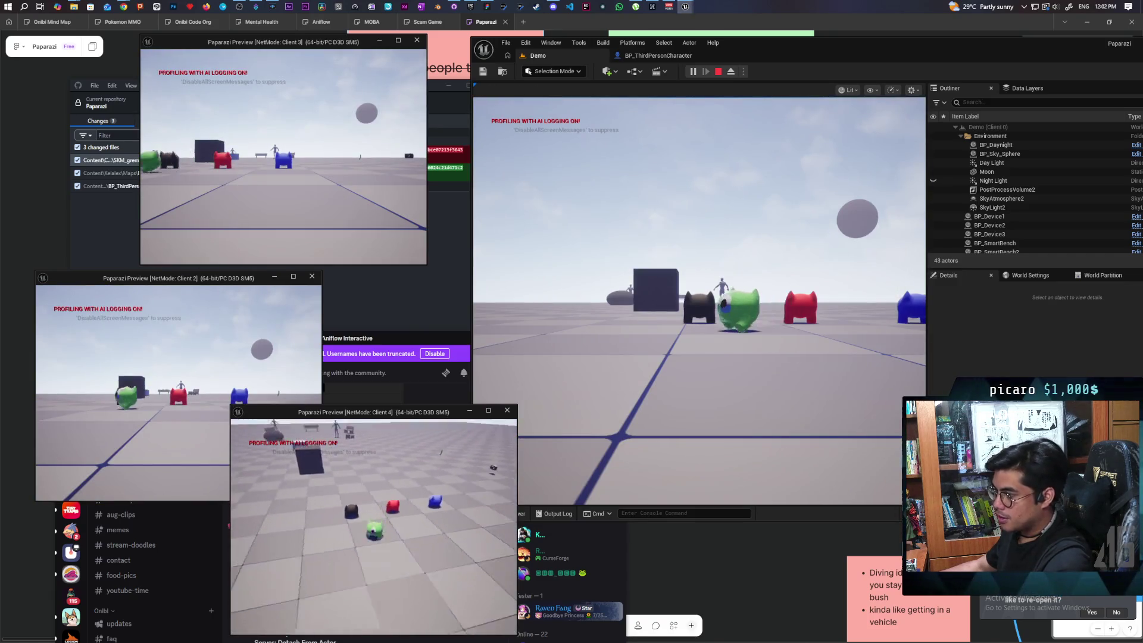
key("w")
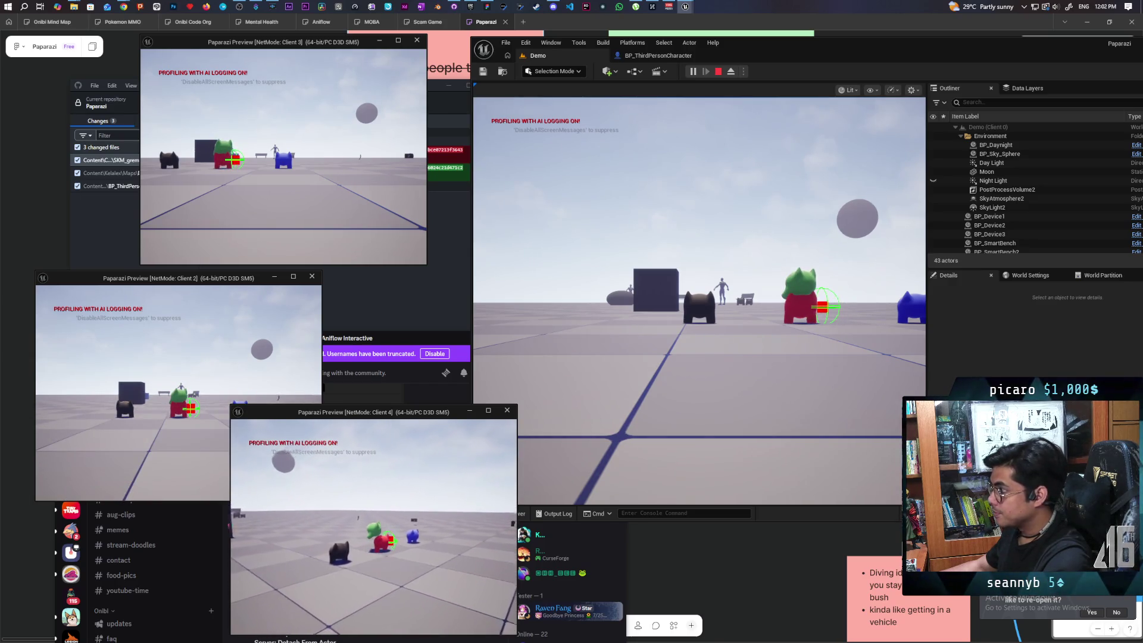
key("w")
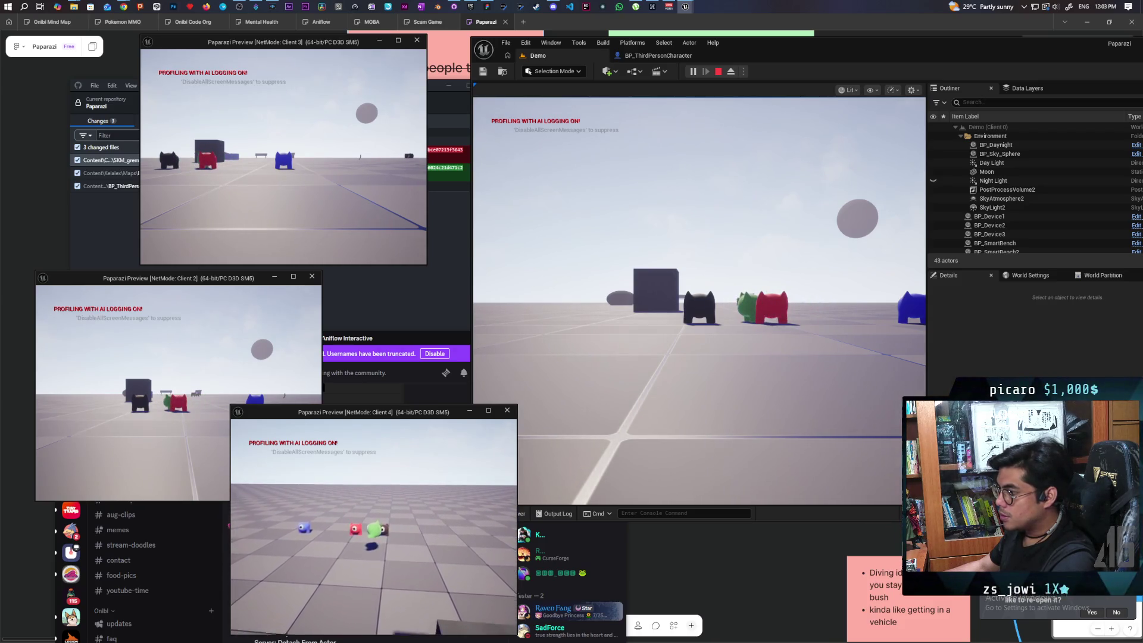
key("Escape")
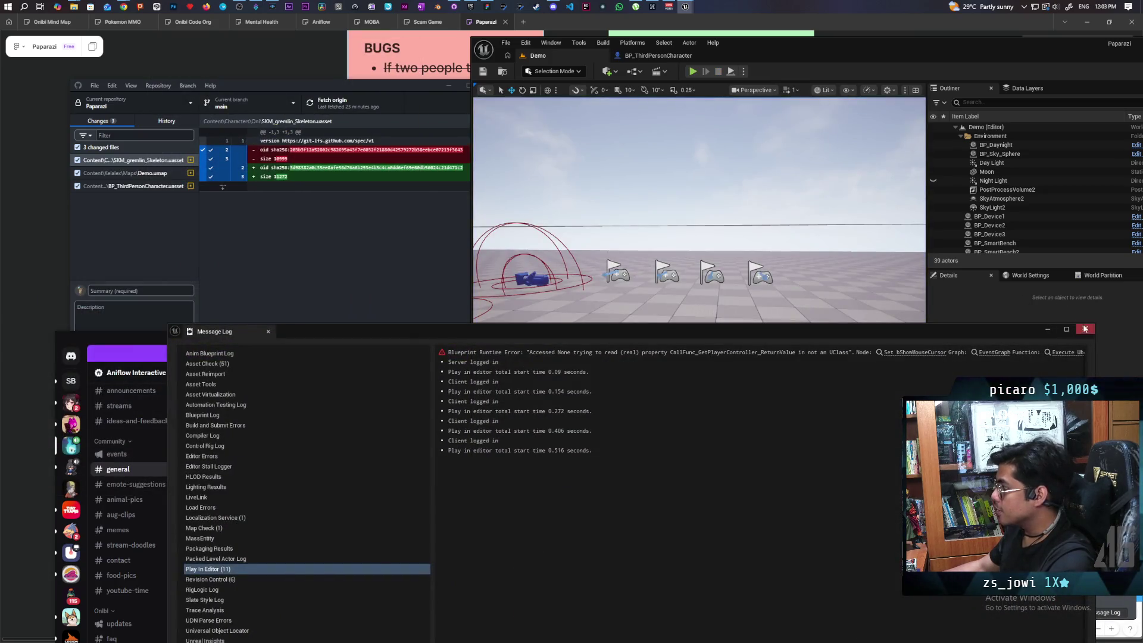
Close the Message Log and go back to BP_ThirdPersonCharacter's EventGraph.
left_click(1084, 329)
left_click(667, 56)
scroll(905, 271, "down", 5)
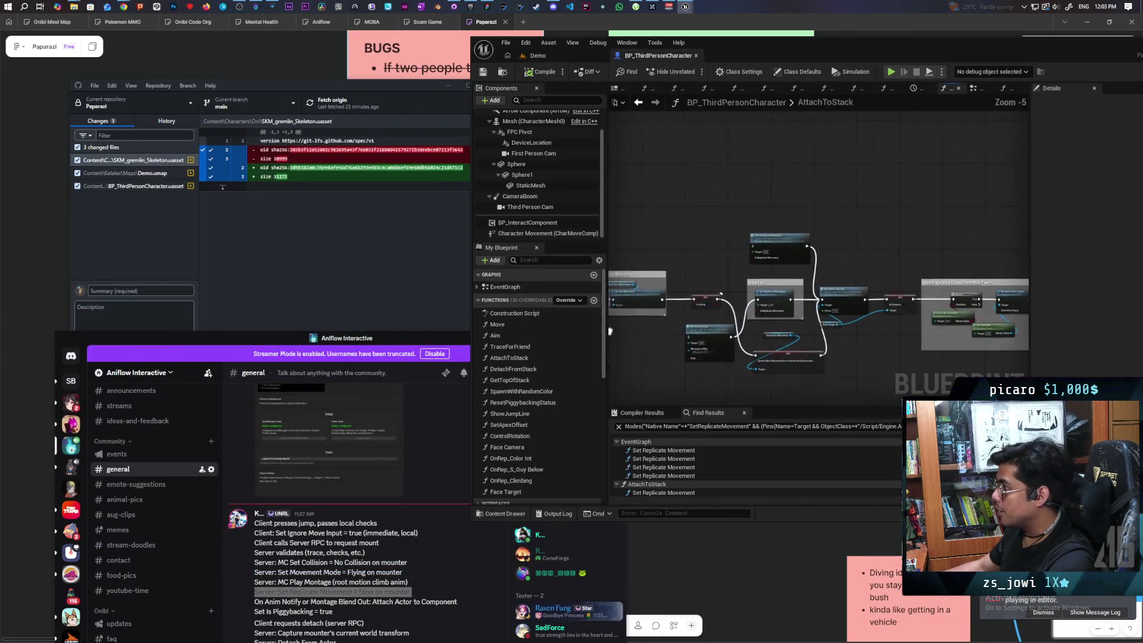
left_click(638, 103)
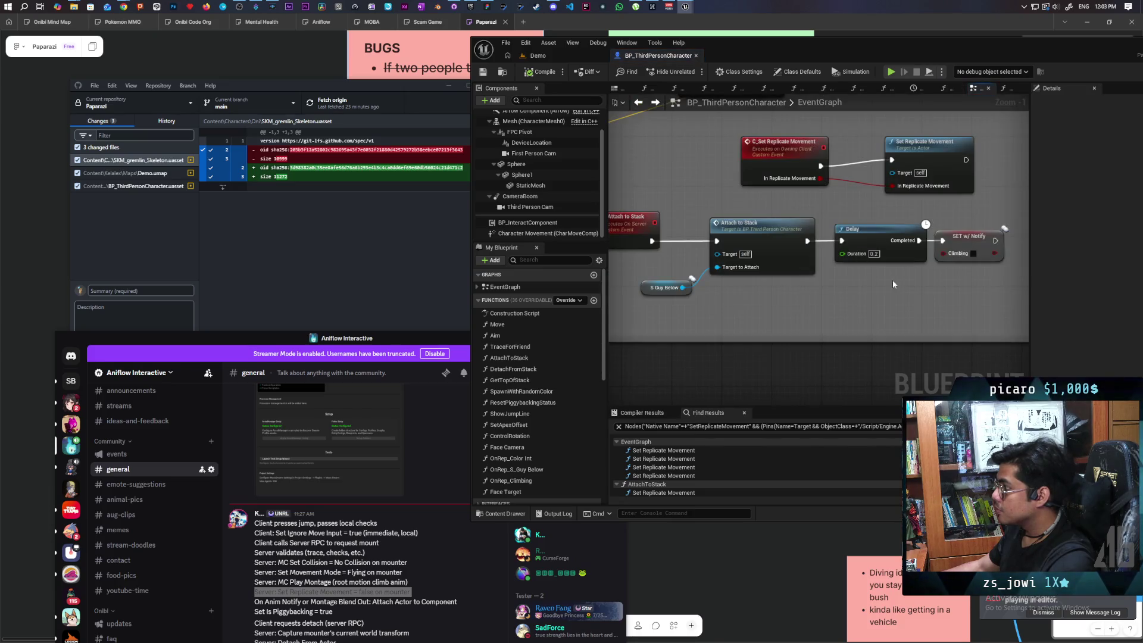
scroll(892, 280, "down", 3)
scroll(717, 259, "up", 3)
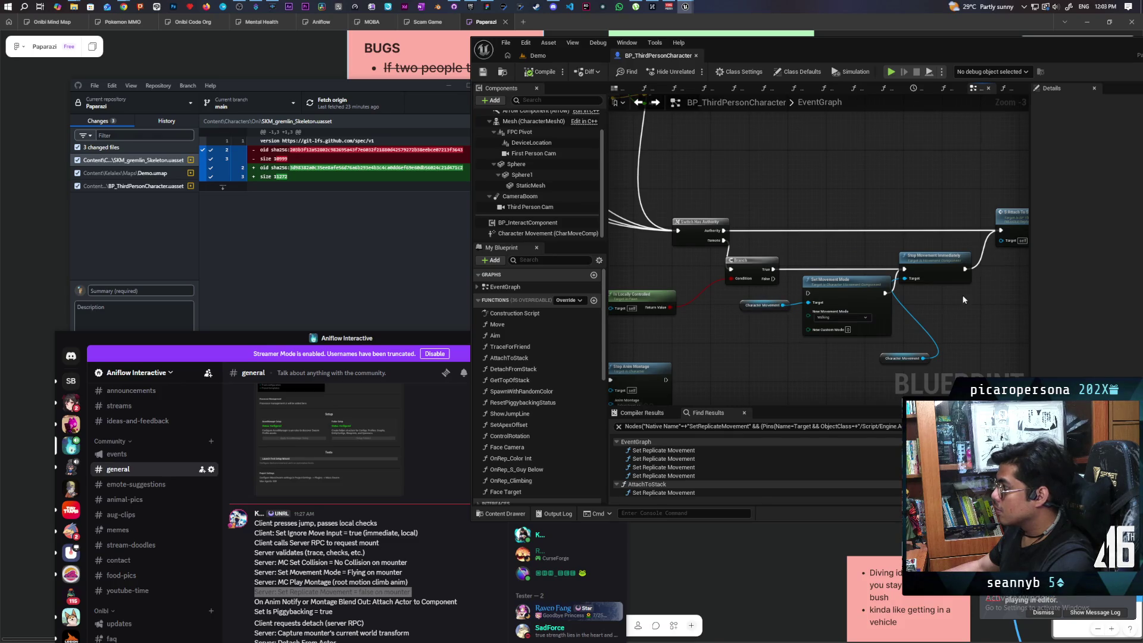
Break the wire from Switch Has Authority's Remote output to the Branch and save the blueprint.
left_click_drag(964, 299, 805, 289)
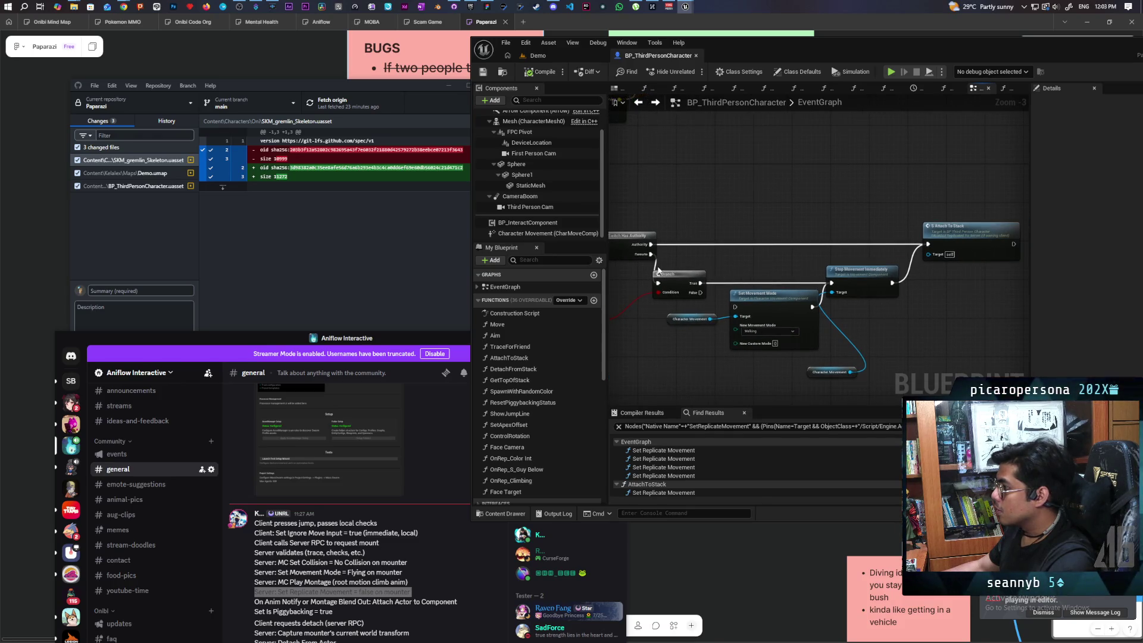
left_click_drag(658, 271, 658, 274)
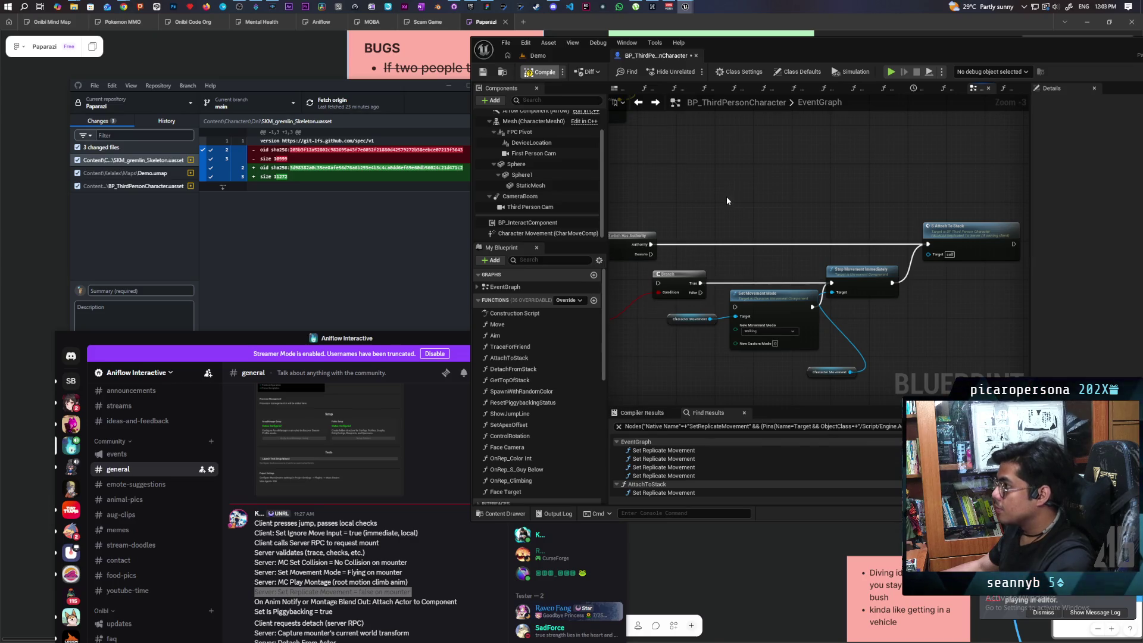
key("ctrl+s")
left_click(555, 58)
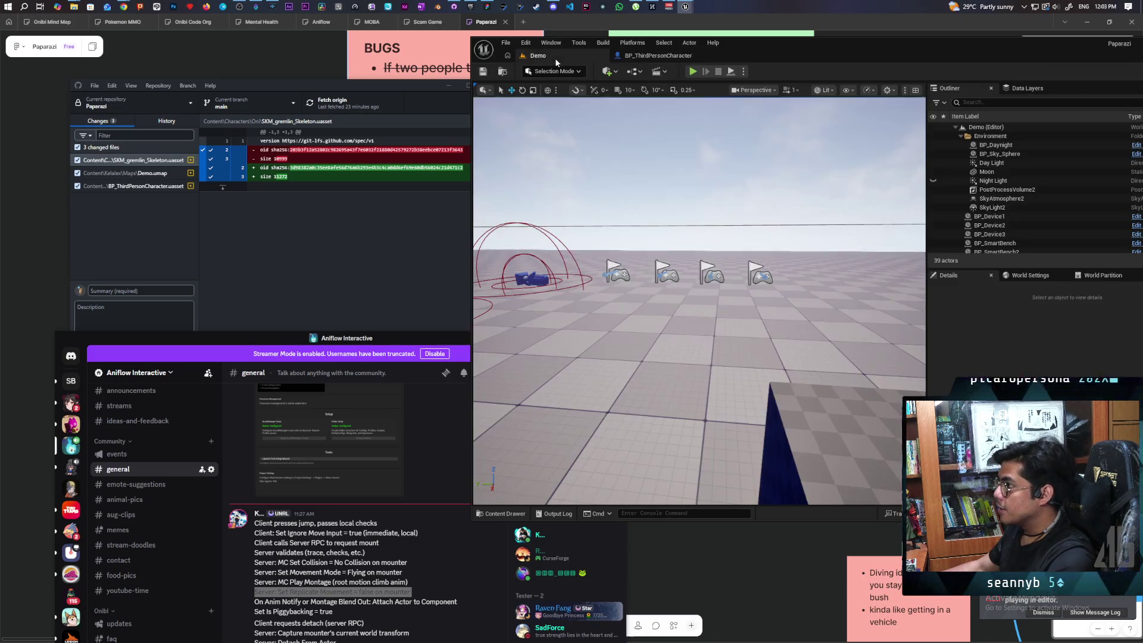
Run a quick multiplayer test, steering the green character toward the red one, then stop.
left_click(691, 71)
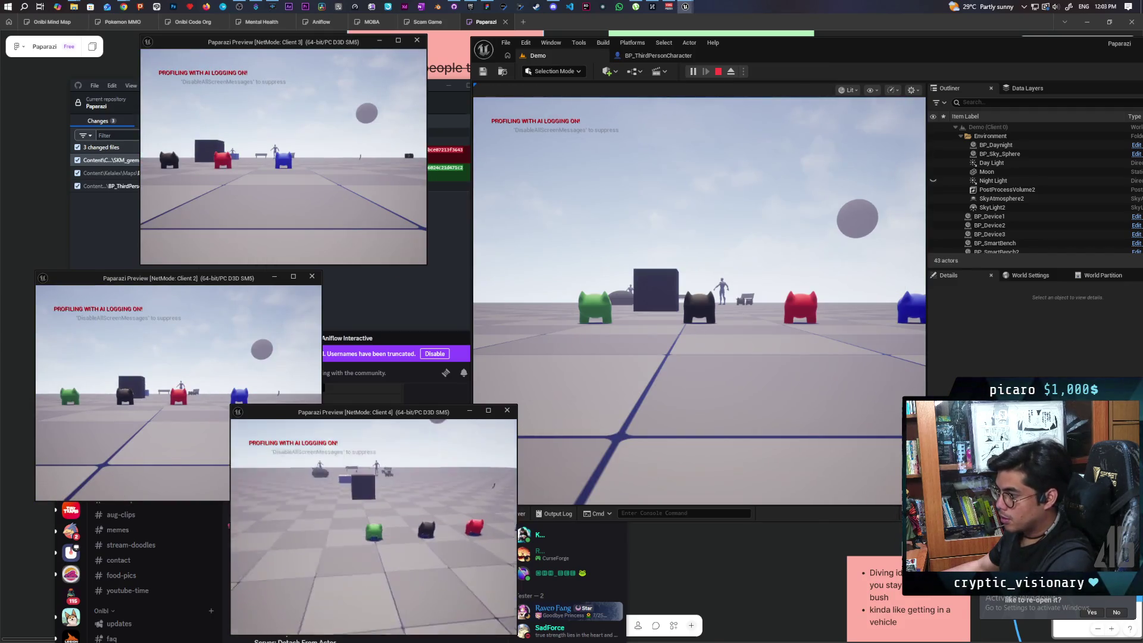
key("w")
key("w")
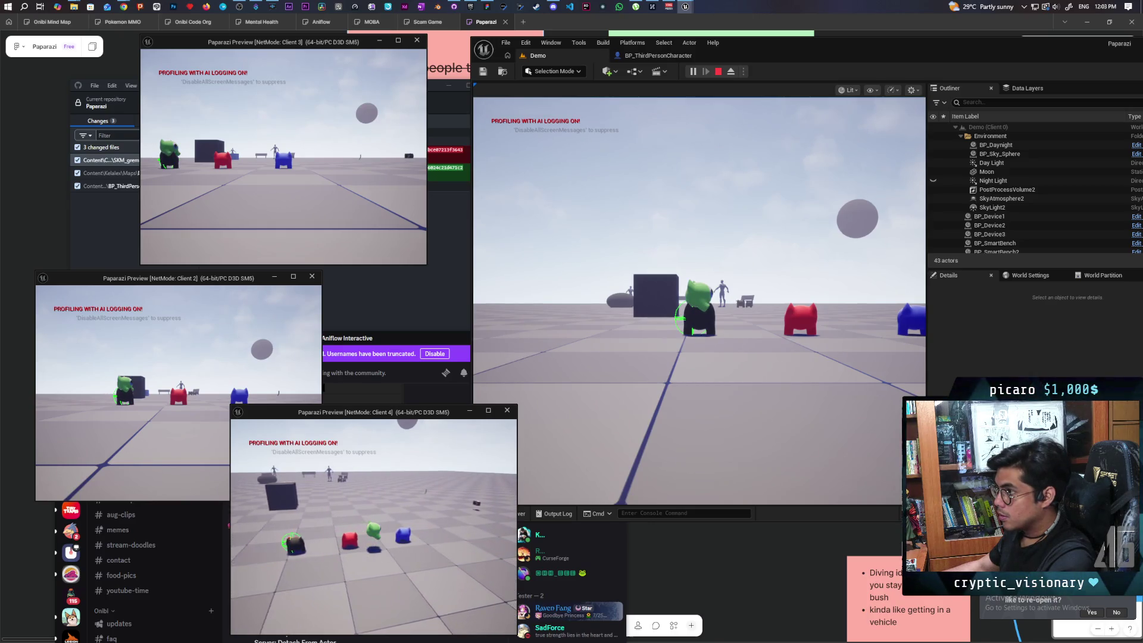
key("w")
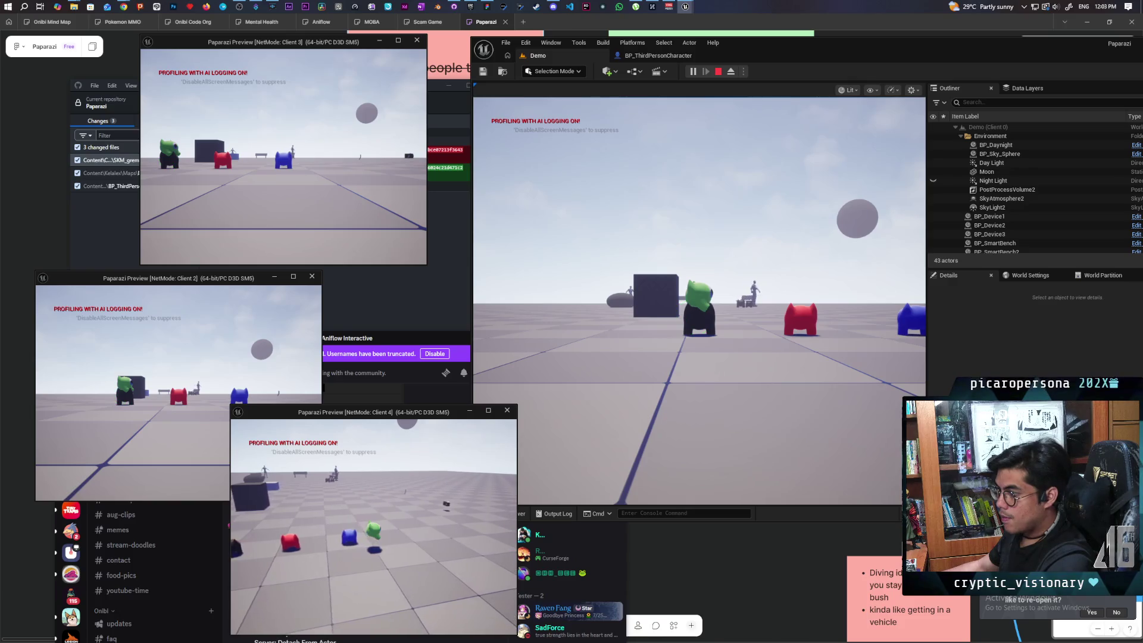
key("Escape")
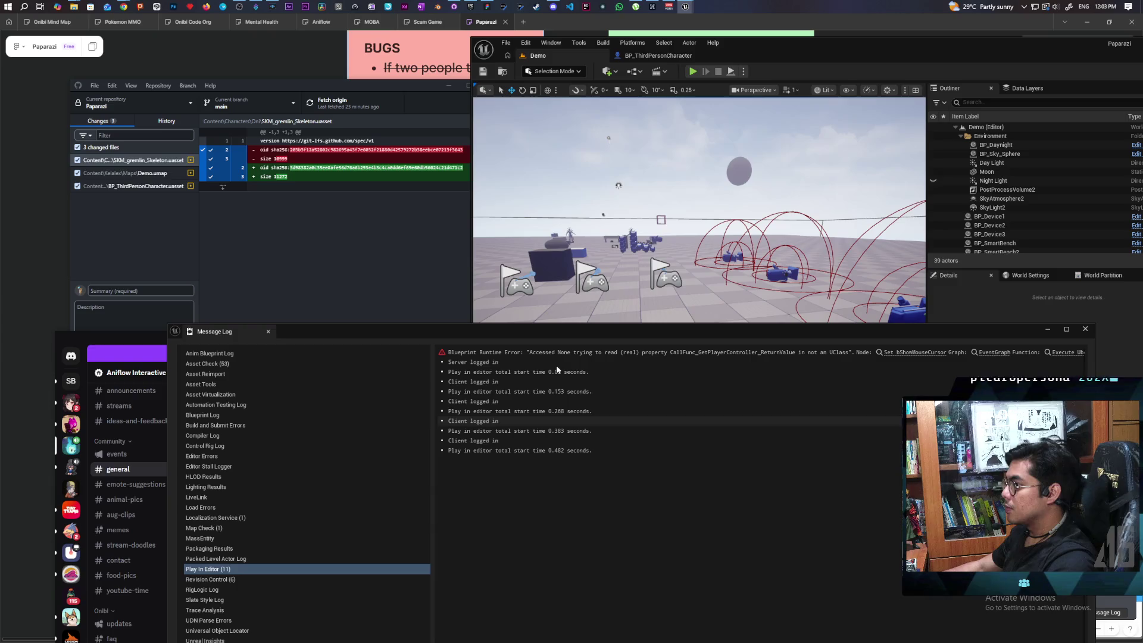
Run another multiplayer session and climb Client 4's character onto the black one, then stop.
left_click(1085, 331)
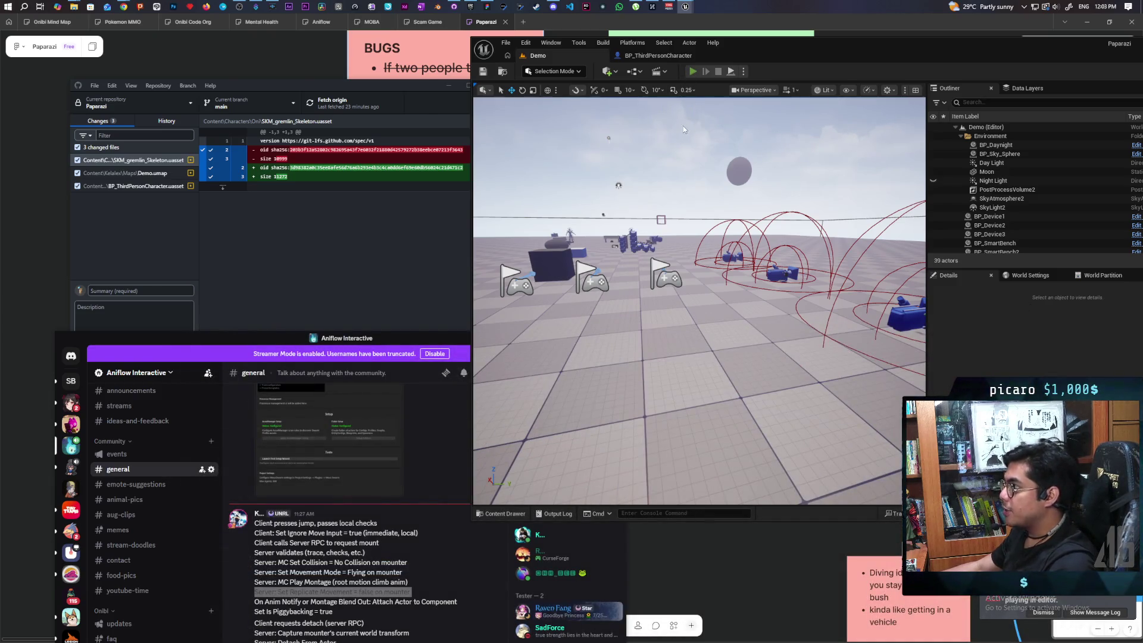
key("alt+p")
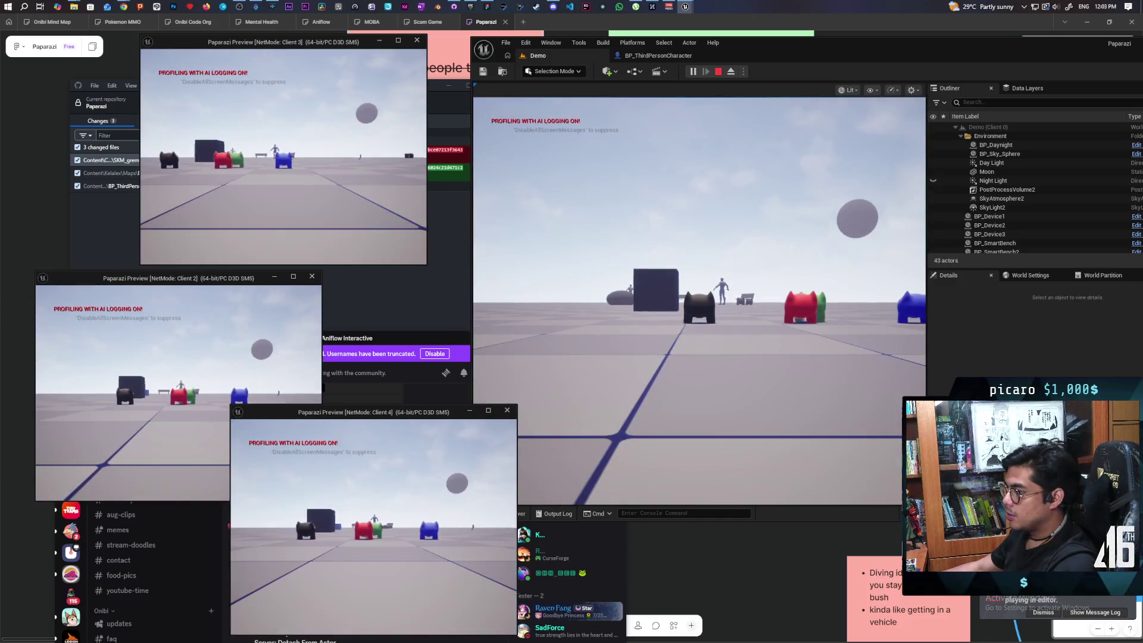
left_click(448, 499)
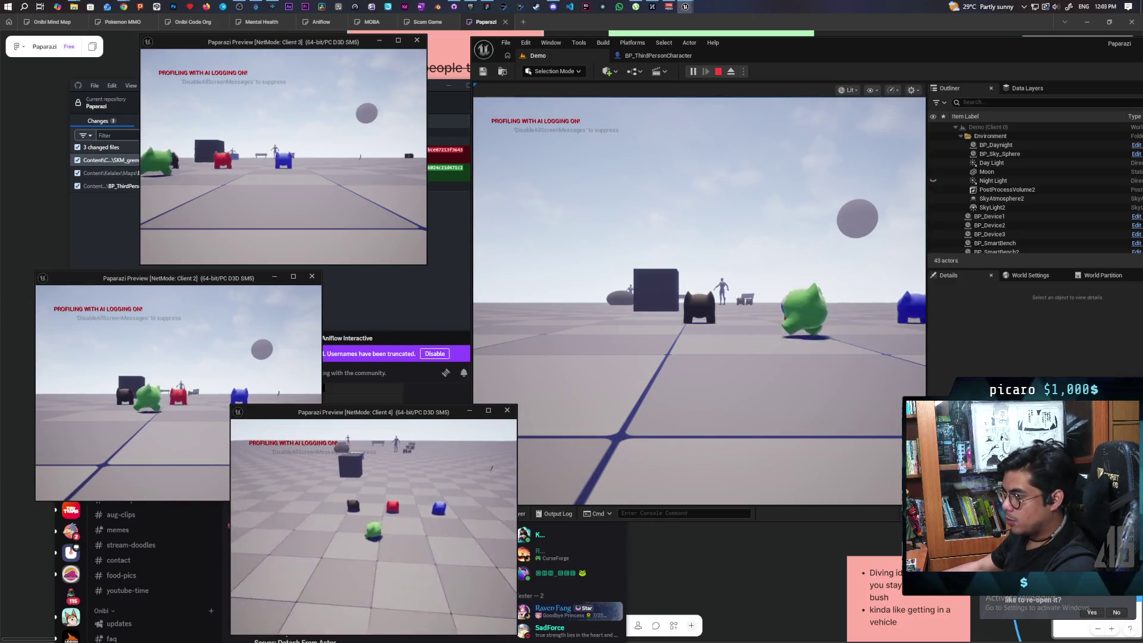
key("w")
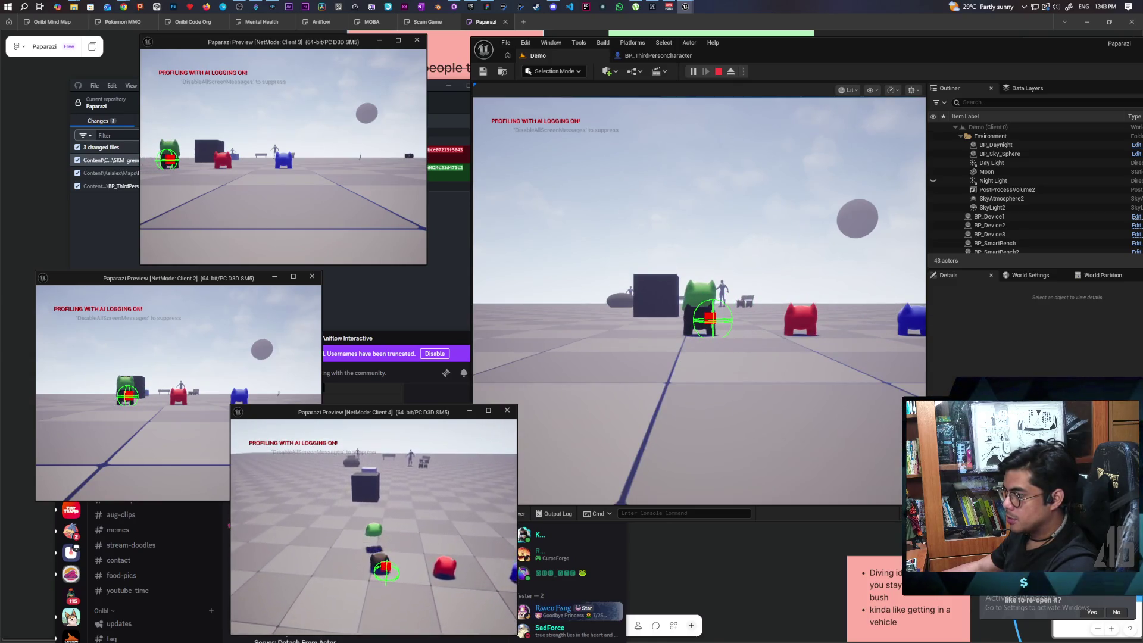
key("w")
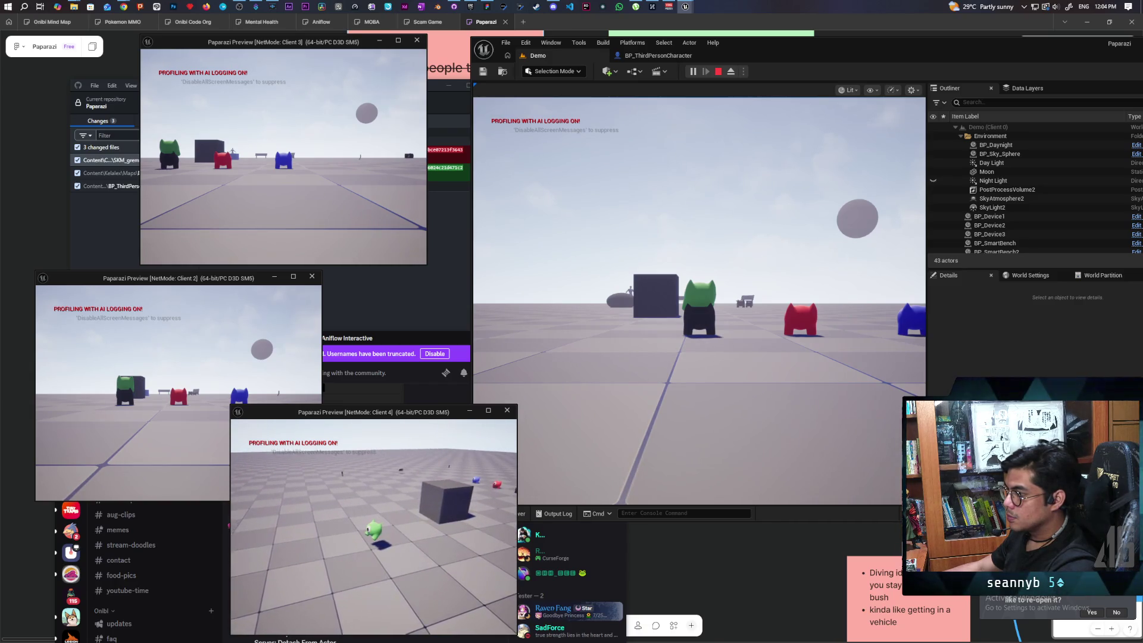
key("Escape")
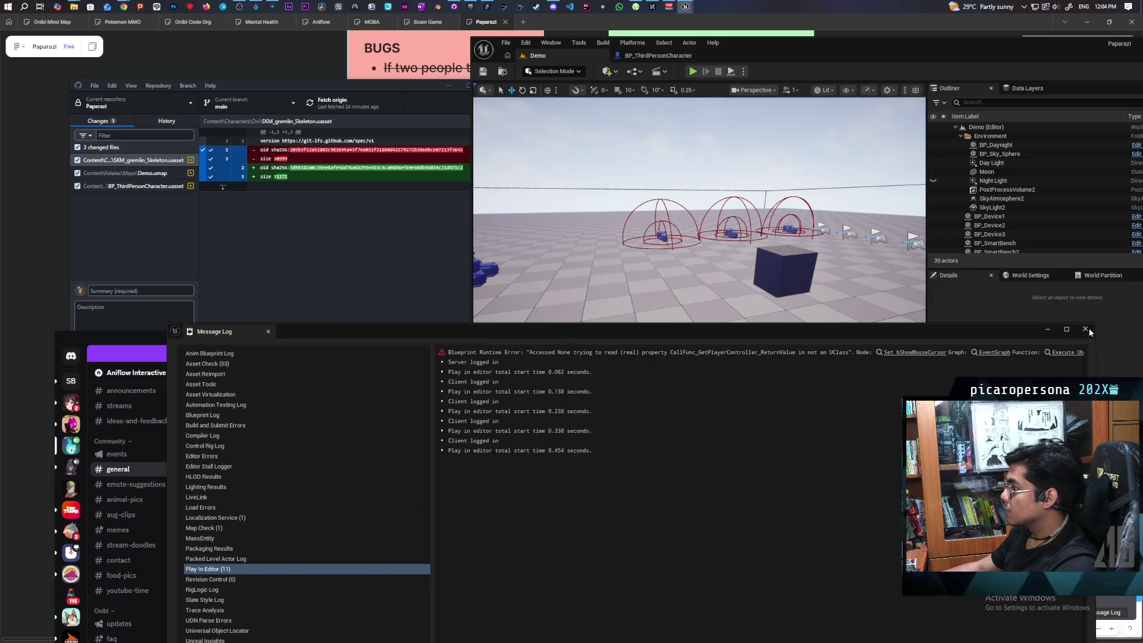
Rewire Switch Has Authority's Remote output in the EventGraph, then compile and save BP_ThirdPersonCharacter.
left_click(1085, 330)
left_click(658, 56)
scroll(812, 236, "up", 1)
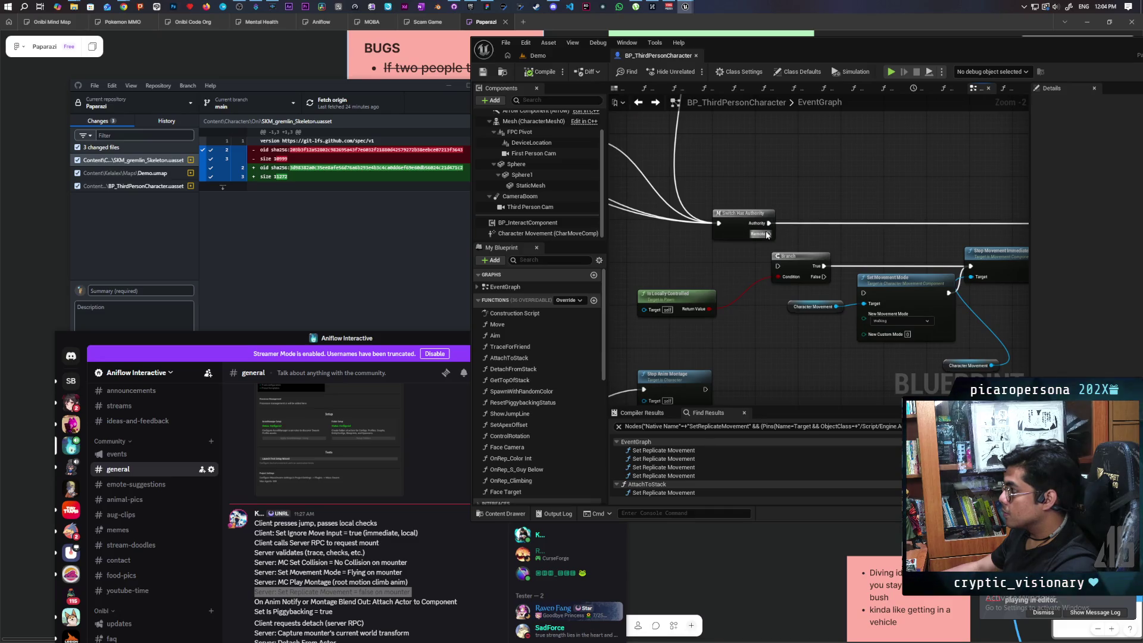
mouse_move(769, 234)
left_mouse_down()
mouse_move(777, 244)
mouse_move(929, 247)
mouse_move(970, 266)
left_mouse_up()
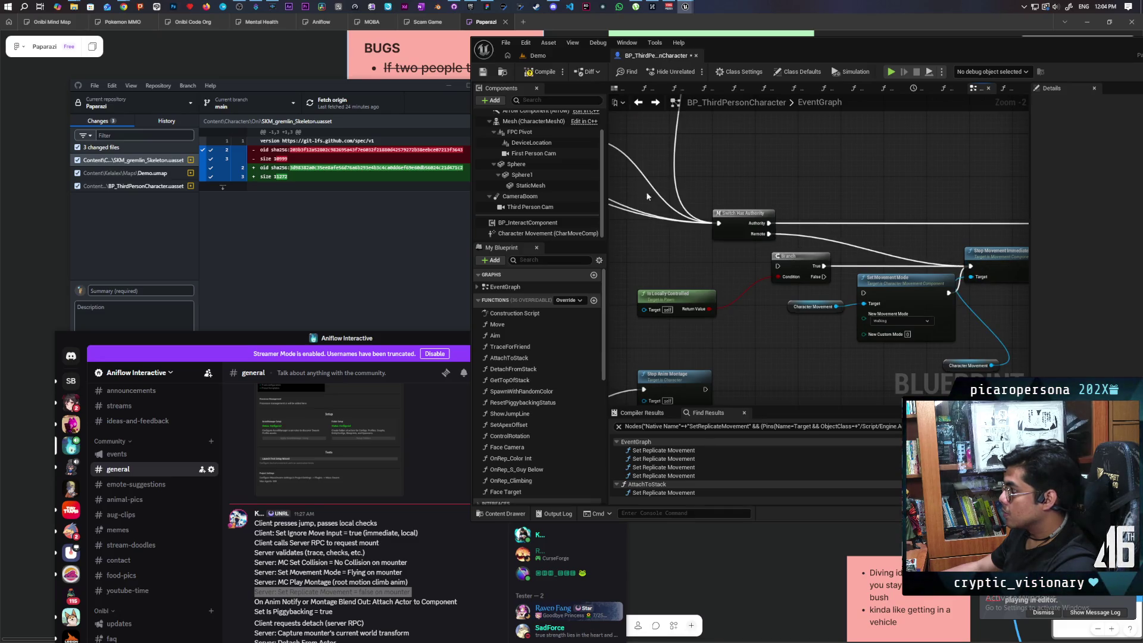
left_click(541, 71)
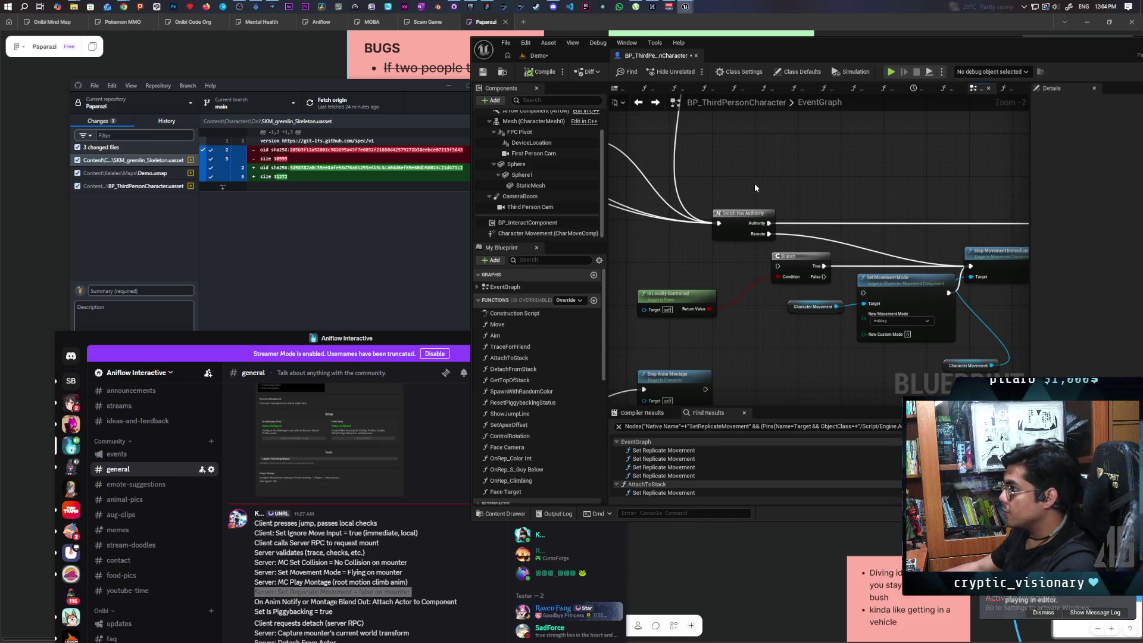
key("ctrl+s")
Disconnect the Remote output wire and move Stop Movement Immediately beside Attach To Stack.
mouse_move(817, 166)
left_mouse_down()
mouse_move(700, 188)
mouse_move(805, 183)
left_mouse_up()
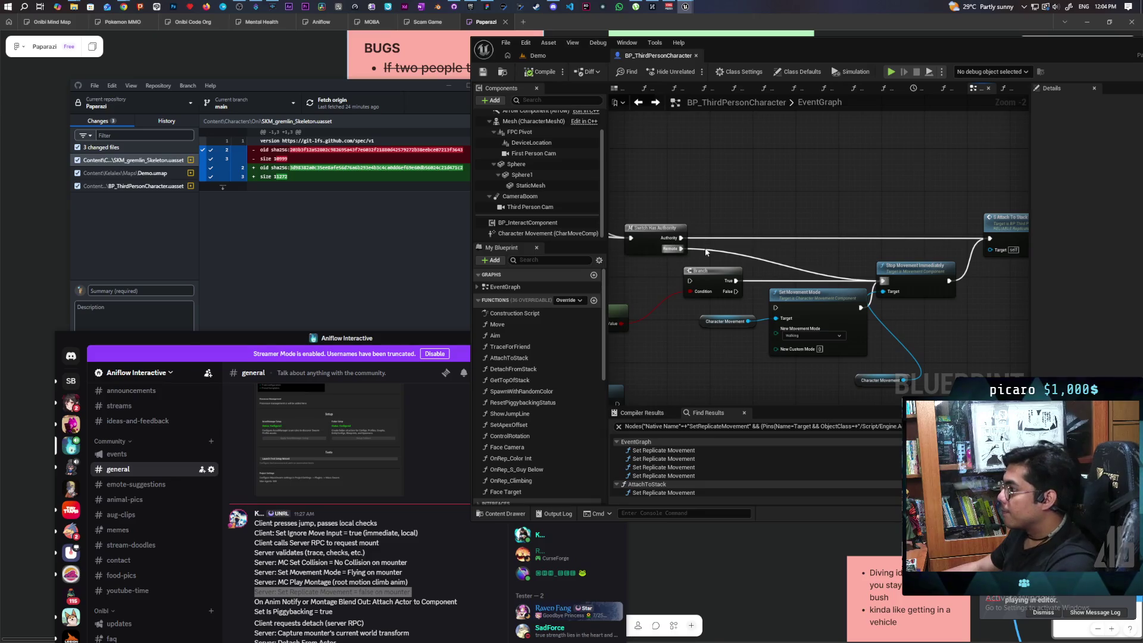
left_click(681, 248, "alt")
left_click_drag(939, 267, 905, 235)
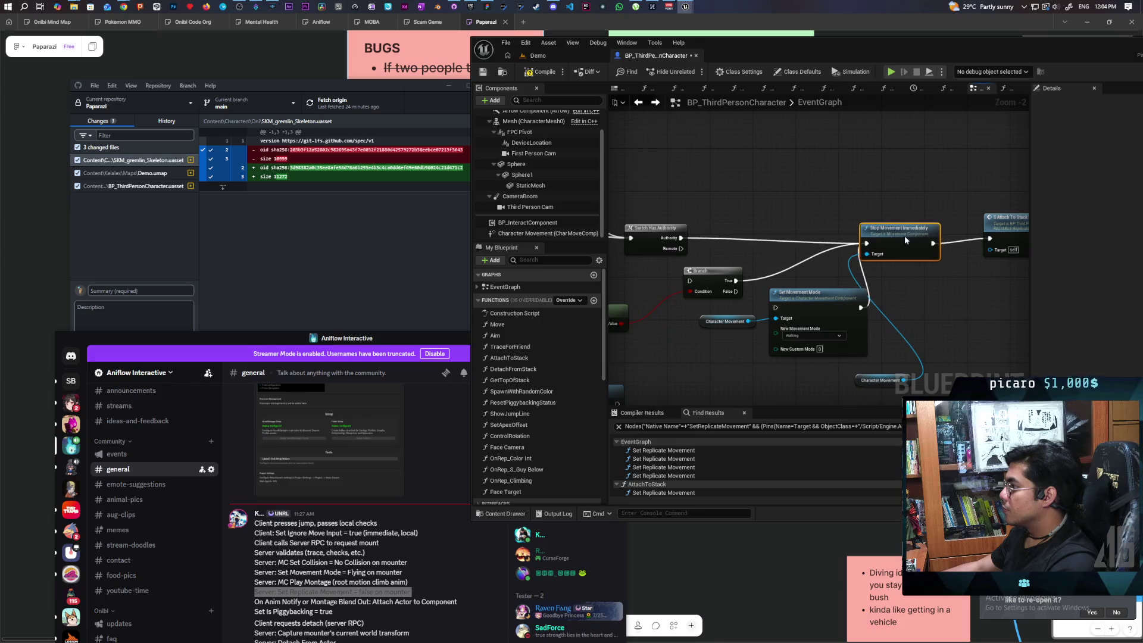
Compile the blueprint, run a brief multiplayer play session from the Demo level, and stop it.
left_click(532, 76)
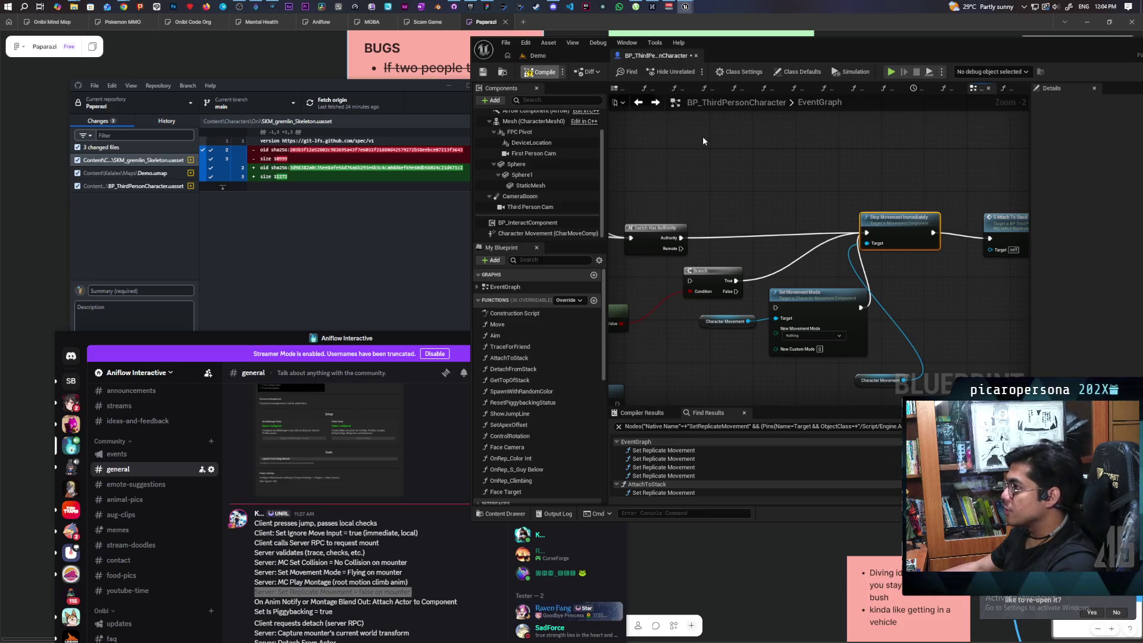
left_click(553, 55)
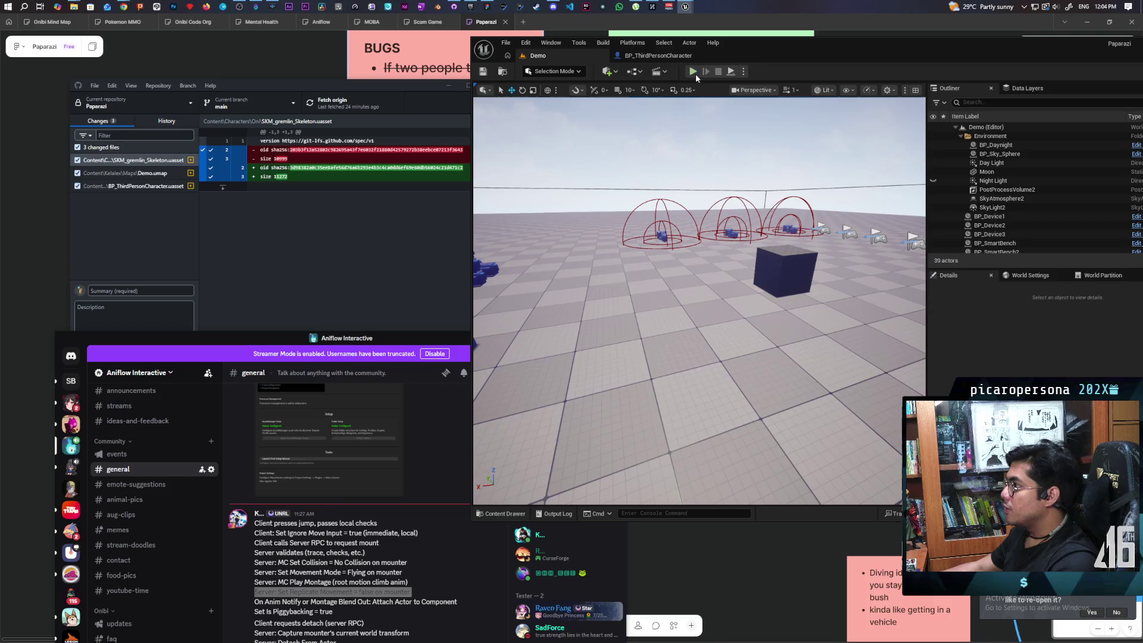
key("alt+p")
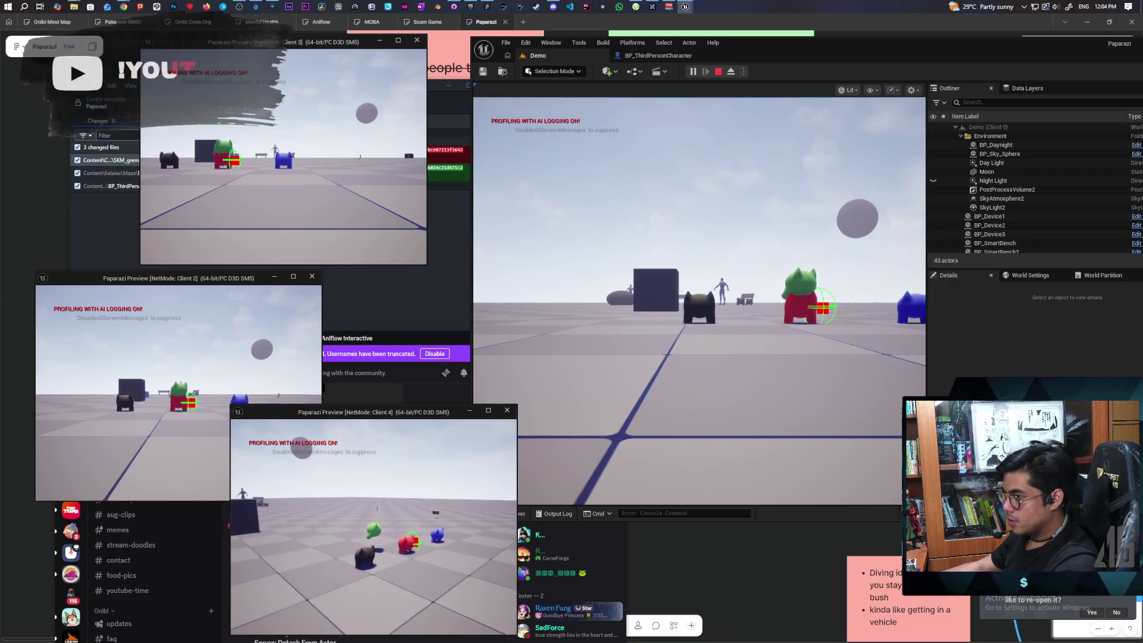
key("Escape")
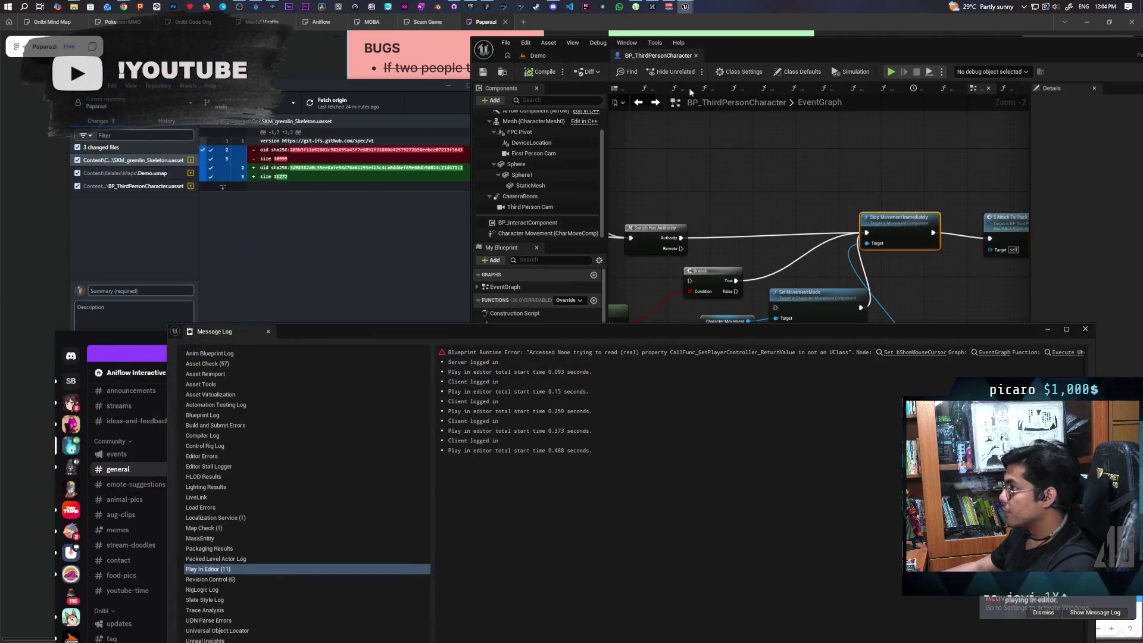
left_click(1084, 329)
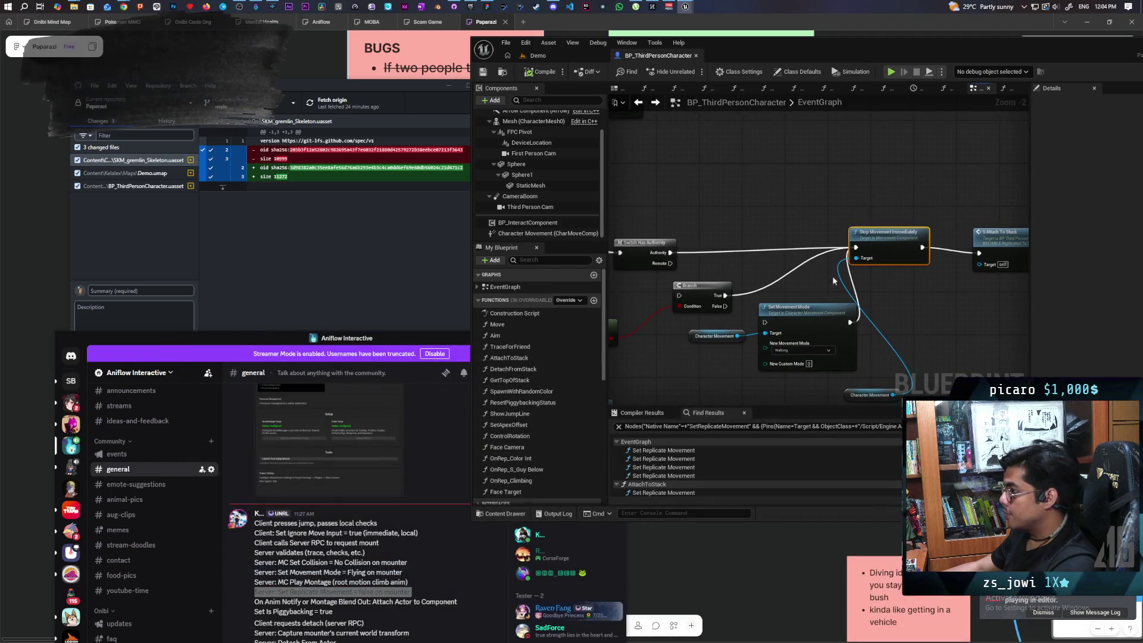
Connect Switch Has Authority's Authority output directly to Attach To Stack.
left_click_drag(658, 255, 979, 255)
mouse_move(890, 232)
left_mouse_down()
mouse_move(902, 262)
mouse_move(937, 286)
left_mouse_up()
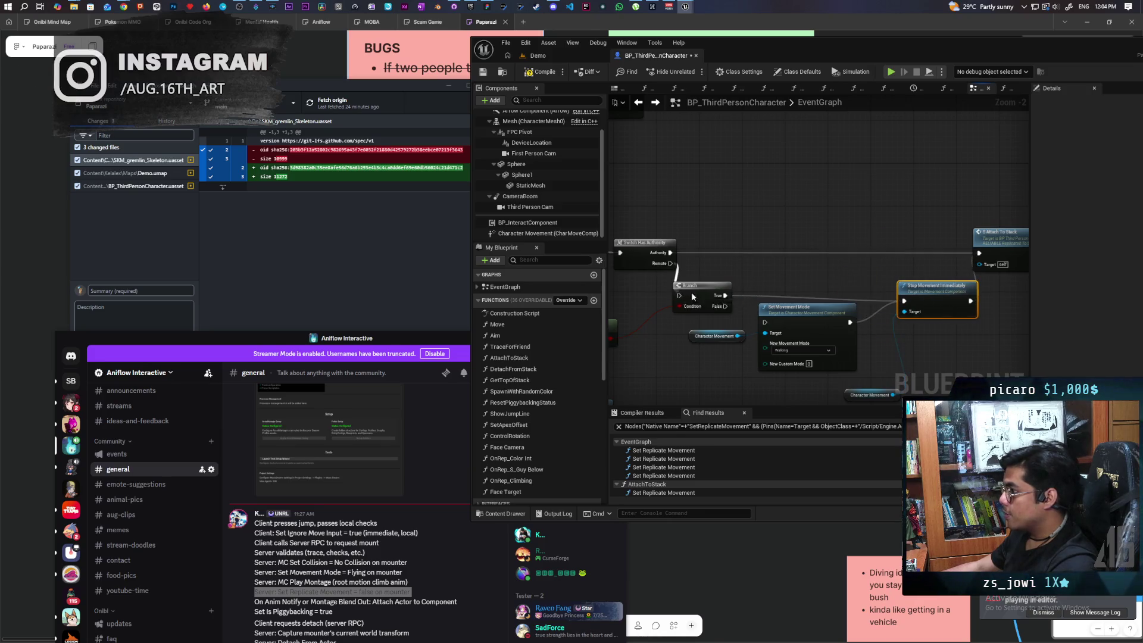
right_click(671, 269)
left_click_drag(671, 269, 791, 224)
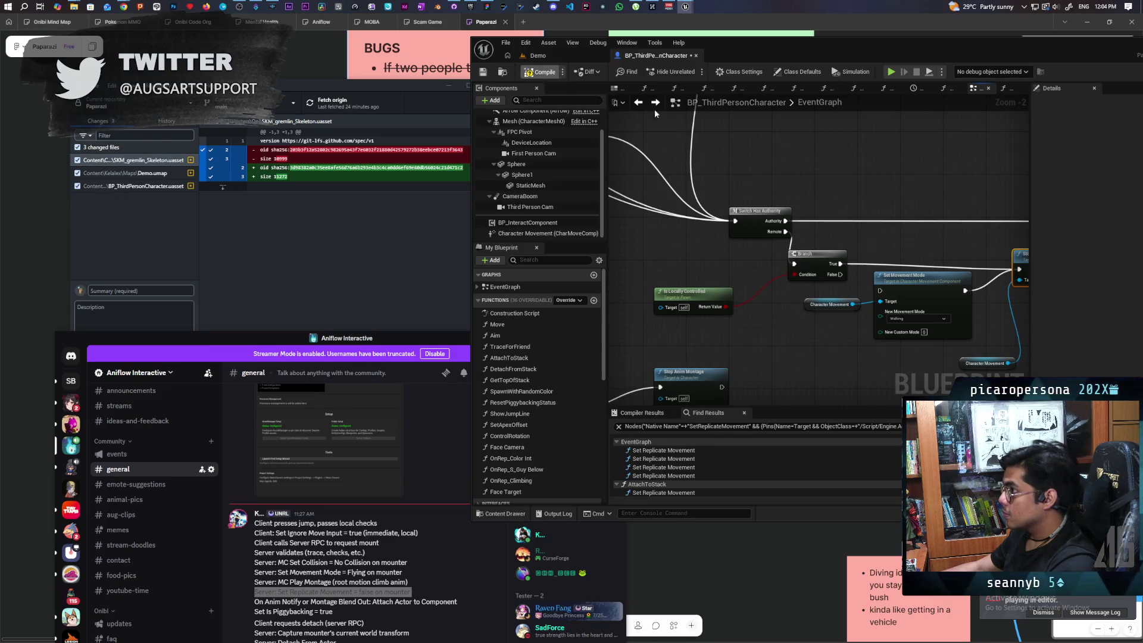
Playtest multiplayer from the Demo level, walking Client 4's character onto the others, then stop.
left_click(552, 56)
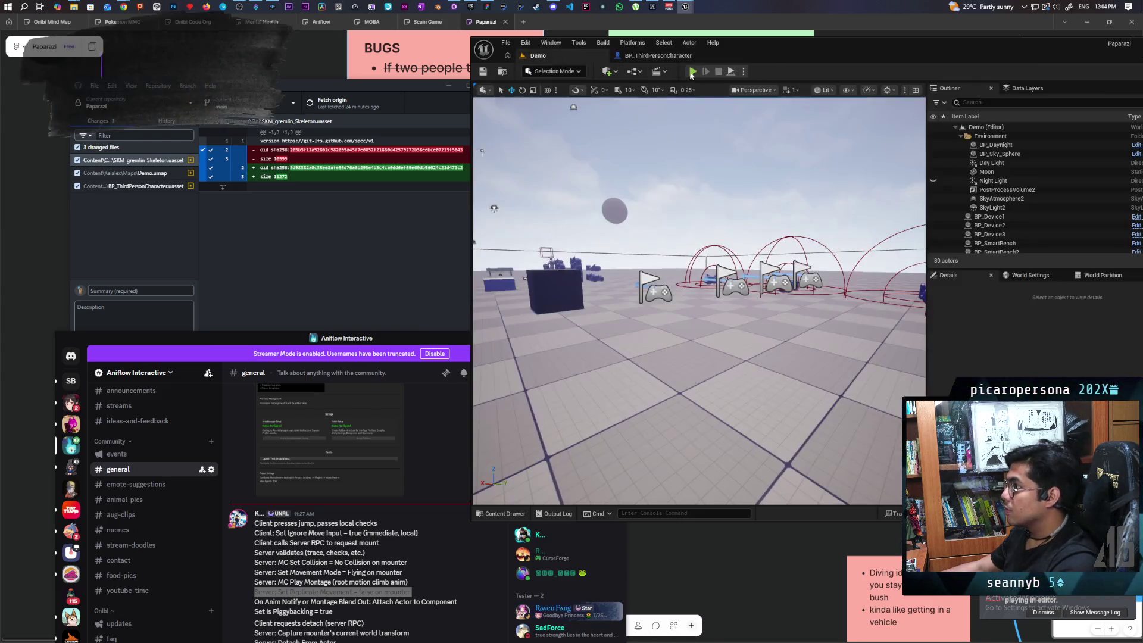
key("alt+p")
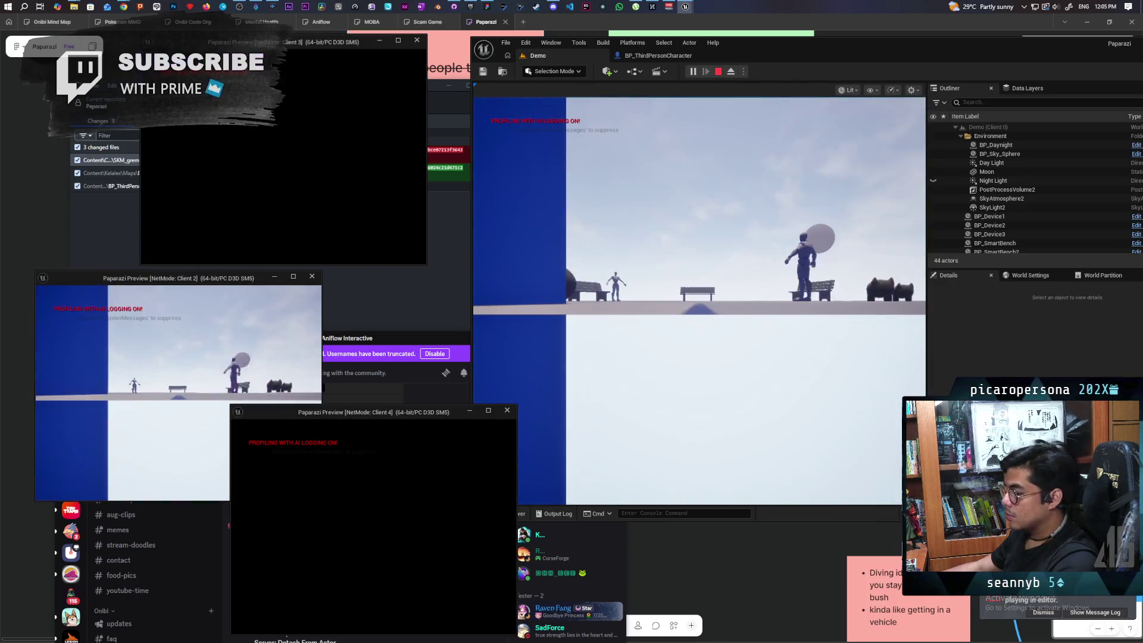
left_click(401, 553)
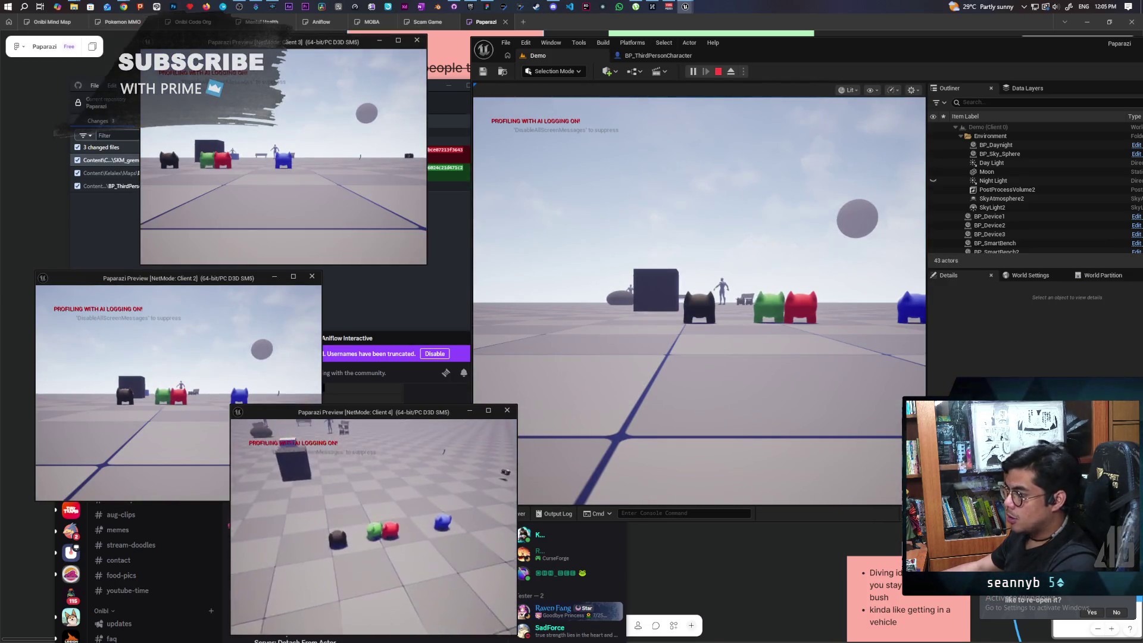
key("w")
key("w")
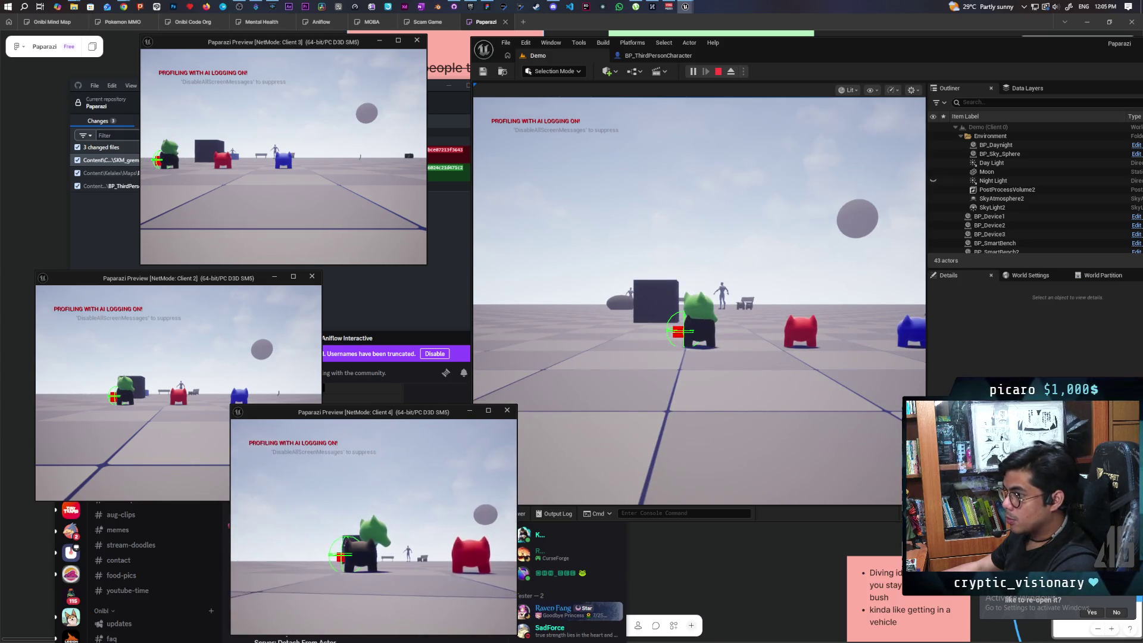
mouse_move(401, 553)
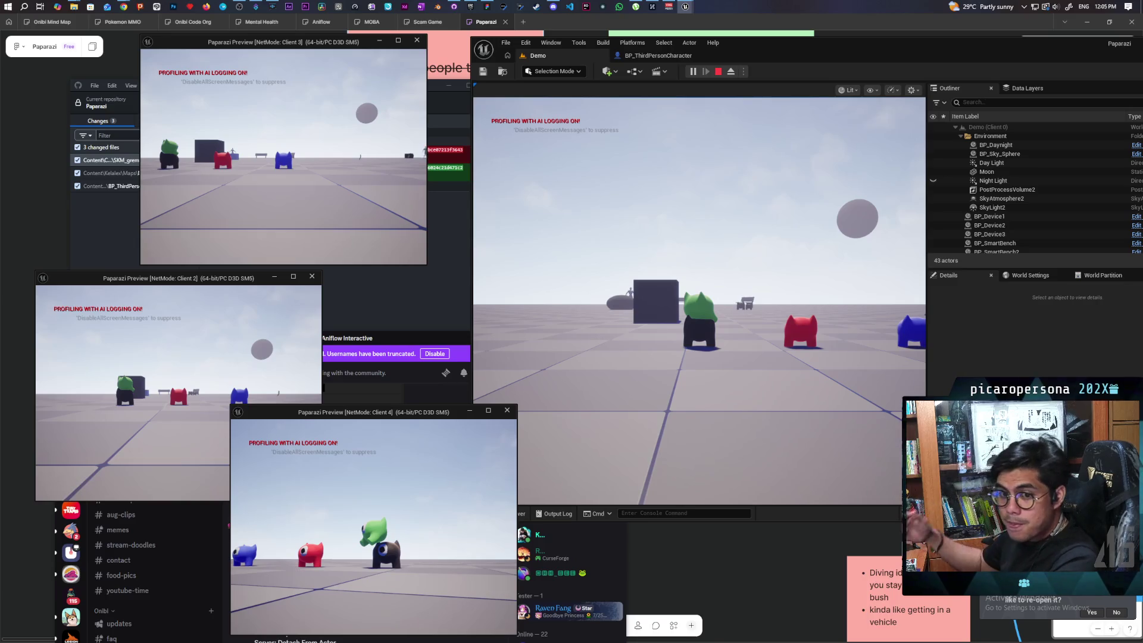
key("Escape")
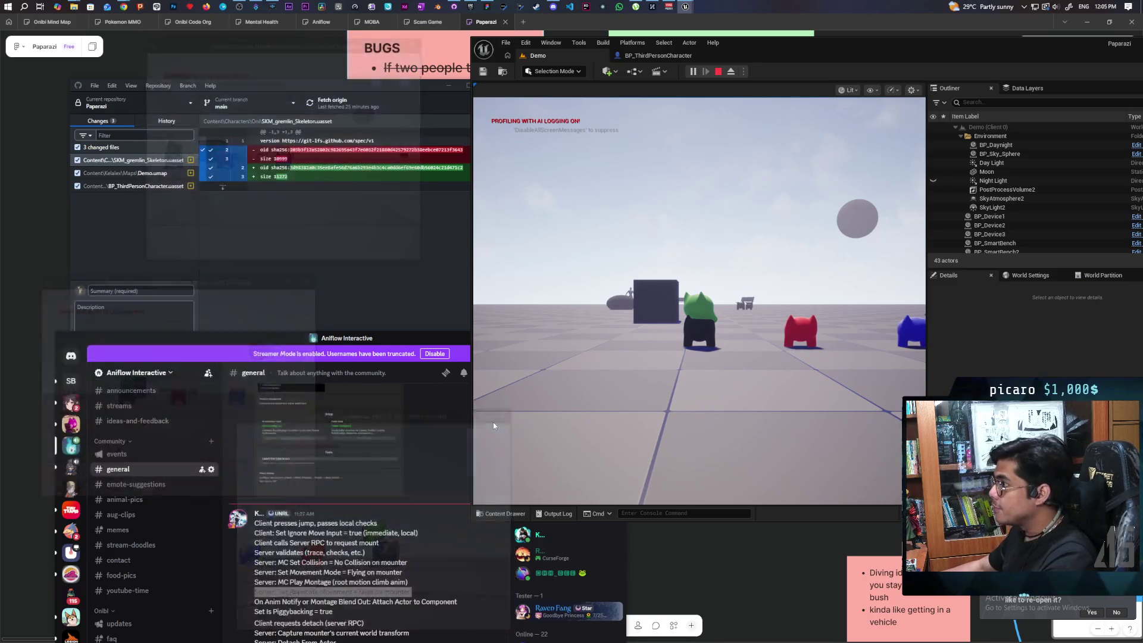
Back in the character blueprint, select the Character Movement component to show its details.
left_click(1086, 330)
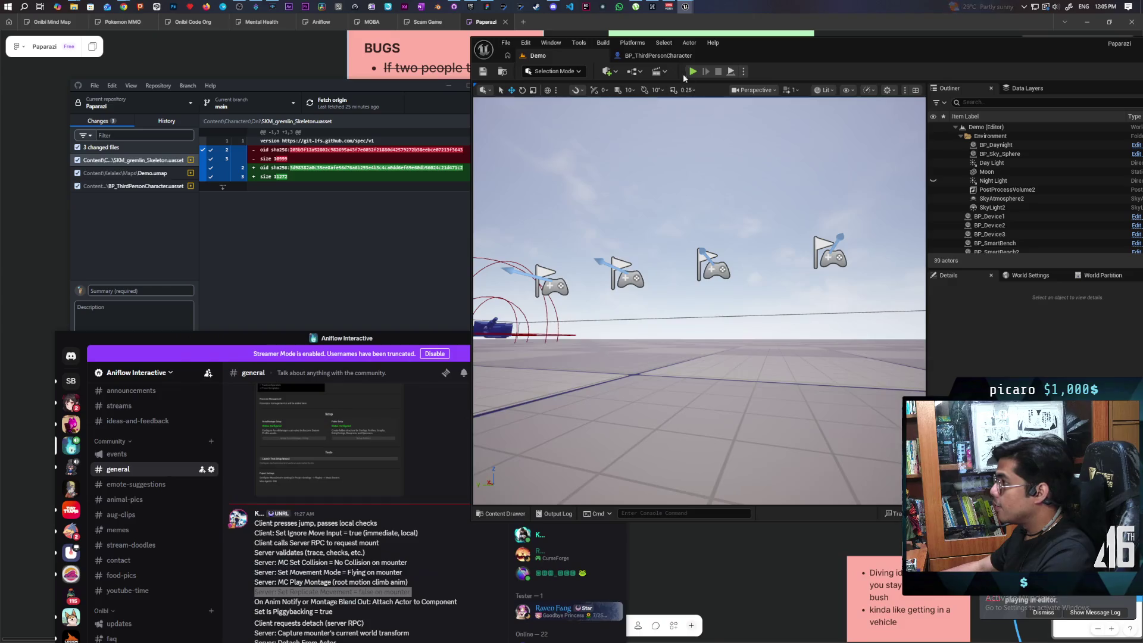
left_click(663, 56)
left_click_drag(827, 48, 571, 49)
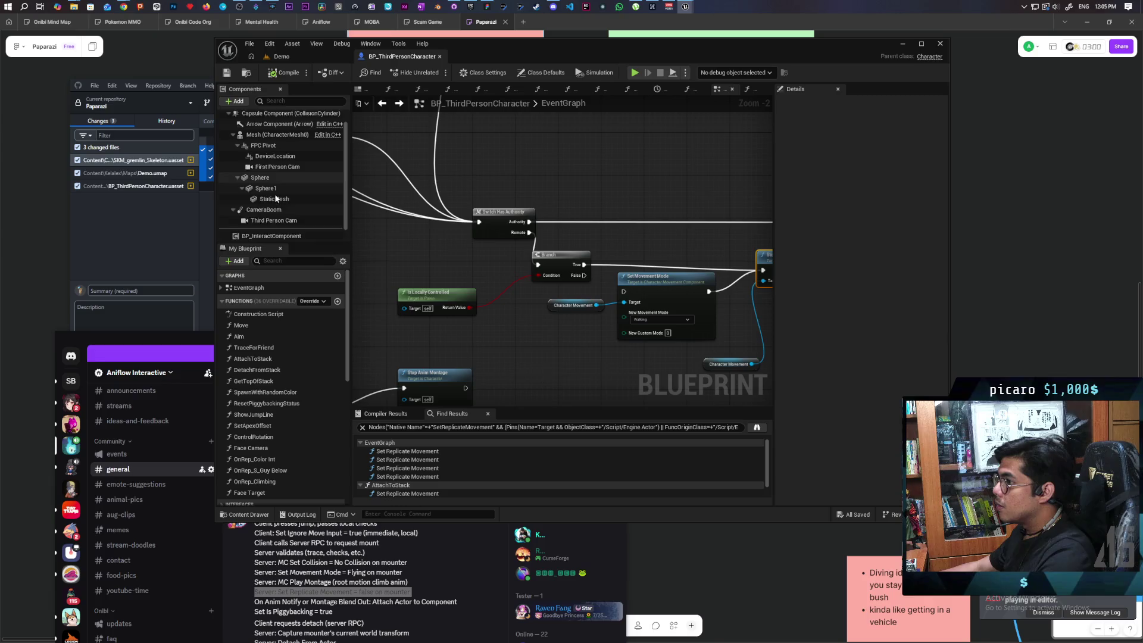
left_click(269, 234)
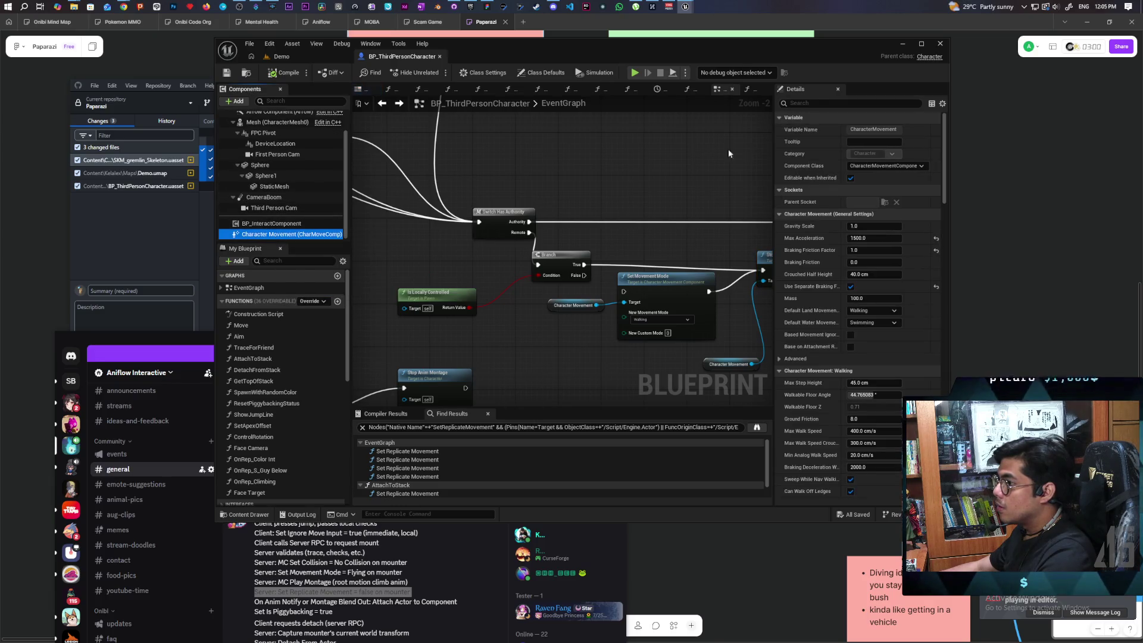
Filter the Details panel by 'rec', clear it, then filter by 'replica'.
left_click(805, 103)
type("co")
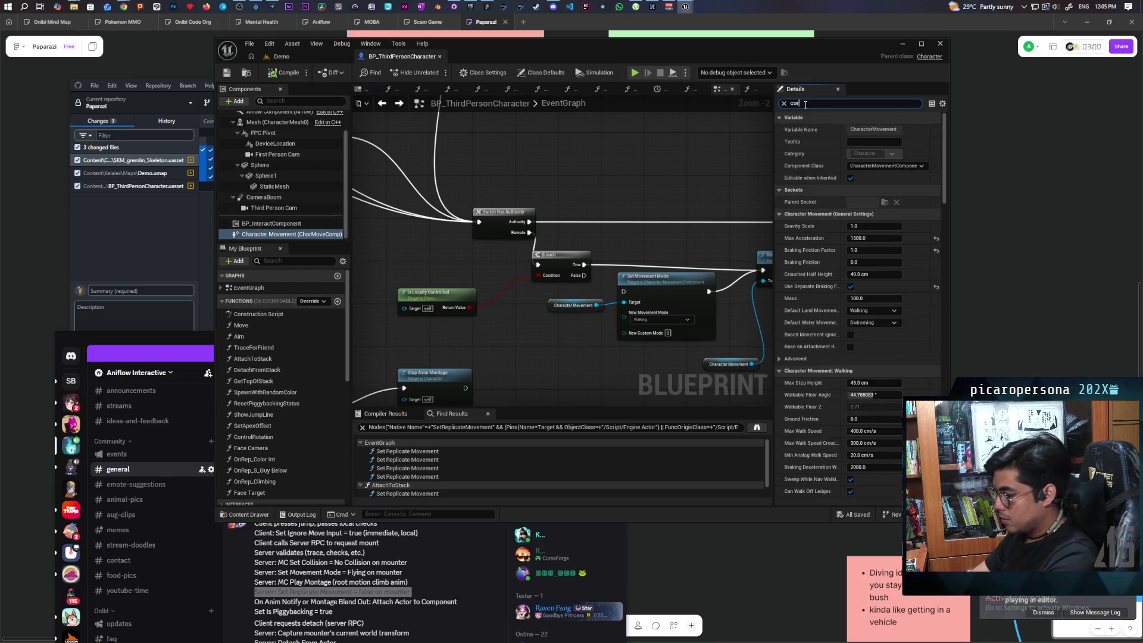
type("rec")
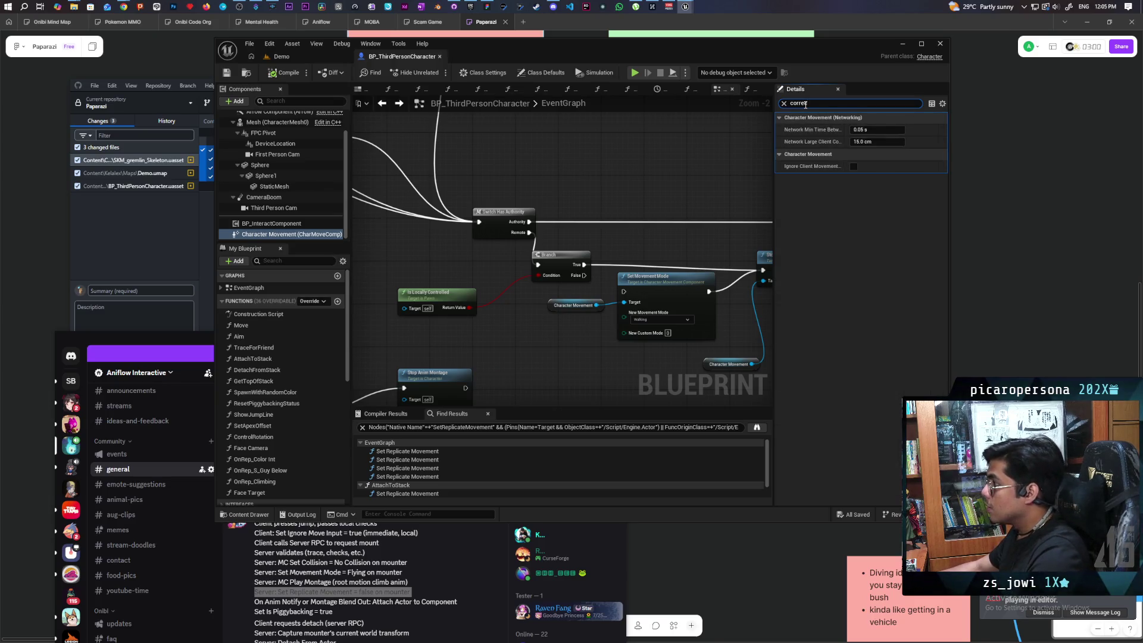
mouse_move(812, 171)
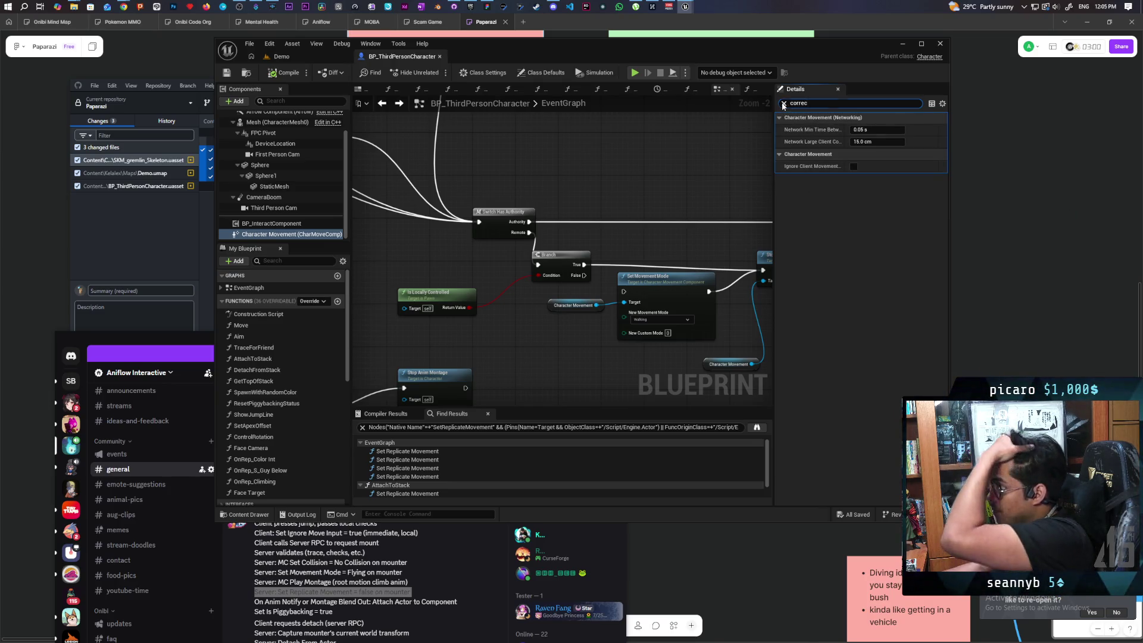
left_click(784, 105)
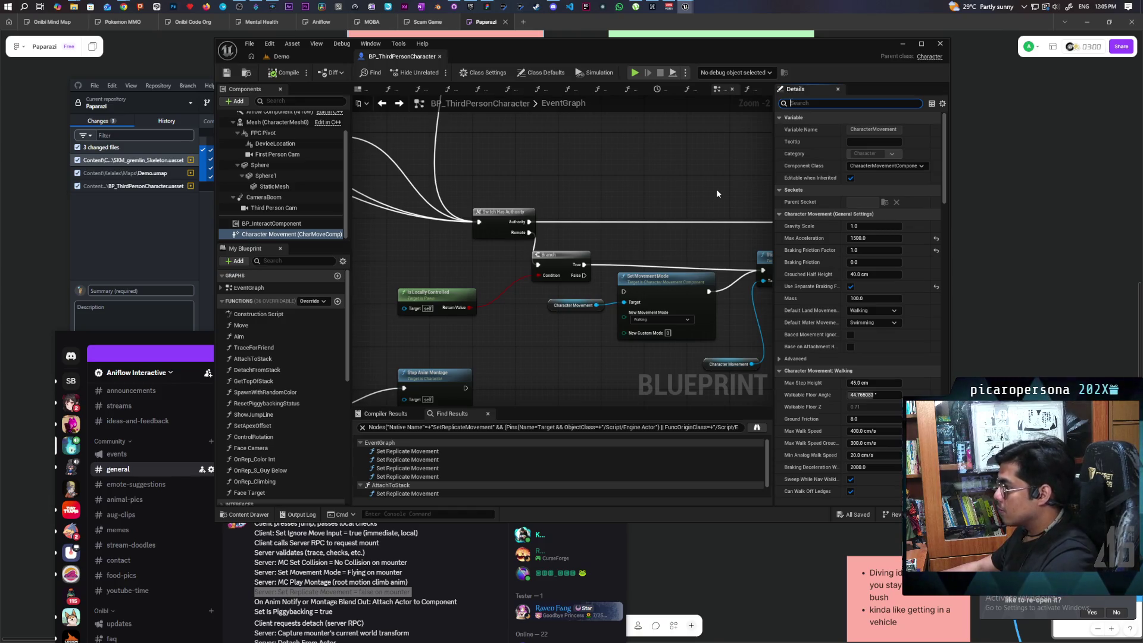
type("replica")
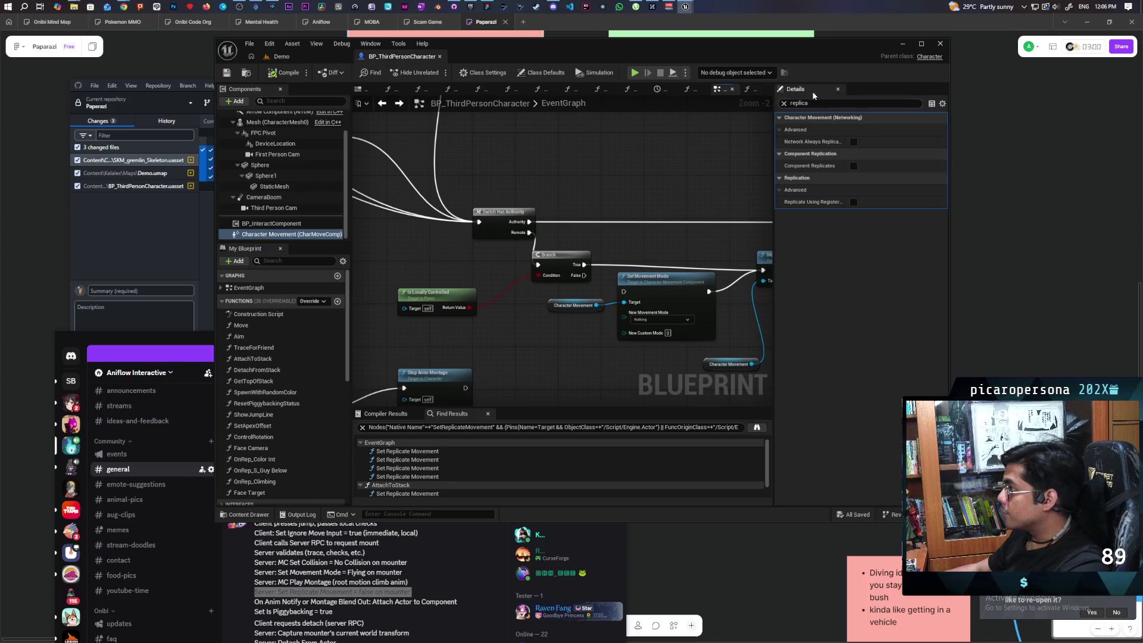
Clear the Details search filter and maximize the blueprint editor window.
left_click(785, 104)
scroll(630, 171, "down", 2)
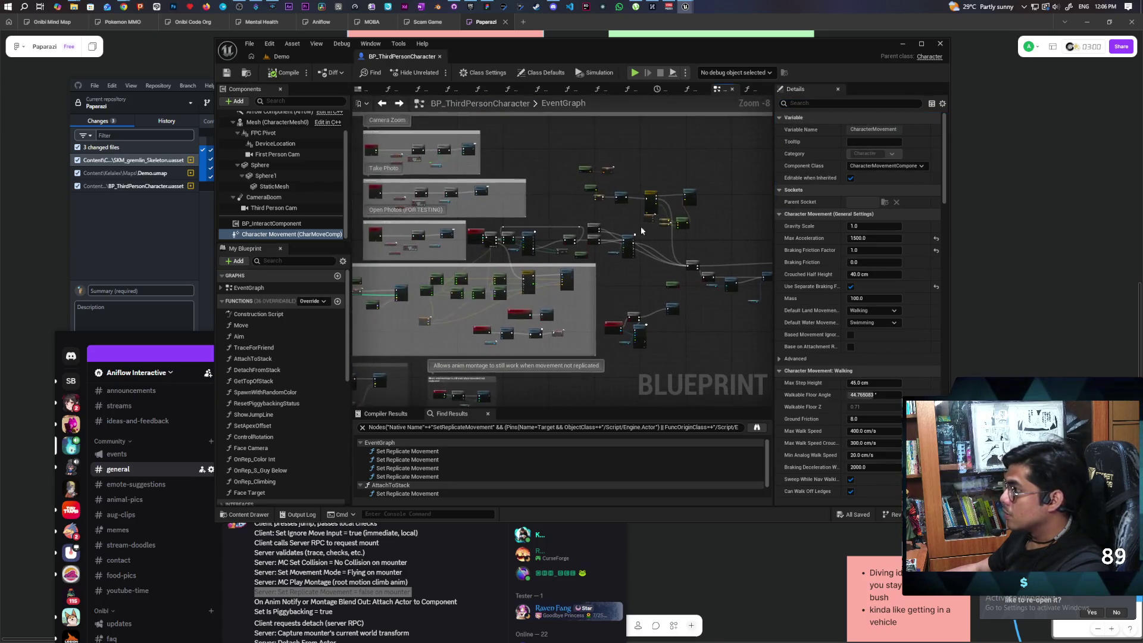
scroll(605, 203, "up", 3)
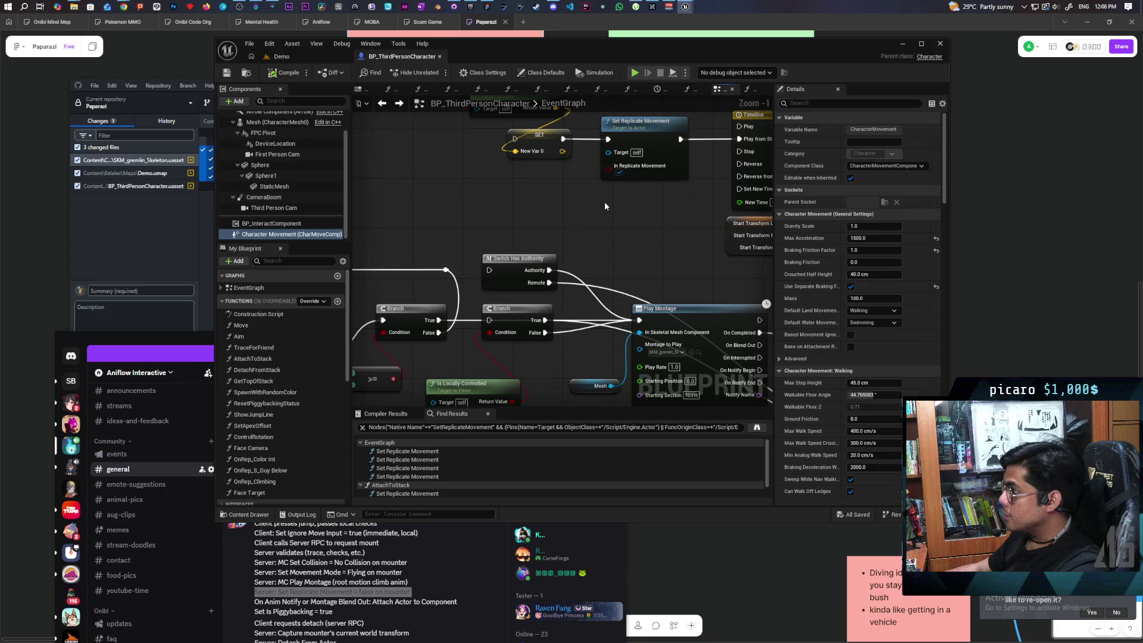
scroll(609, 202, "down", 5)
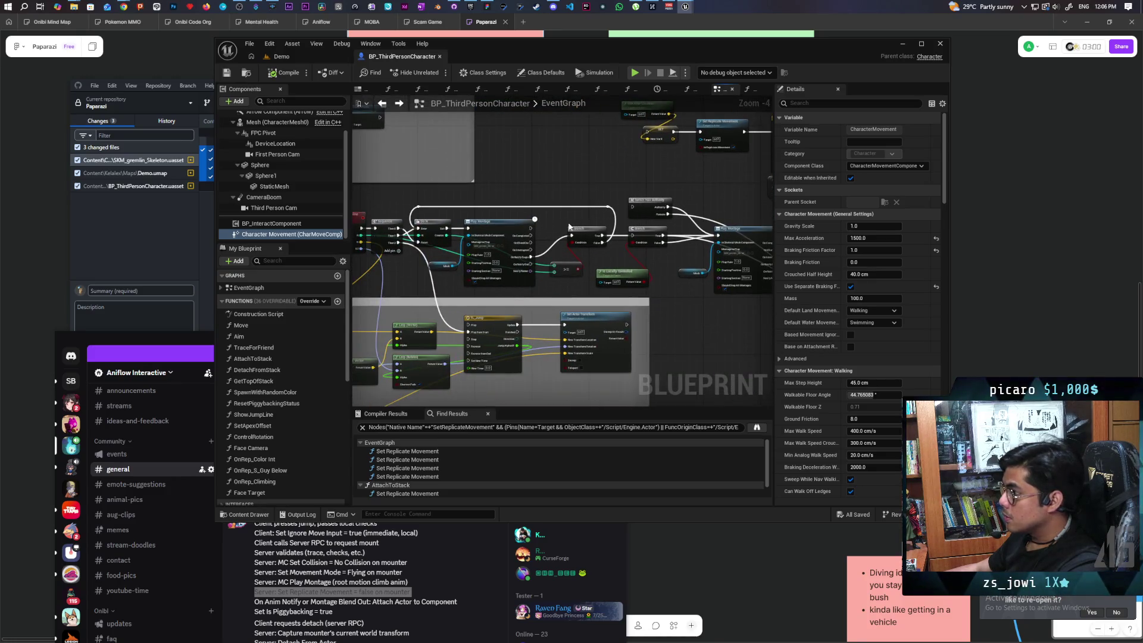
scroll(599, 176, "up", 2)
left_click_drag(599, 176, 629, 219)
scroll(603, 342, "down", 4)
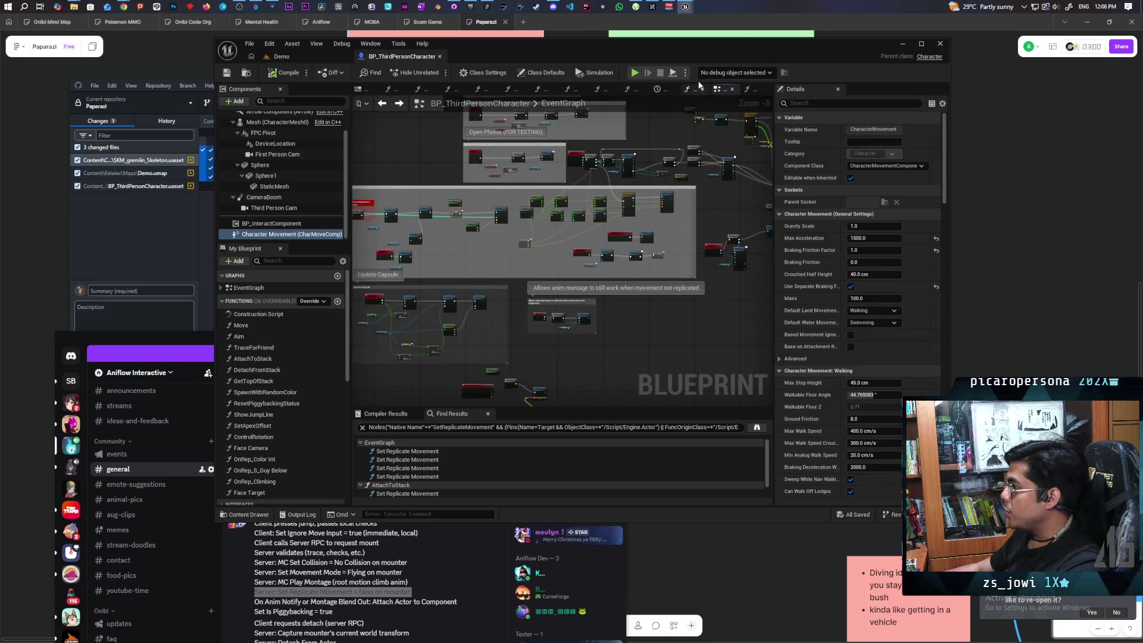
double_click(683, 52)
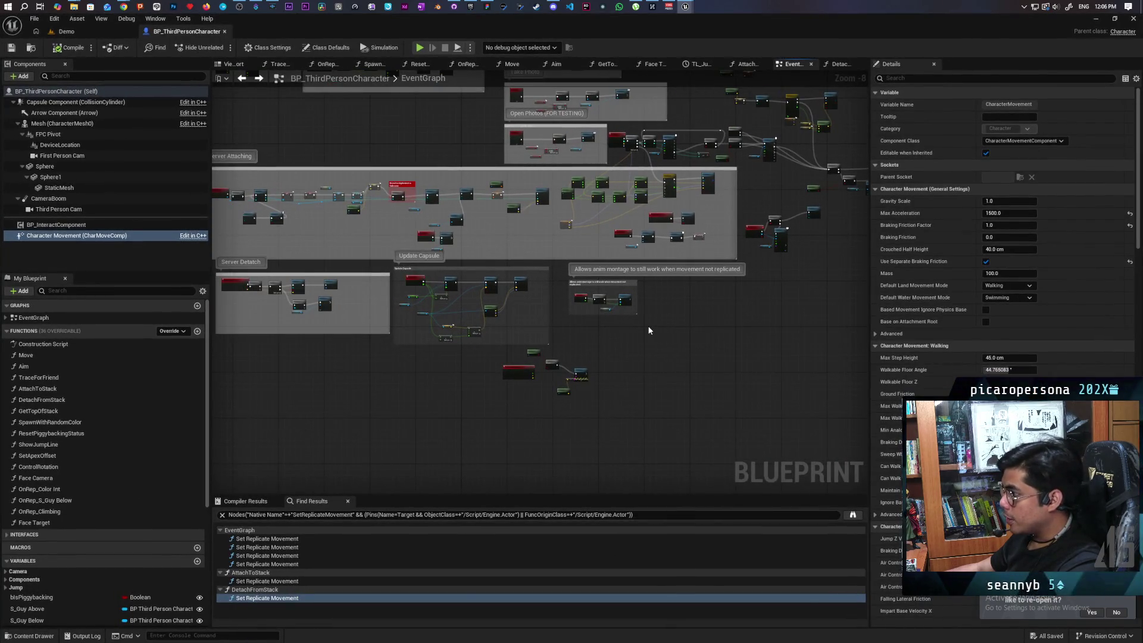
Survey the Event Graph from the nodes left of S_Attach to Stack to the Update Capsule section.
scroll(643, 323, "up", 4)
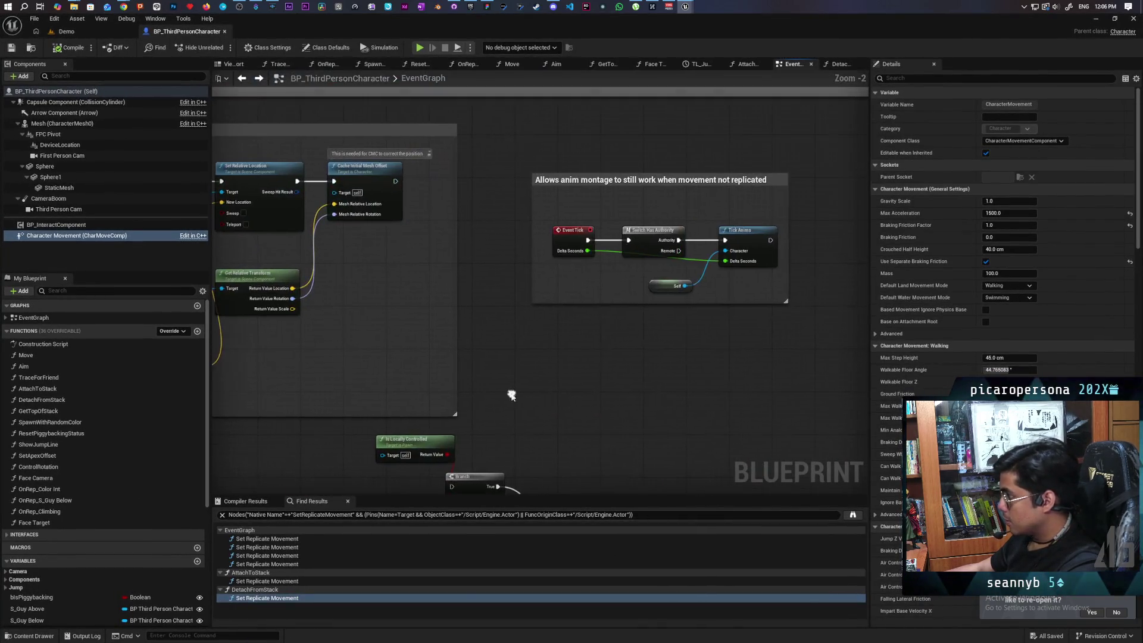
scroll(510, 396, "down", 3)
scroll(580, 366, "up", 2)
scroll(579, 366, "up", 3)
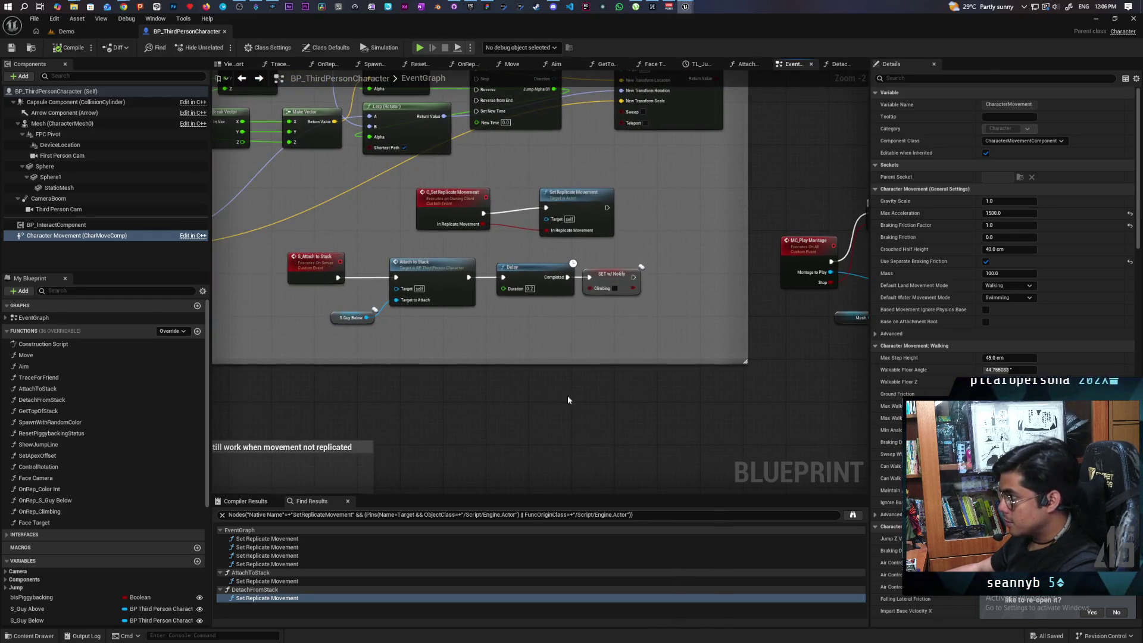
left_click_drag(459, 404, 766, 377)
scroll(738, 372, "down", 3)
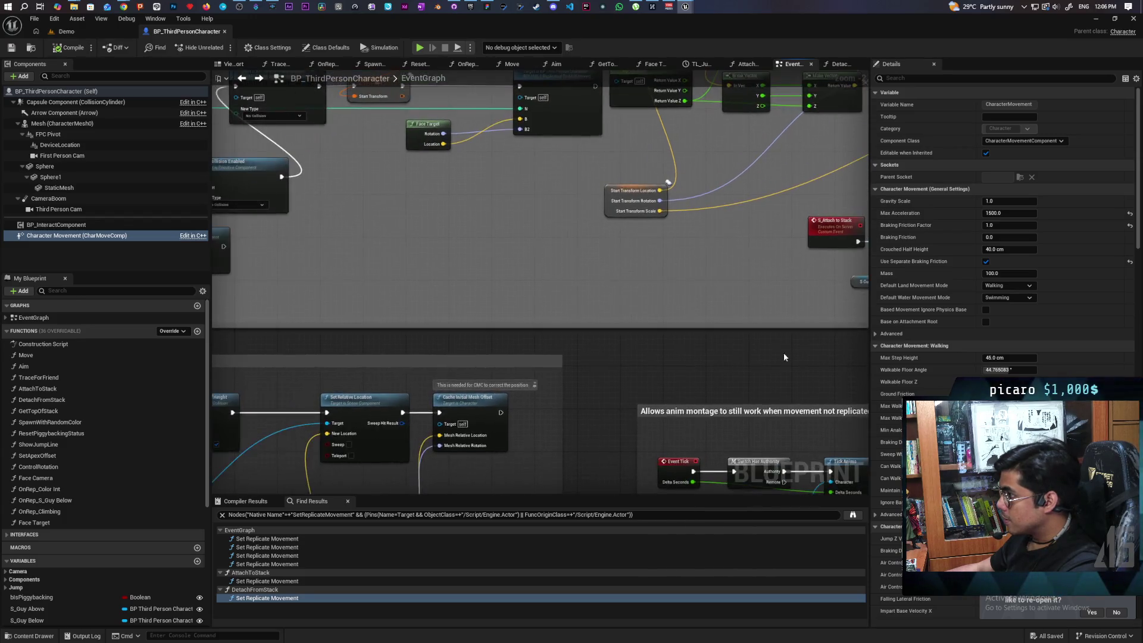
mouse_move(766, 381)
left_mouse_down()
mouse_move(512, 429)
mouse_move(599, 346)
left_mouse_up()
scroll(452, 331, "up", 2)
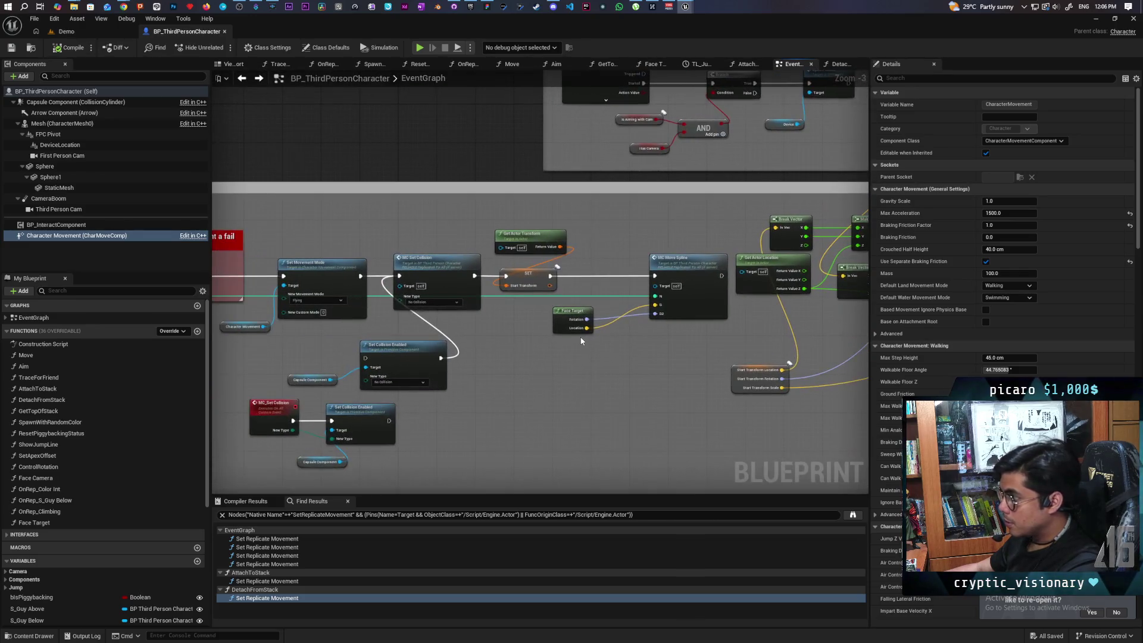
scroll(596, 327, "down", 4)
scroll(597, 326, "up", 3)
left_click_drag(597, 327, 740, 216)
scroll(740, 216, "down", 3)
scroll(653, 352, "up", 3)
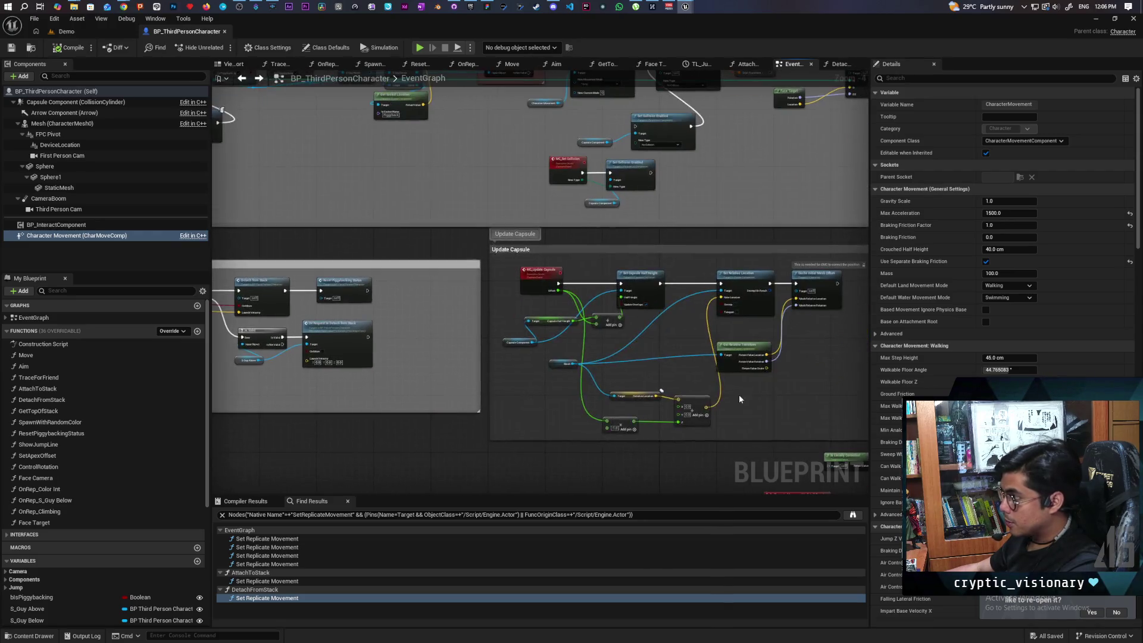
Drag a Character Movement reference into the graph beside the Play Montage nodes.
mouse_move(833, 357)
left_mouse_down()
mouse_move(605, 350)
mouse_move(575, 232)
left_mouse_up()
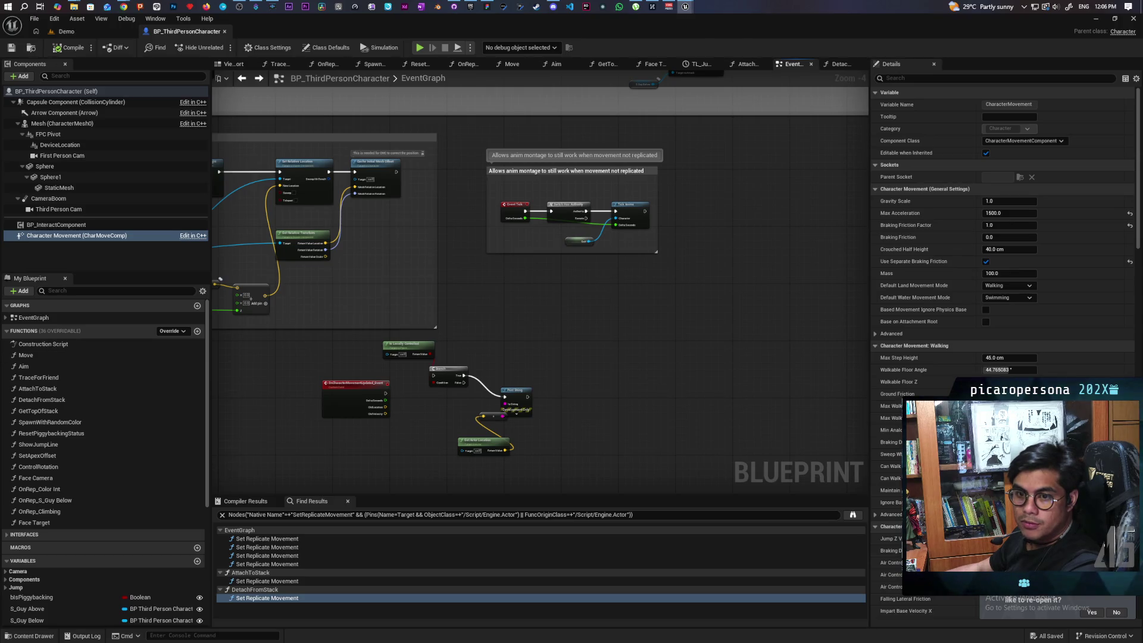
left_click_drag(752, 206, 534, 390)
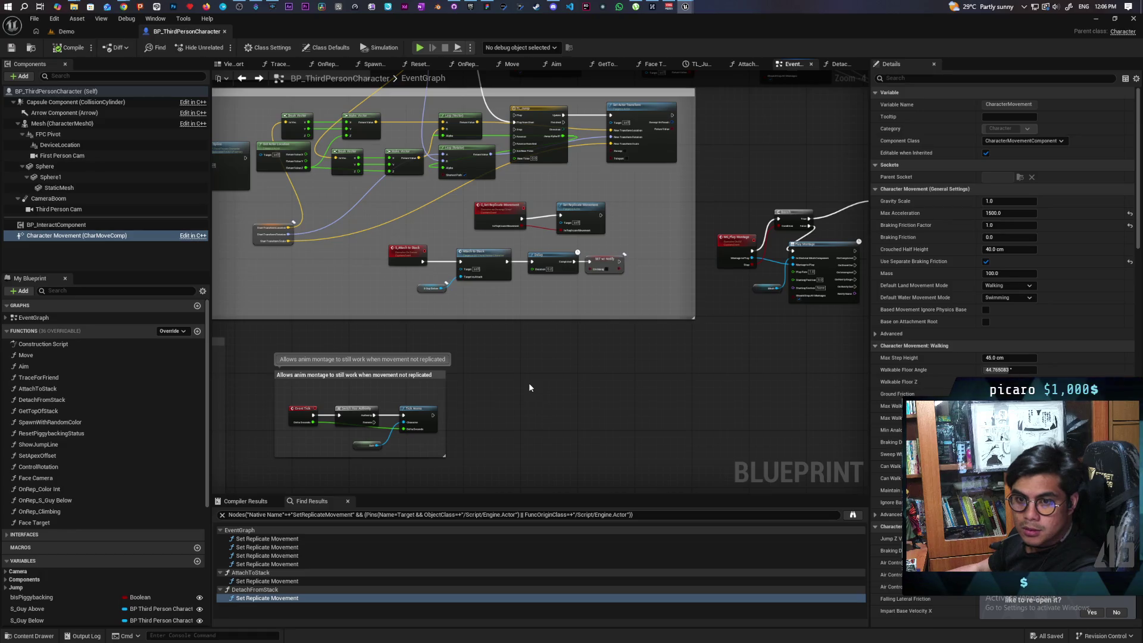
left_click_drag(632, 350, 475, 477)
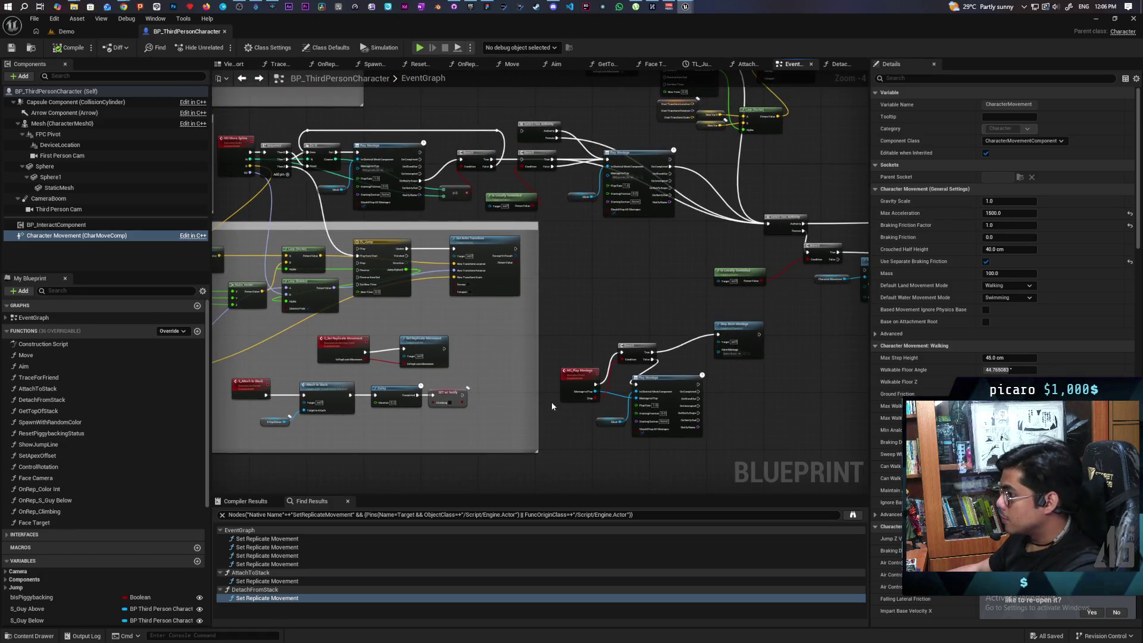
scroll(602, 306, "up", 1)
left_click_drag(603, 307, 495, 389)
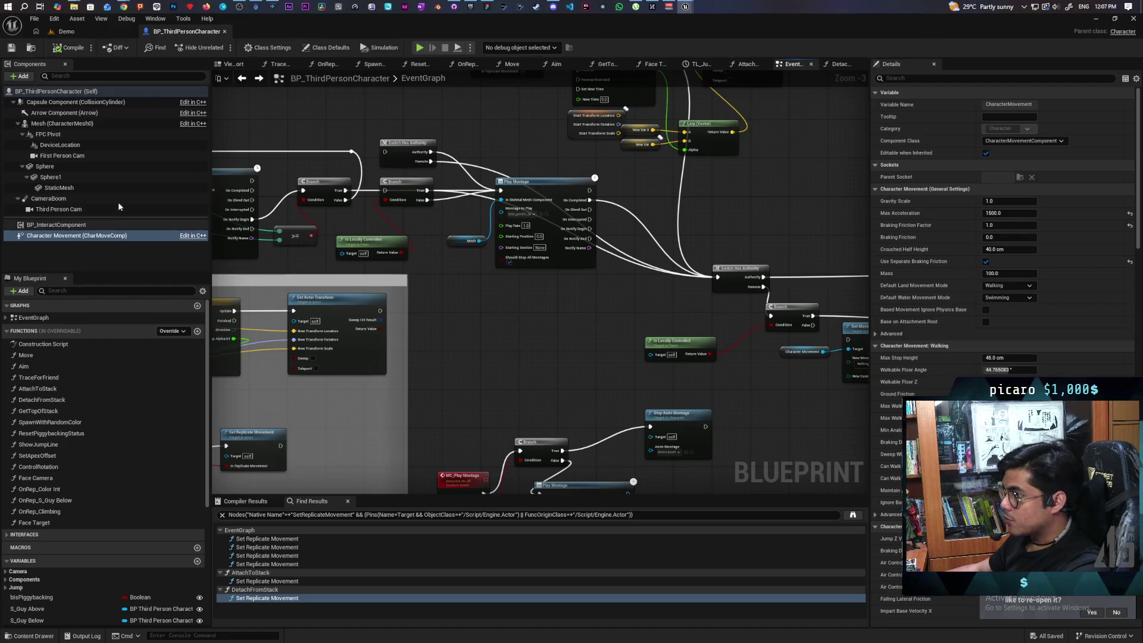
left_click_drag(60, 238, 510, 365)
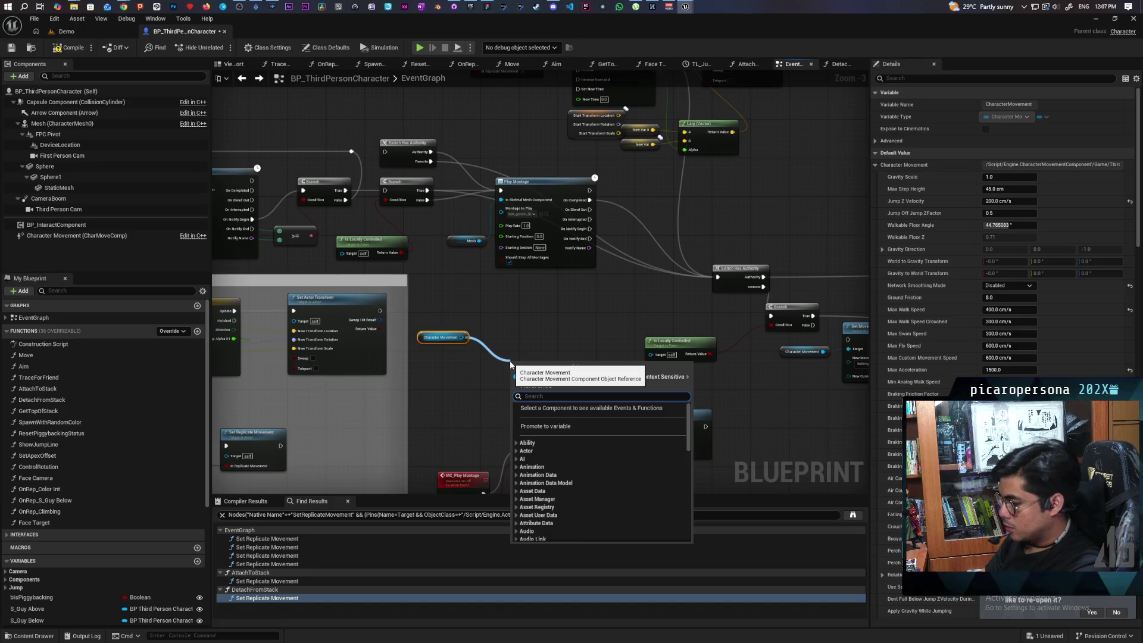
Add a Set Ignore Client Movement Error Checks And Correction node targeting Character Movement, found by searching 'correc'.
type("correc")
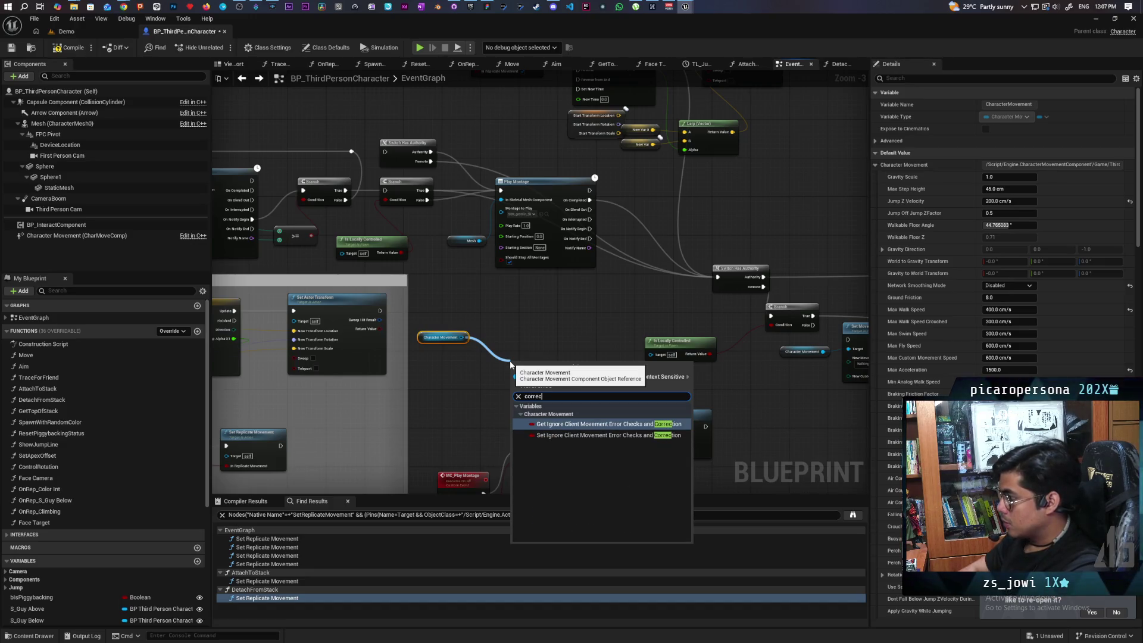
left_click(555, 435)
right_click(558, 387)
key("Escape")
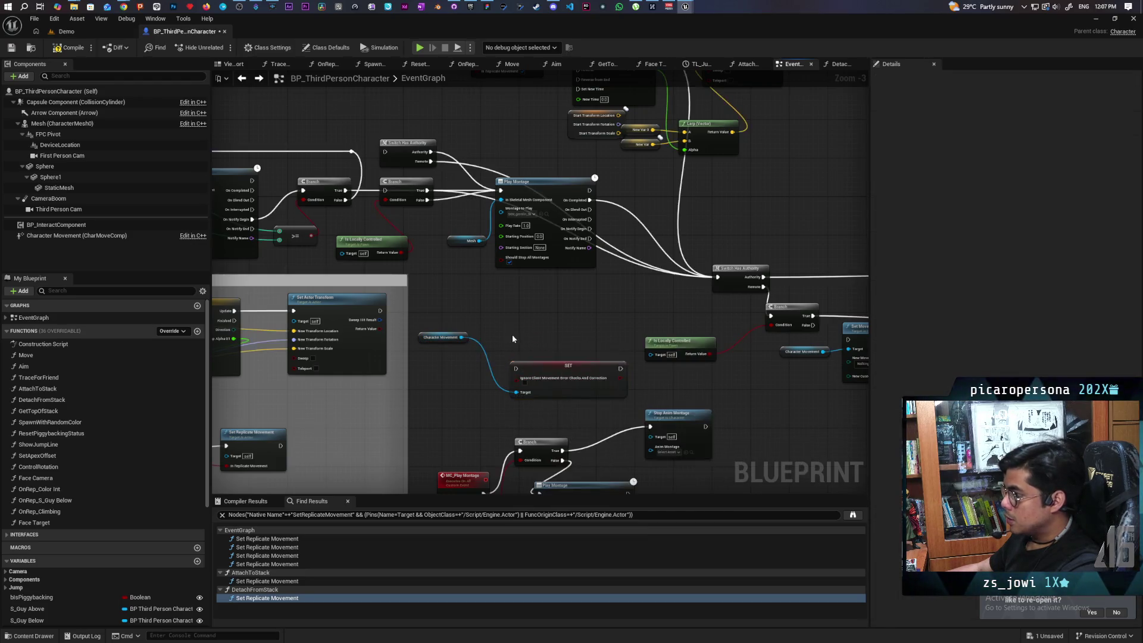
scroll(558, 381, "up", 4)
left_click_drag(559, 376, 507, 296)
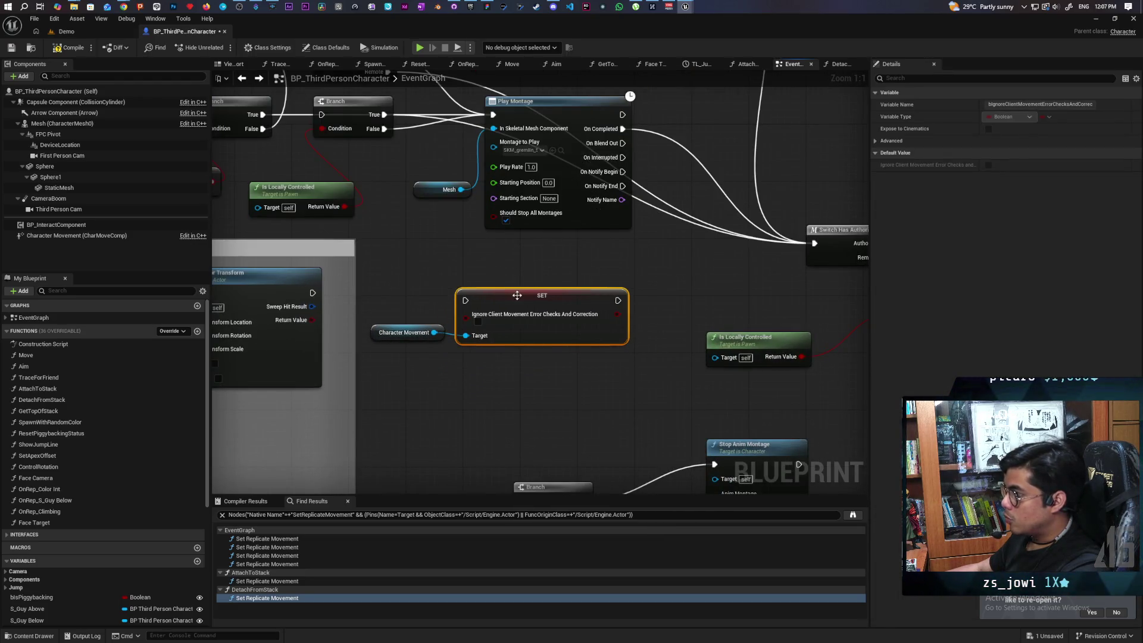
left_click_drag(481, 369, 429, 328)
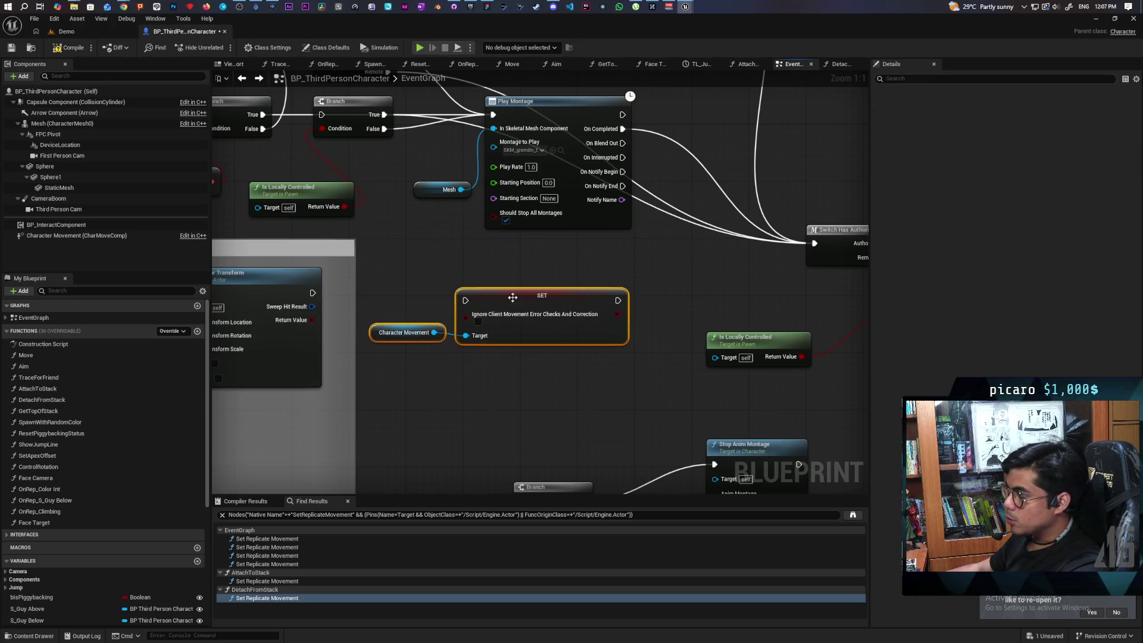
right_click(535, 337)
left_click(505, 368)
Find references to the ignore-correction variable and open its use inside AttachToStack.
right_click(516, 331)
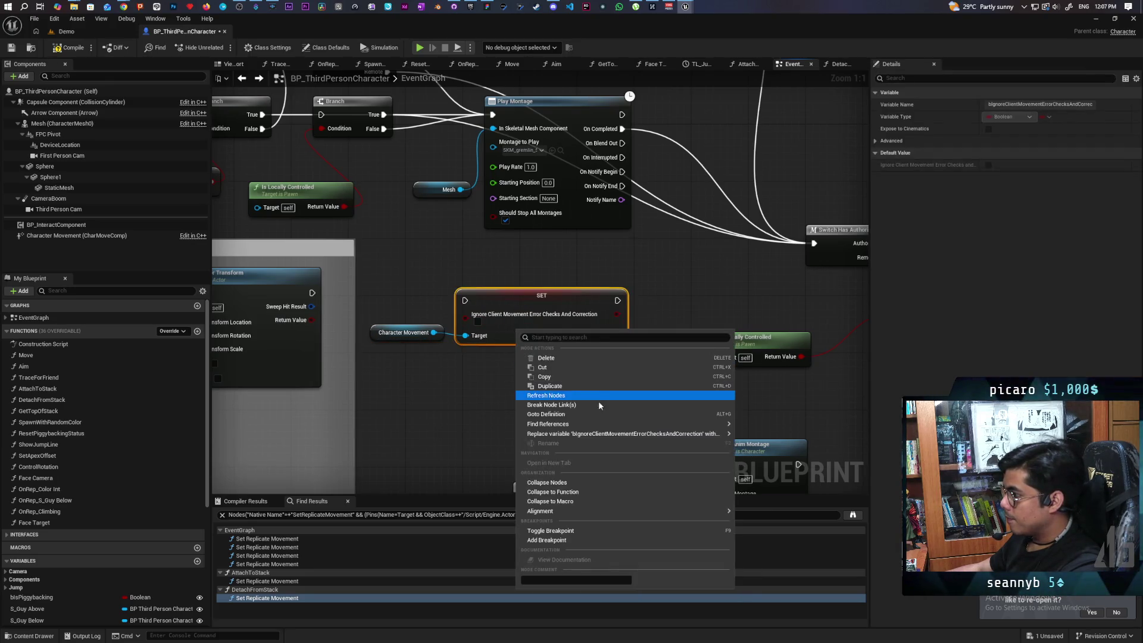
mouse_move(595, 423)
left_click(783, 449)
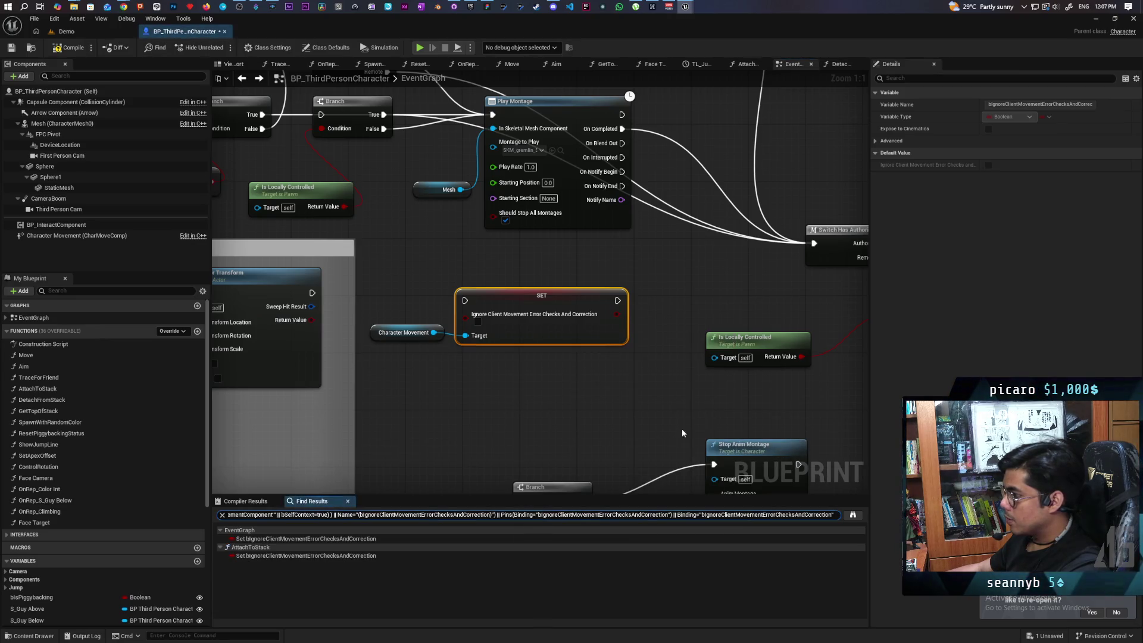
left_click(283, 539)
left_click(279, 557)
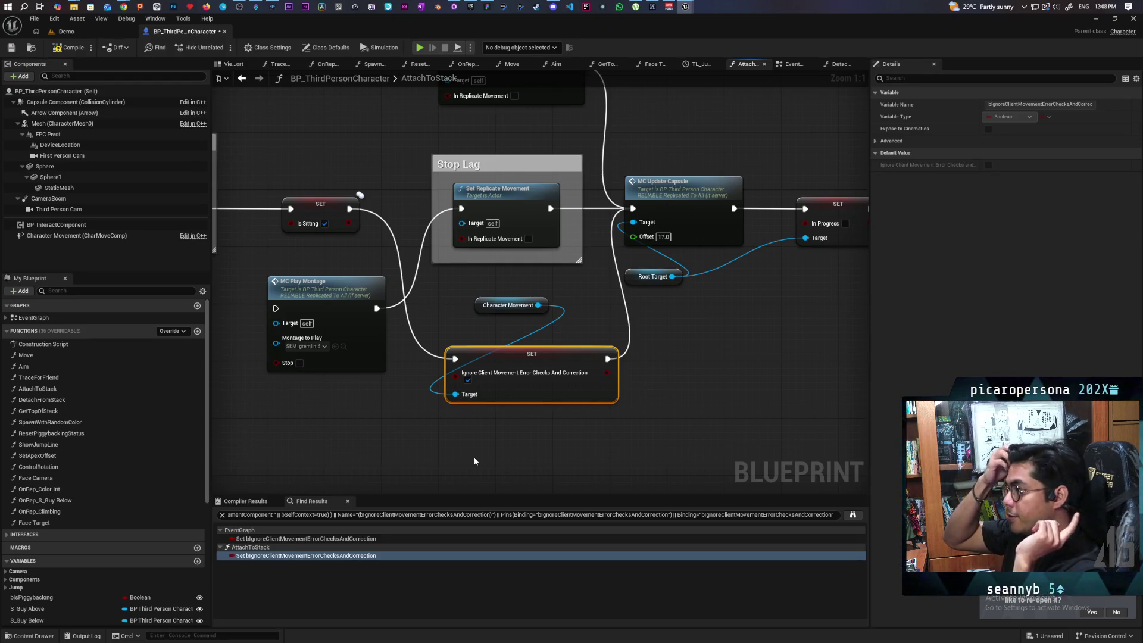
Locate the Stop Lag and SET nodes in AttachToStack's Attaching to Stack block.
mouse_move(474, 460)
left_mouse_down()
mouse_move(732, 362)
mouse_move(576, 425)
left_mouse_up()
left_click(380, 223)
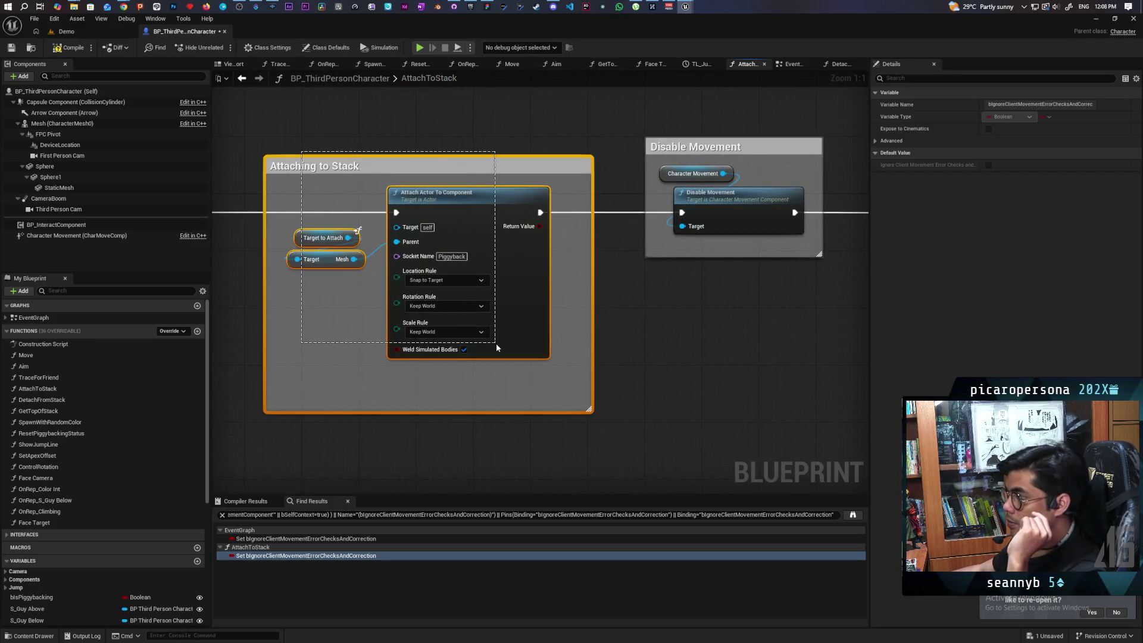
left_click(370, 206)
left_click(369, 207)
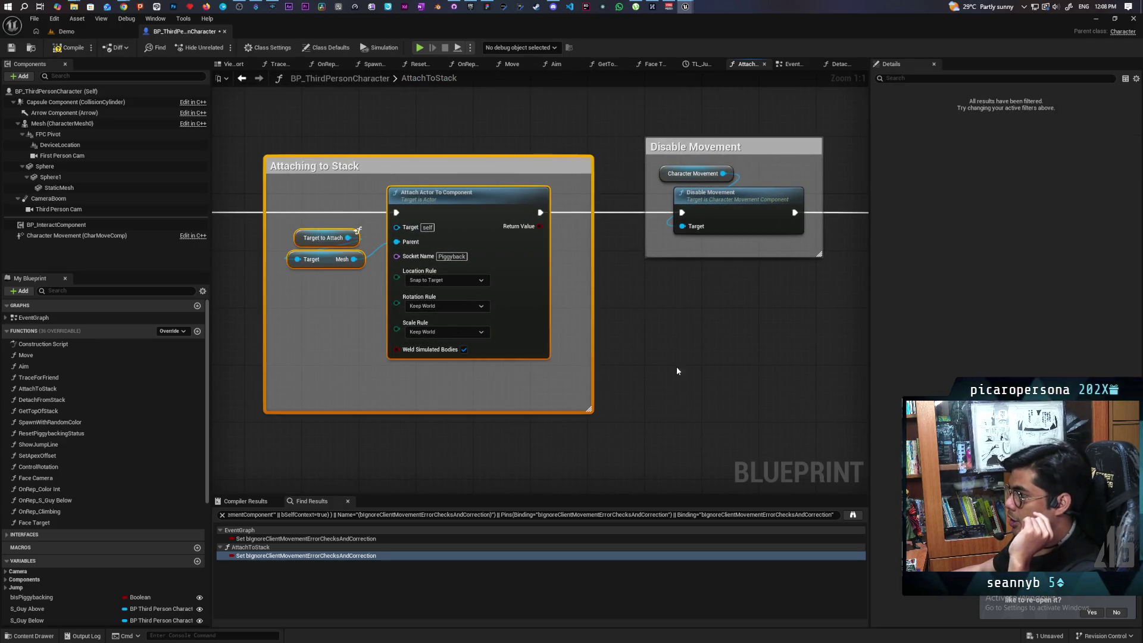
mouse_move(676, 370)
left_mouse_down()
mouse_move(672, 404)
mouse_move(344, 418)
left_mouse_up()
left_click(358, 398)
left_click_drag(432, 452, 536, 463)
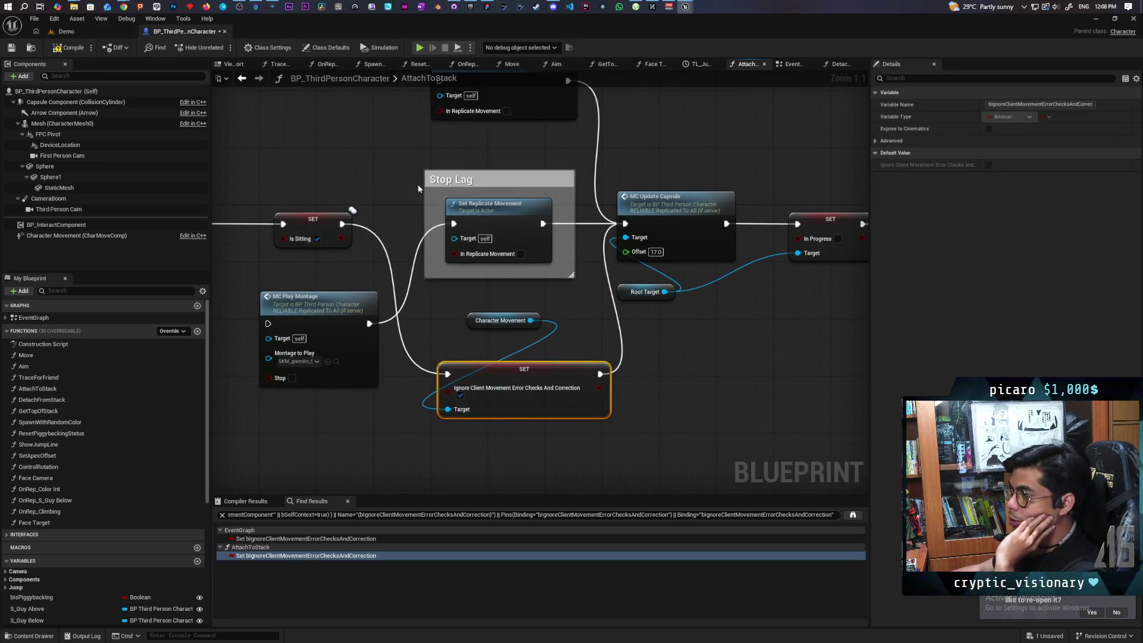
mouse_move(406, 170)
left_mouse_down()
mouse_move(574, 357)
mouse_move(415, 332)
left_mouse_up()
mouse_move(347, 223)
left_mouse_down()
mouse_move(625, 225)
mouse_move(524, 318)
mouse_move(411, 226)
left_mouse_up()
left_click(374, 192)
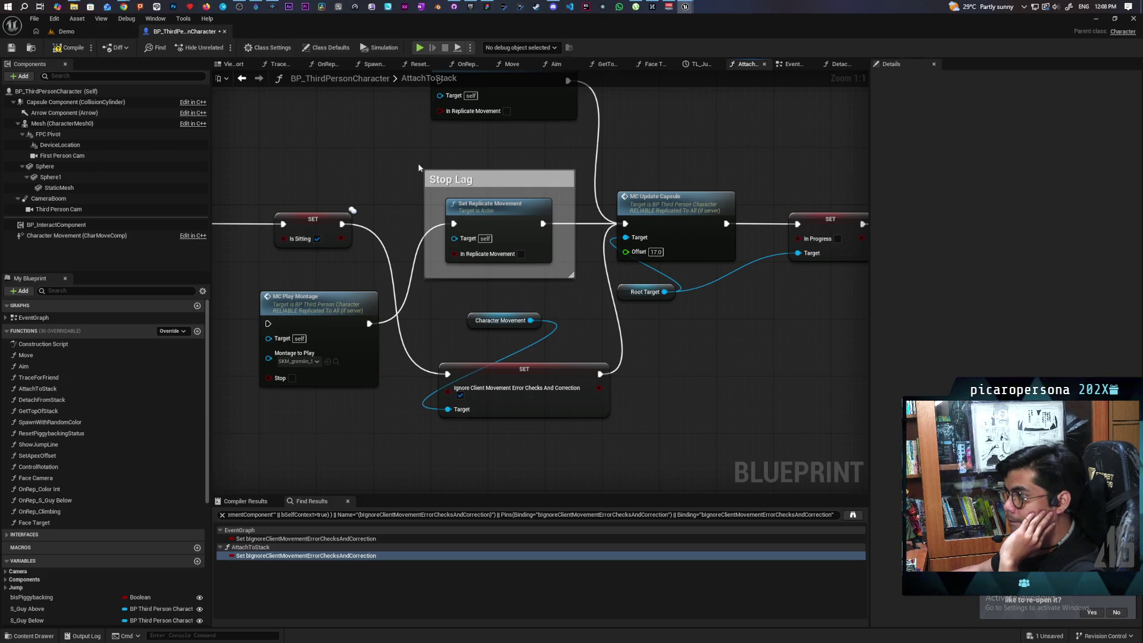
Wire the SET node's exec output to MC Update Capsule and move Stop Lag, Character Movement and SET lower.
mouse_move(414, 159)
left_mouse_down()
mouse_move(581, 333)
mouse_move(582, 455)
mouse_move(404, 149)
mouse_move(557, 411)
mouse_move(564, 459)
left_mouse_up()
left_click_drag(436, 348, 496, 415)
left_click_drag(418, 177, 536, 408)
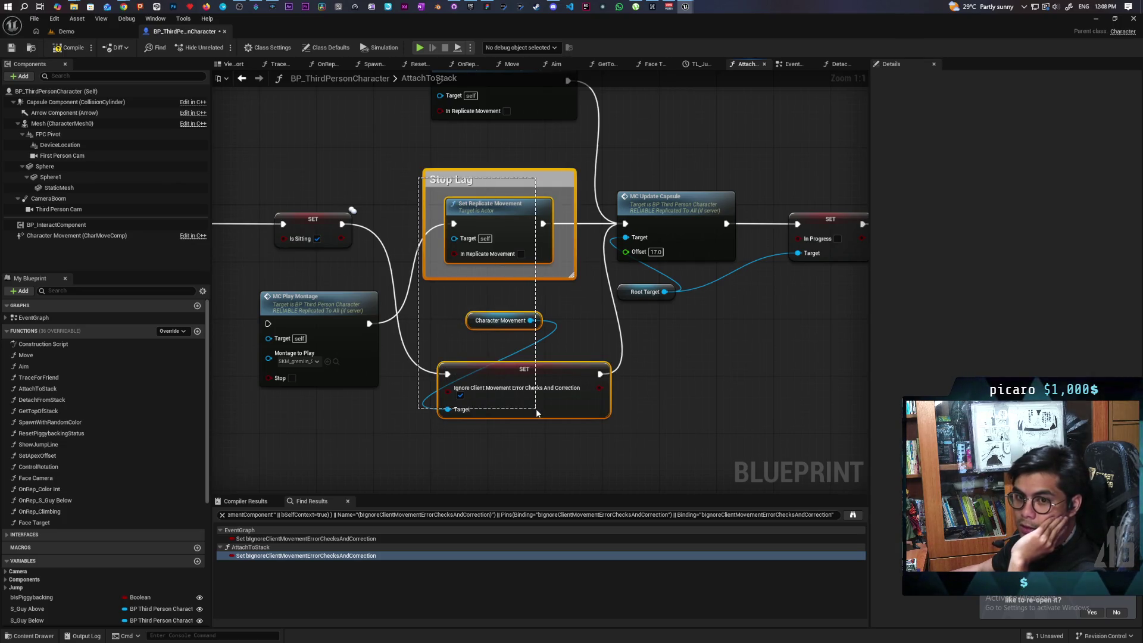
left_click_drag(535, 408, 536, 408)
left_click_drag(346, 230, 621, 231)
left_click_drag(625, 228, 625, 227)
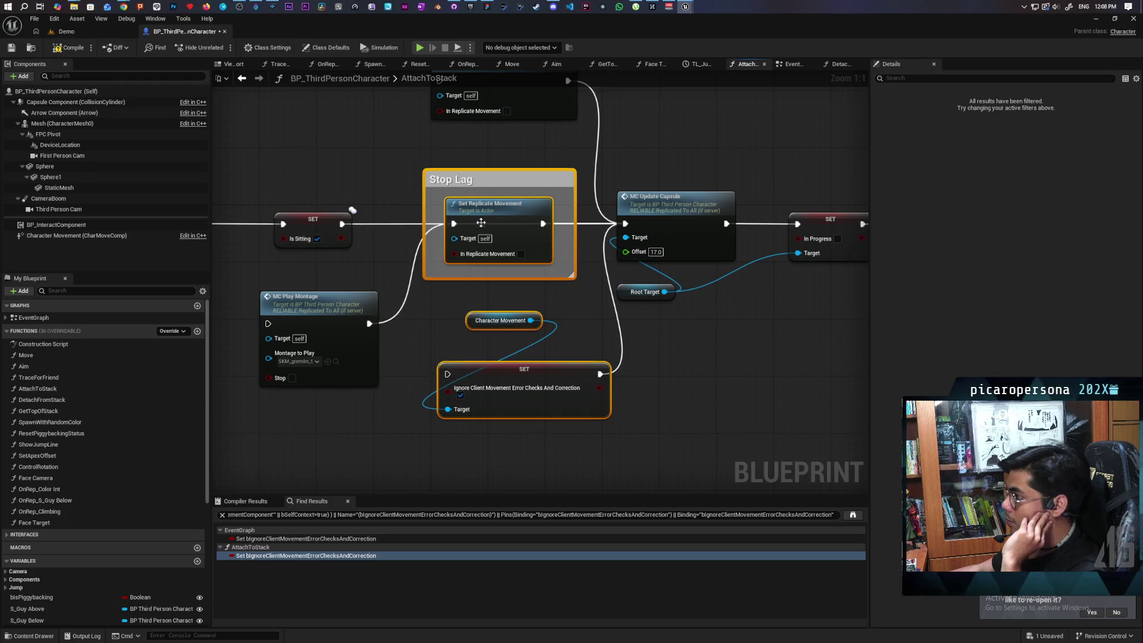
left_click_drag(484, 183, 492, 273)
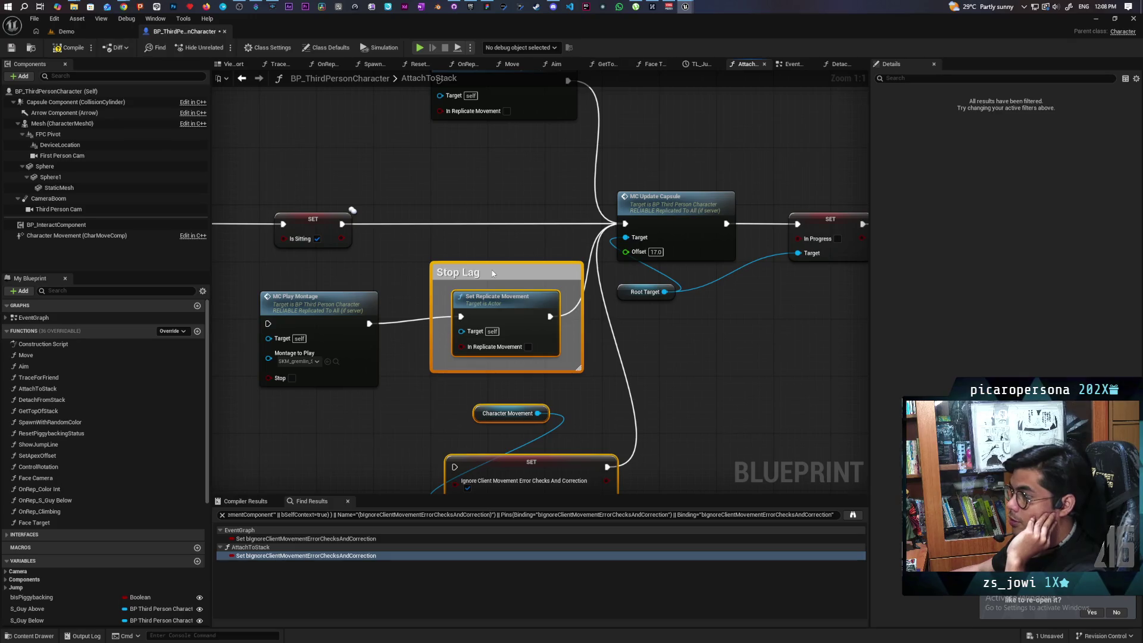
left_click(476, 244)
Nudge the Character Movement and SET nodes slightly right beneath Stop Lag.
mouse_move(453, 411)
left_mouse_down()
mouse_move(432, 309)
mouse_move(441, 340)
mouse_move(538, 420)
mouse_move(535, 396)
left_mouse_up()
right_click(420, 416)
key("Escape")
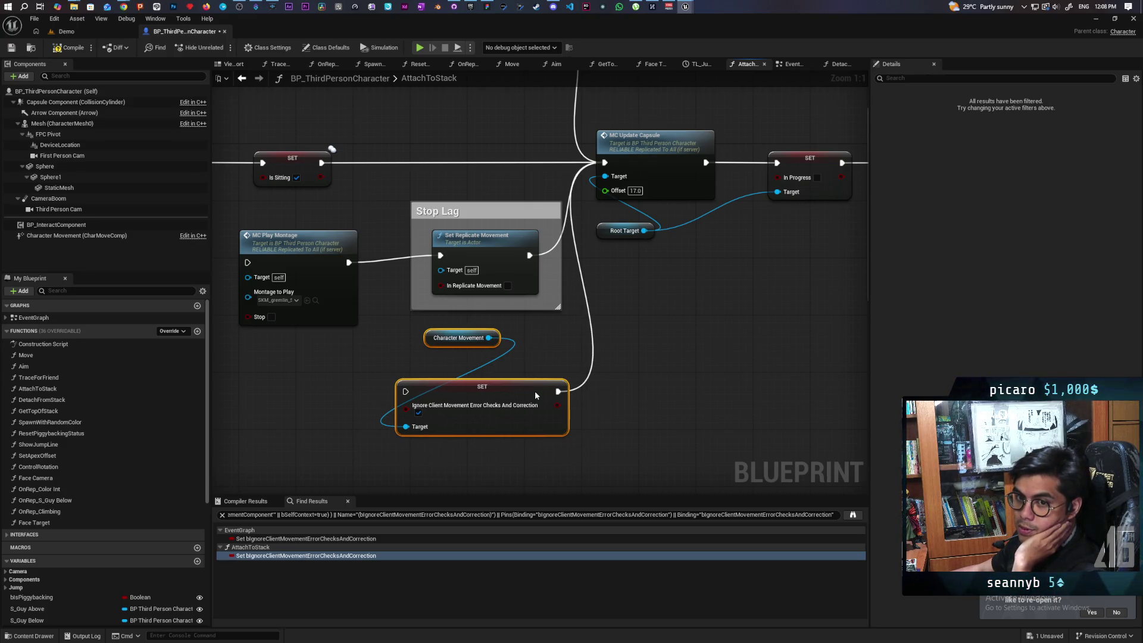
left_click_drag(534, 390, 537, 390)
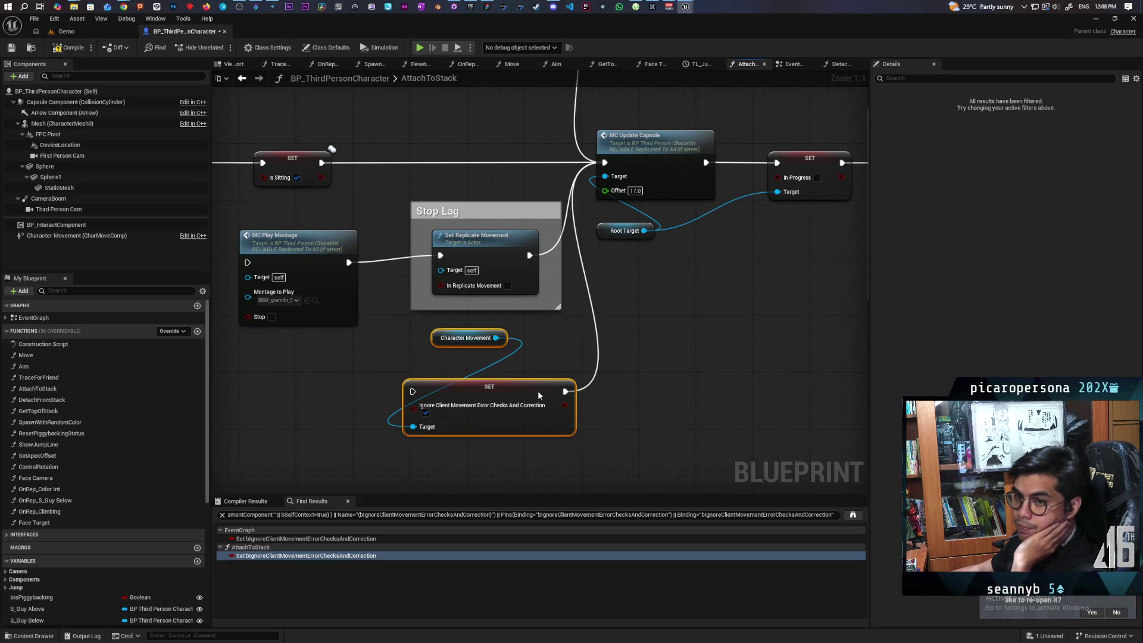
left_click(413, 356)
mouse_move(395, 332)
left_mouse_down()
mouse_move(489, 383)
mouse_move(616, 424)
mouse_move(419, 349)
mouse_move(577, 410)
left_mouse_up()
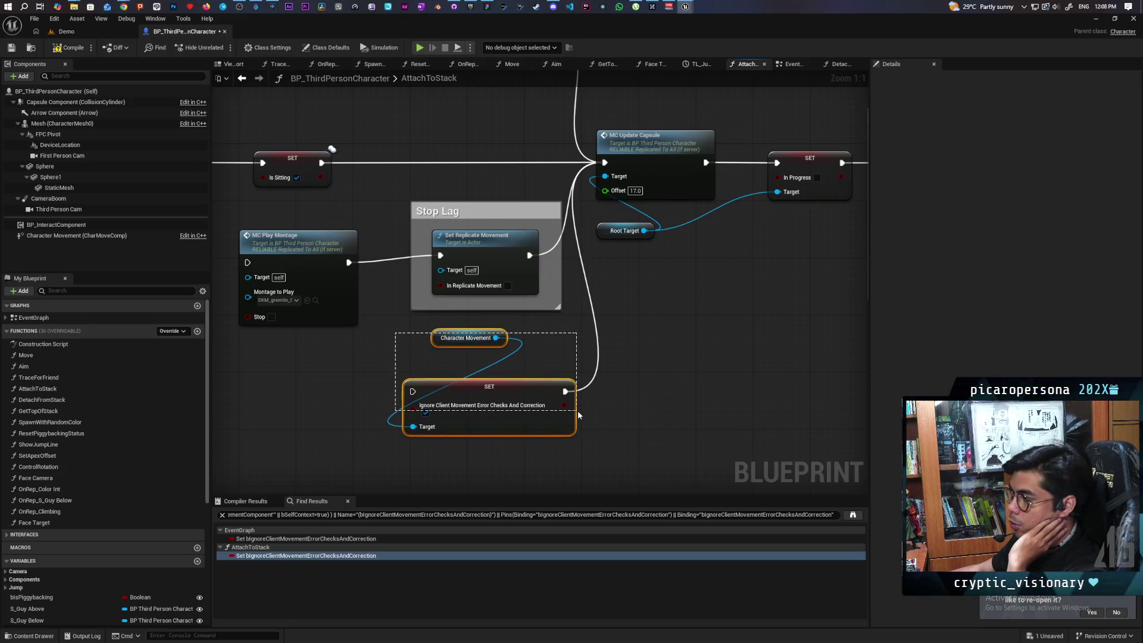
left_click(577, 409)
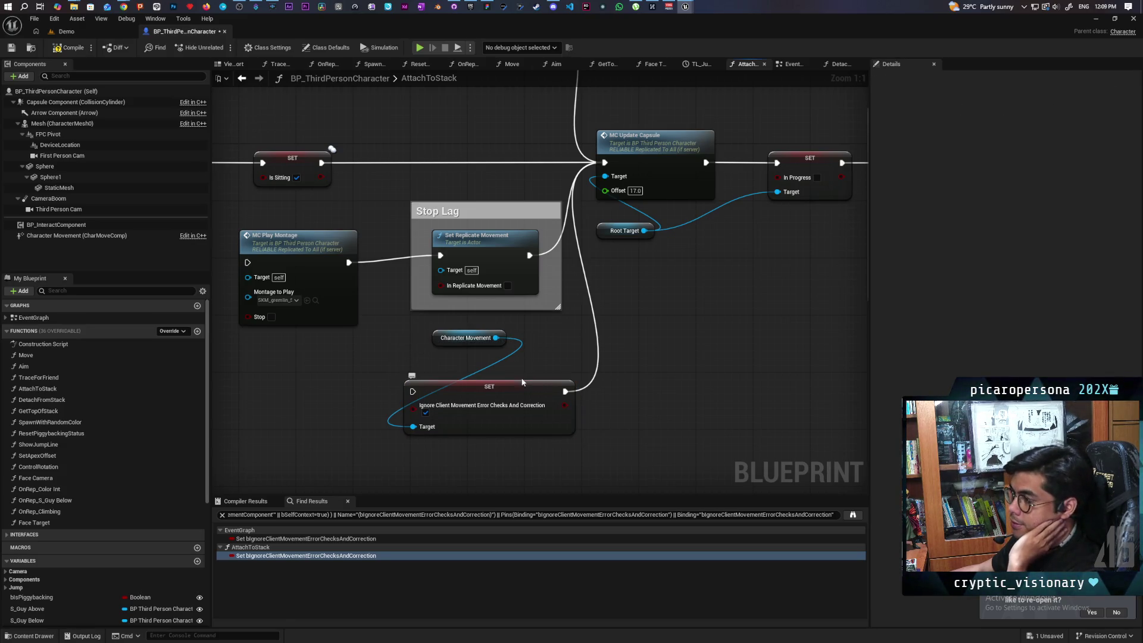
left_click_drag(415, 330, 580, 438)
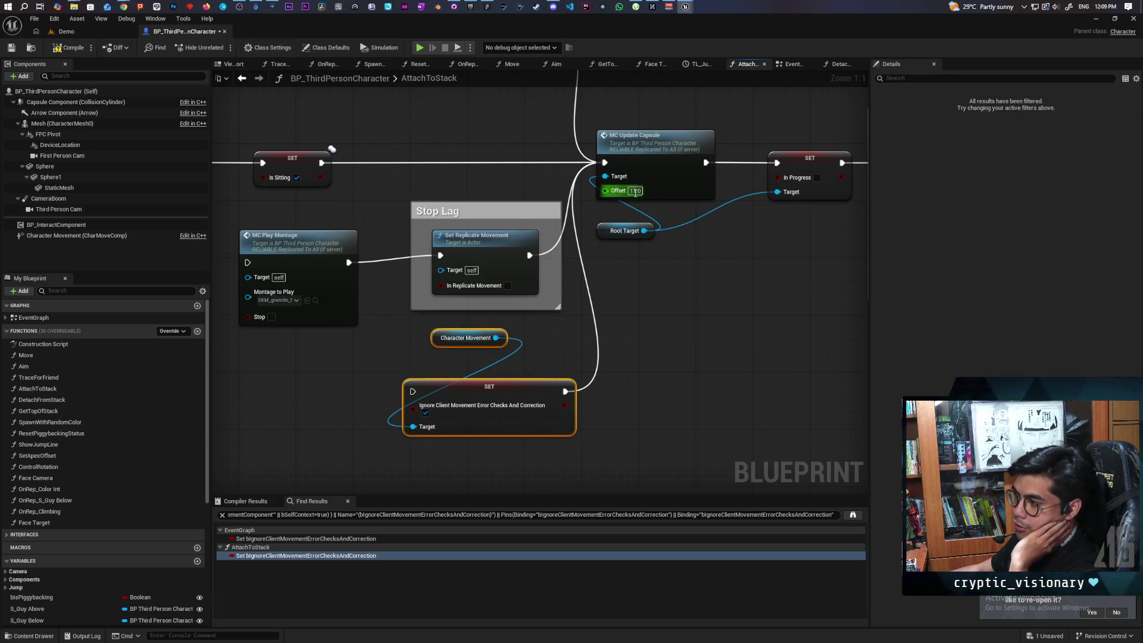
left_click(415, 355)
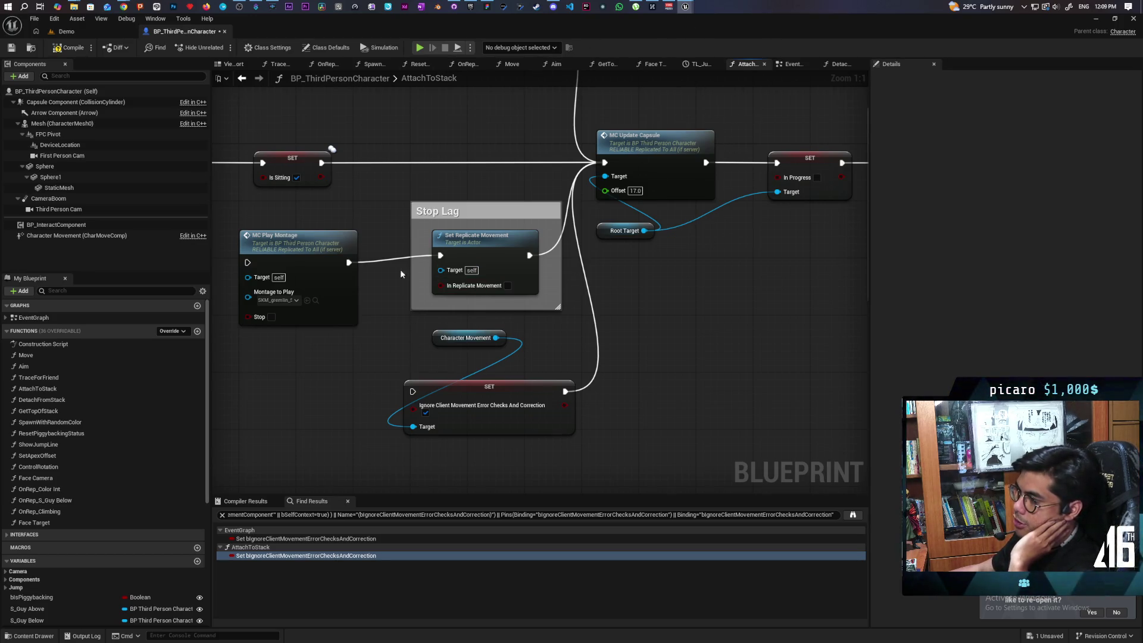
Compare the Disable Movement section with the rearranged Stop Lag and SET nodes.
left_click_drag(397, 212, 523, 459)
left_click_drag(271, 226, 708, 260)
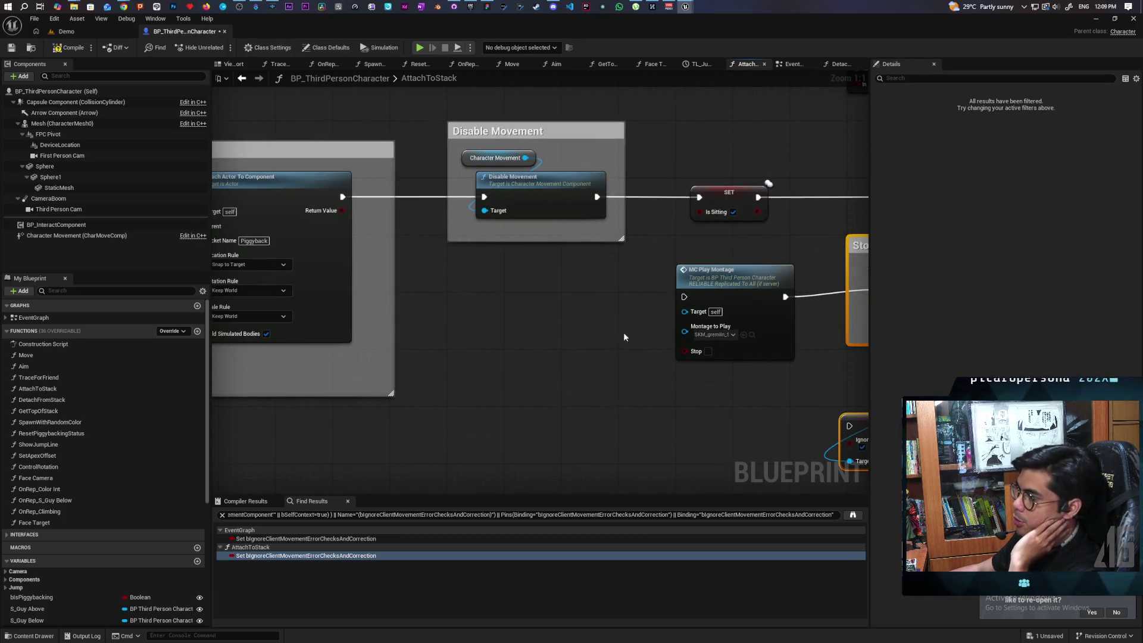
left_click_drag(624, 337, 376, 294)
left_click_drag(814, 331, 637, 349)
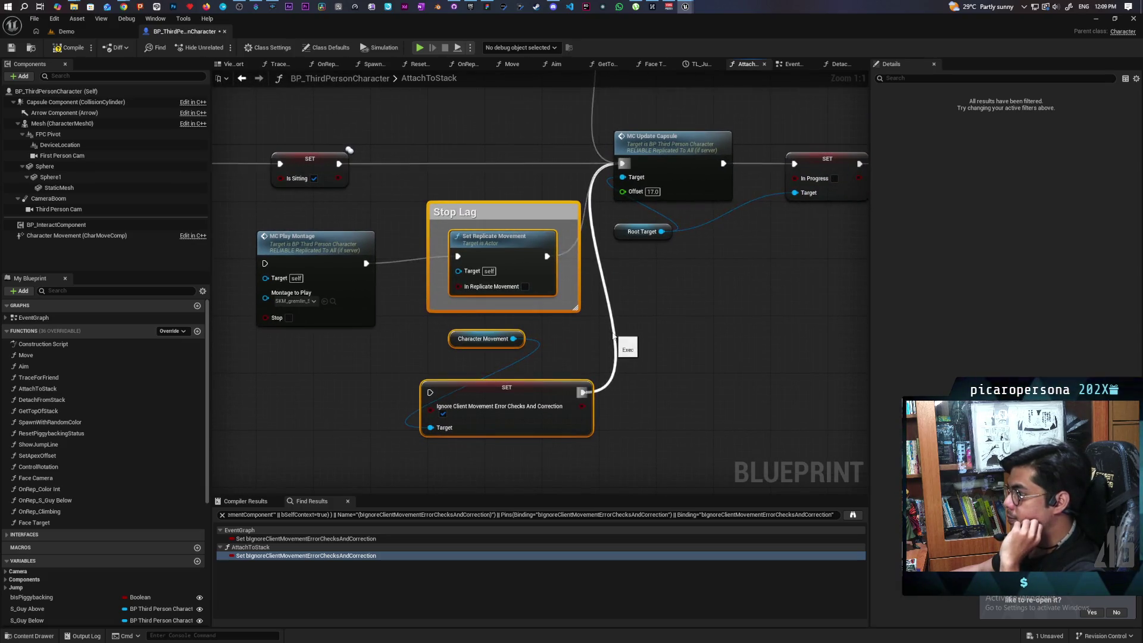
left_click(574, 349)
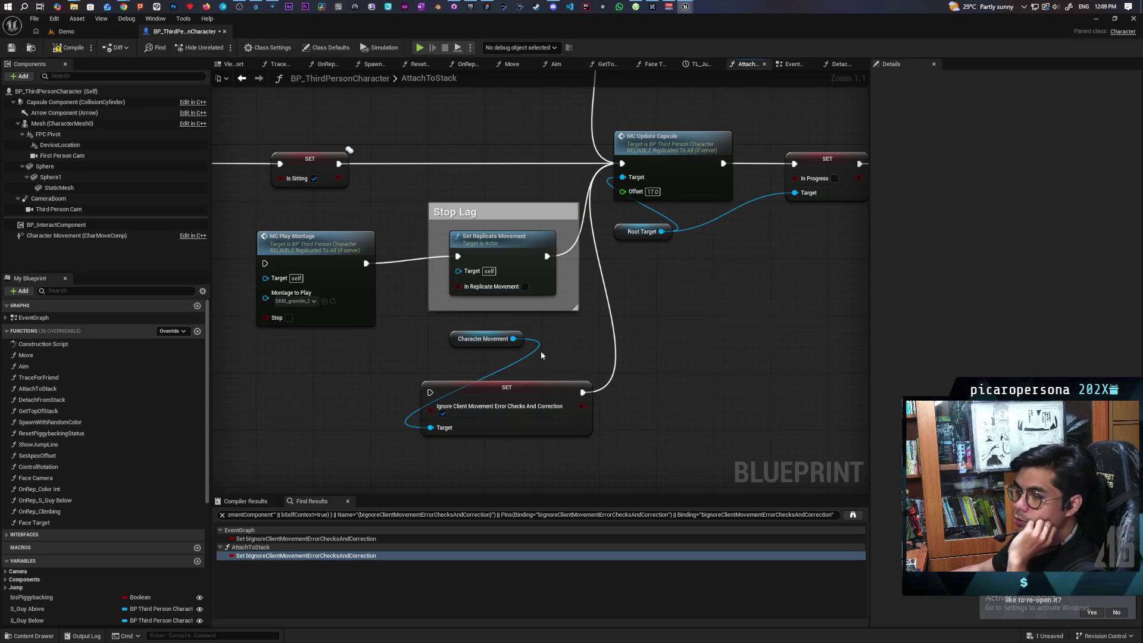
left_click_drag(404, 333, 549, 448)
left_click(546, 457)
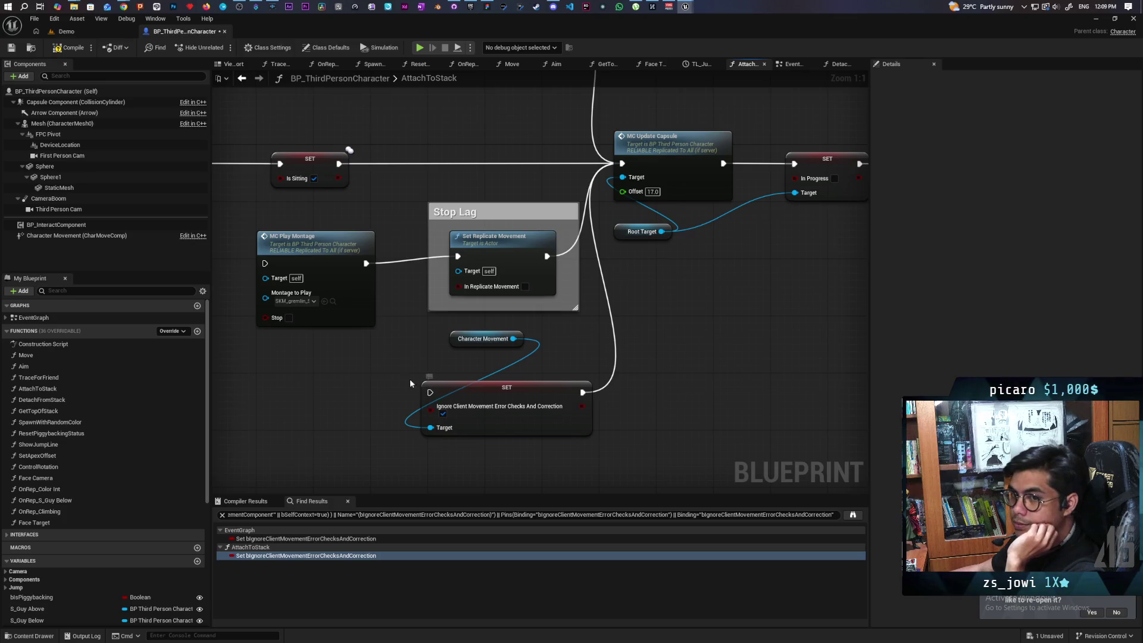
Select the Character Movement and SET nodes for copying and save BP_ThirdPersonCharacter.
left_click_drag(409, 325, 574, 412)
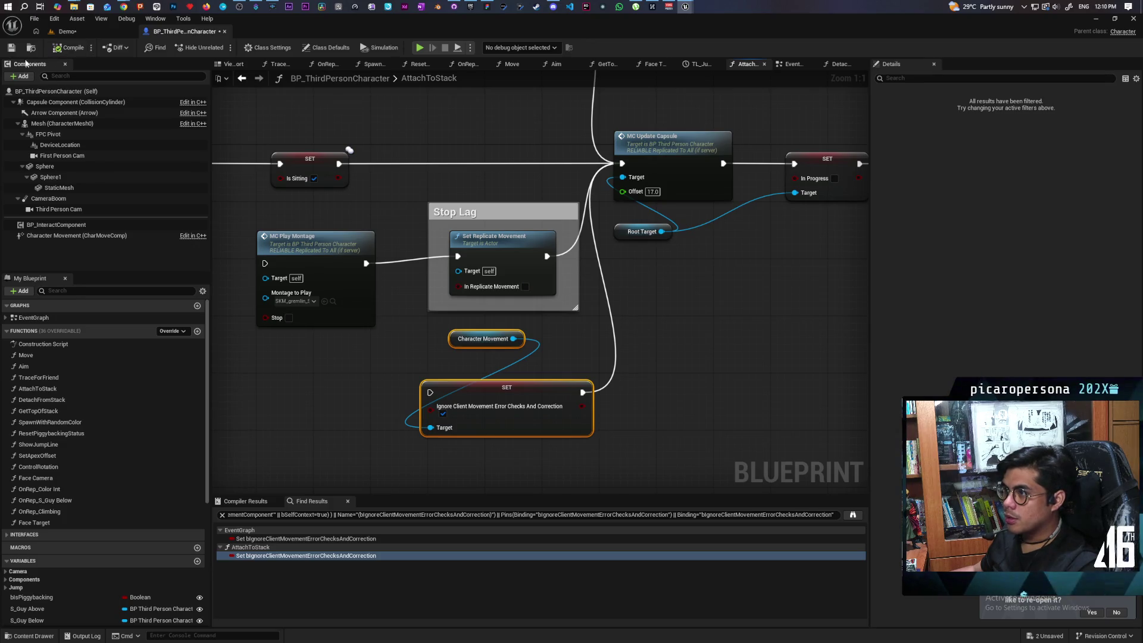
left_click(11, 48)
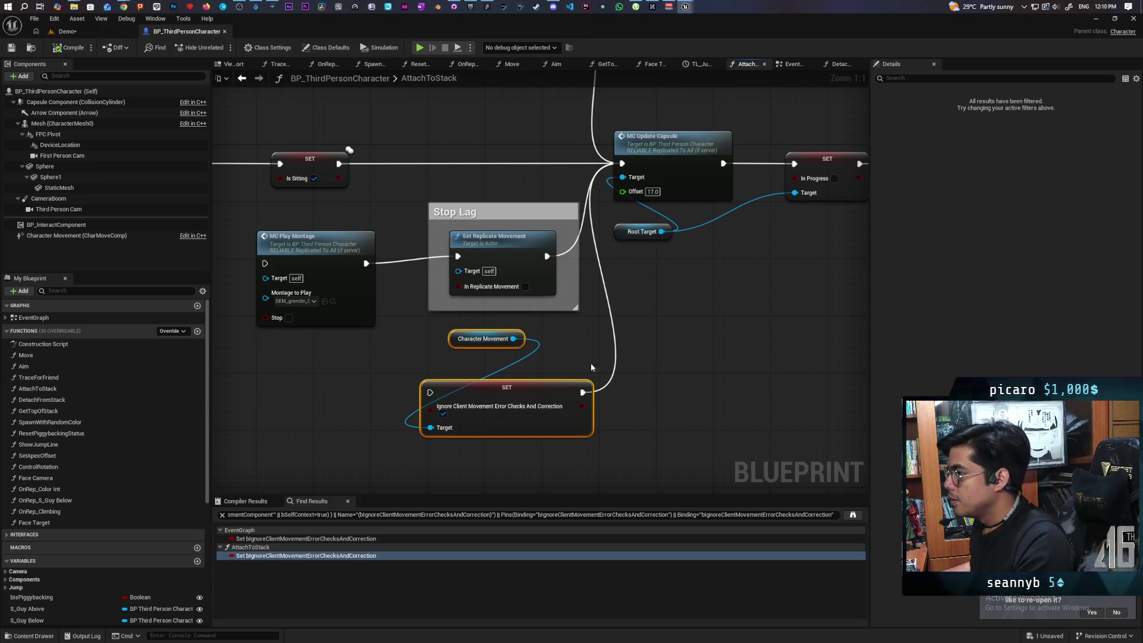
Open the DetachFromStack function graph from the EventGraph.
scroll(437, 360, "down", 1)
scroll(435, 355, "down", 1)
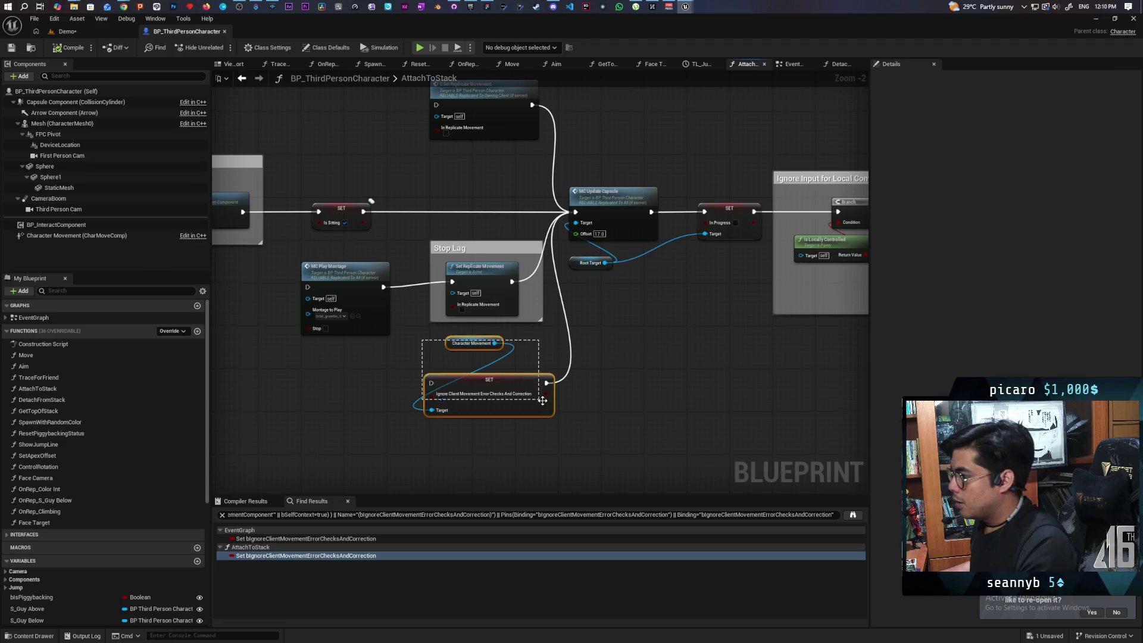
left_click(242, 80)
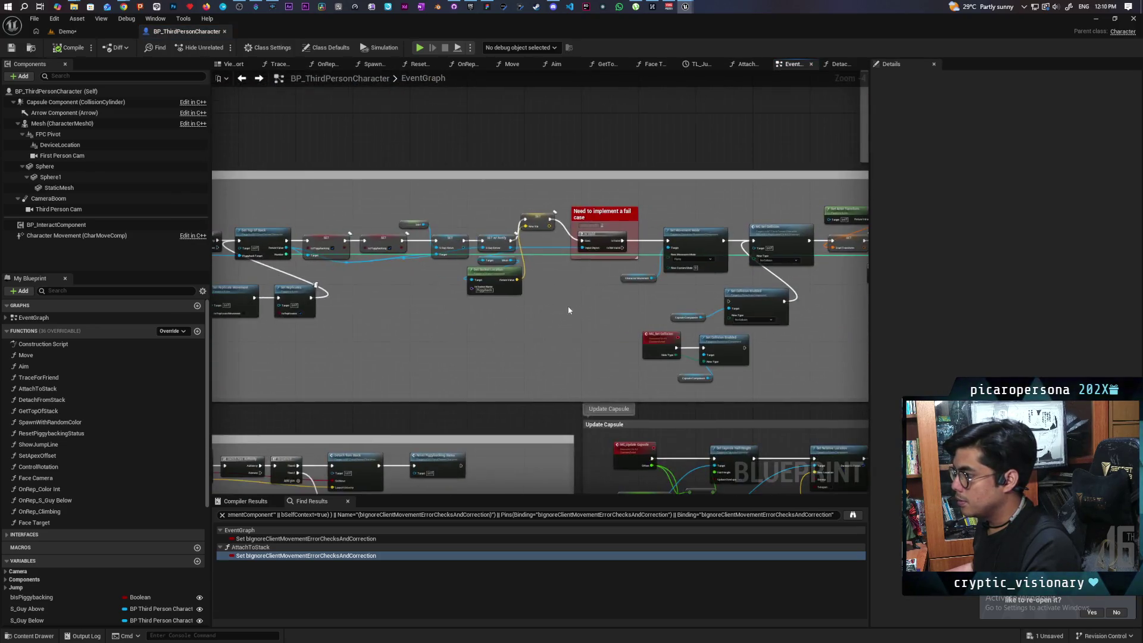
scroll(430, 266, "down", 4)
scroll(430, 270, "up", 4)
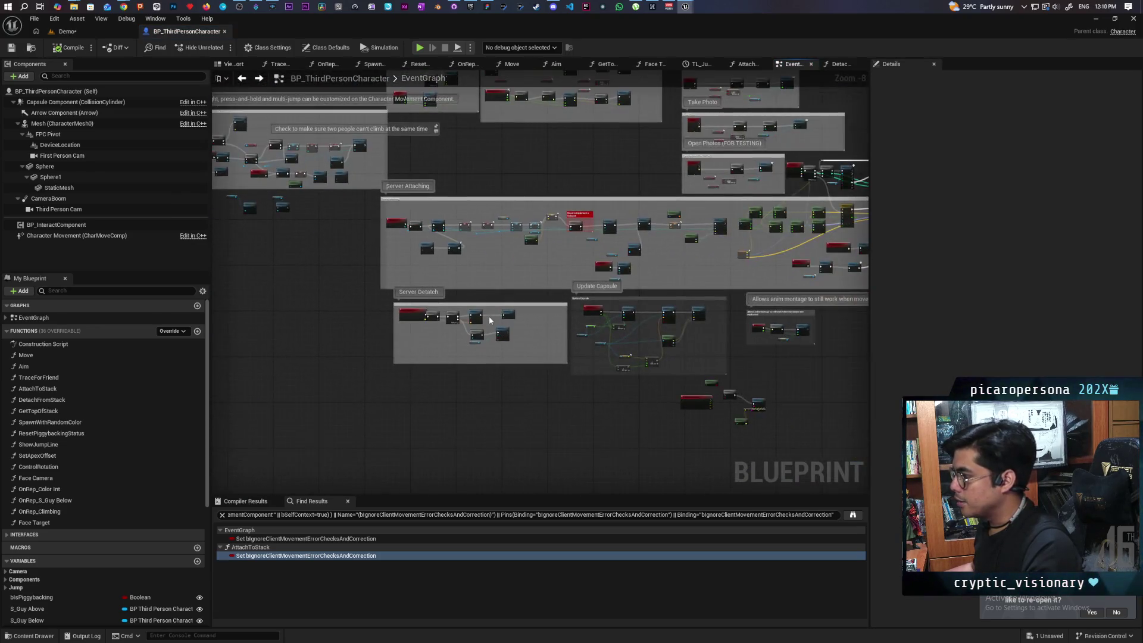
double_click(454, 310)
scroll(455, 309, "down", 5)
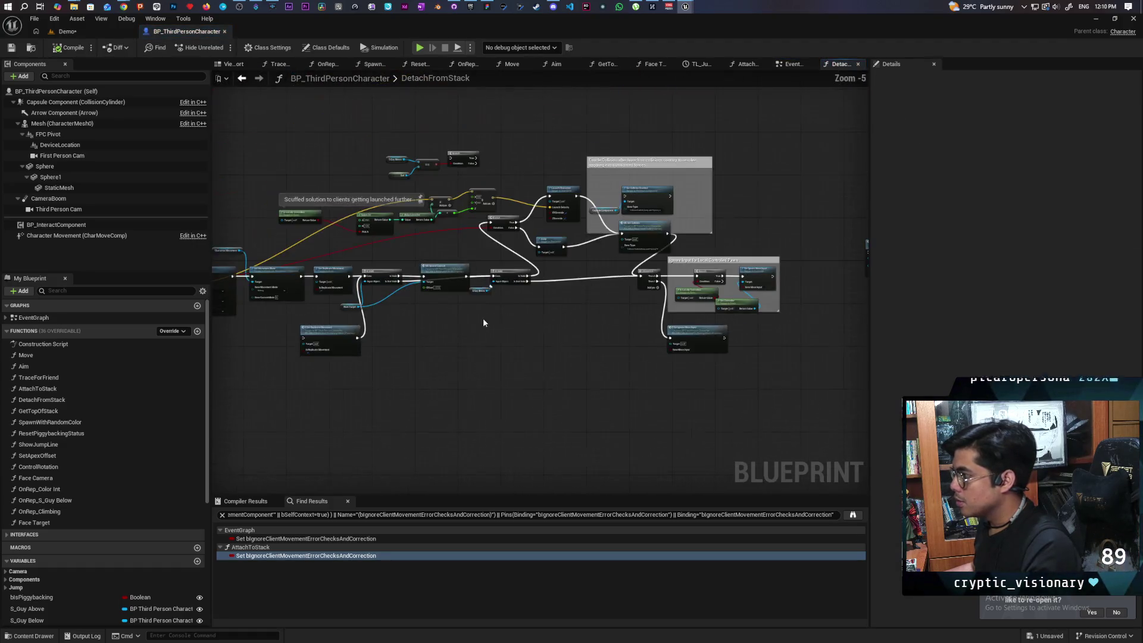
scroll(437, 308, "up", 3)
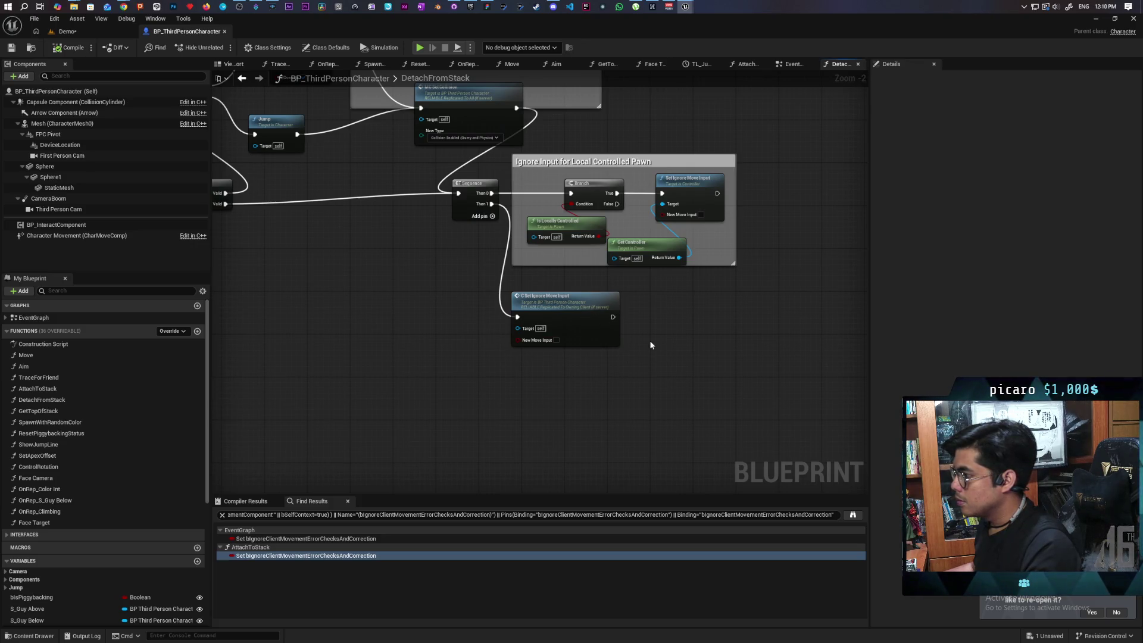
Paste Character Movement and SET after C Set Ignore Move Input, set it to false, and save.
key("ctrl+v")
scroll(648, 344, "up", 2)
mouse_move(607, 314)
left_mouse_down()
mouse_move(651, 386)
mouse_move(659, 331)
mouse_move(661, 350)
left_mouse_up()
left_click(649, 343)
left_click(683, 391)
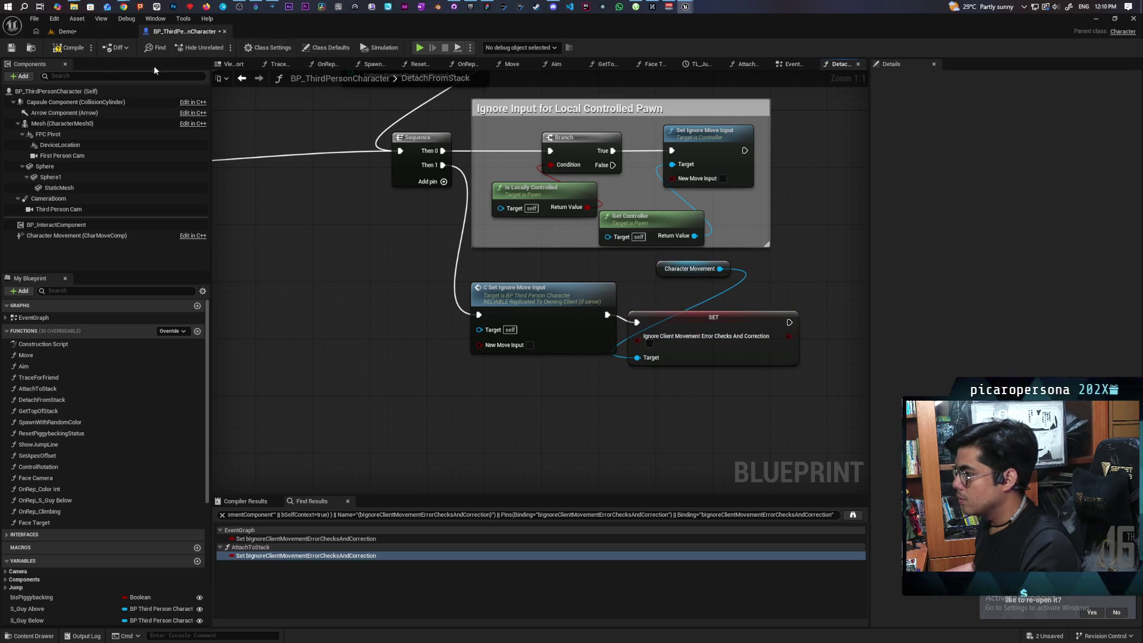
key("ctrl+s")
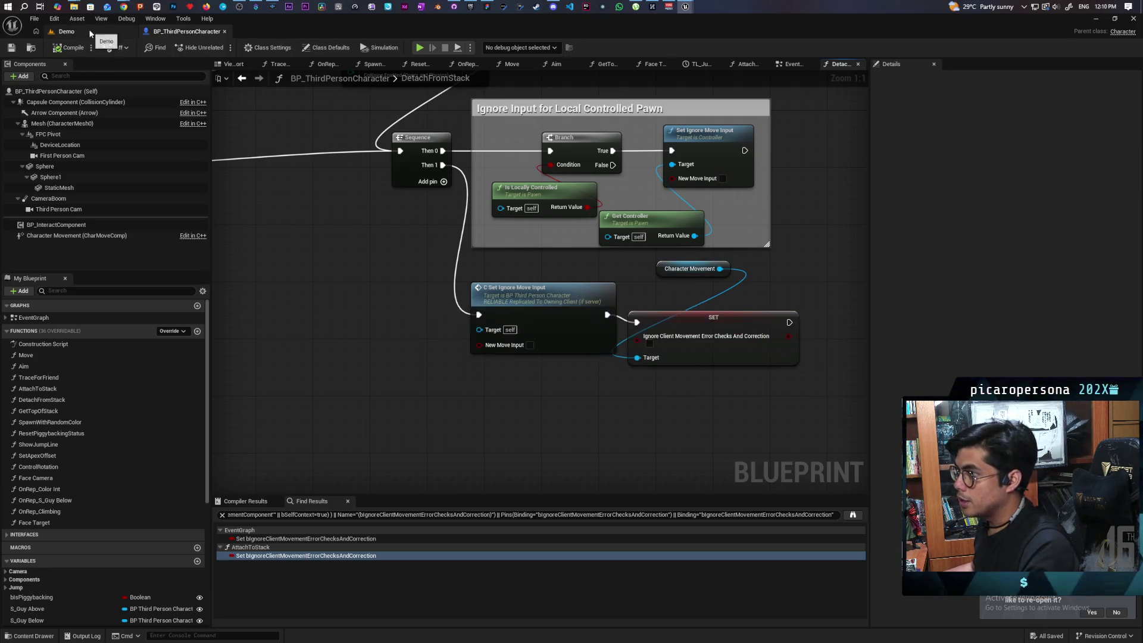
Select the SET node and Character Movement getter and return to the EventGraph.
left_click(67, 31)
left_click(186, 31)
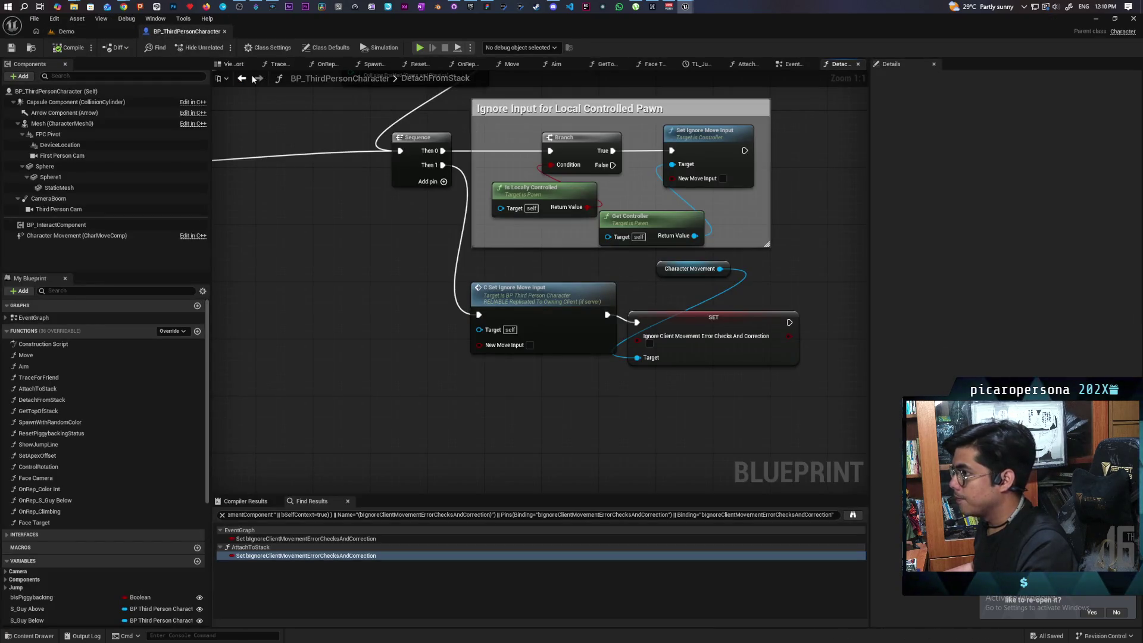
left_click_drag(606, 390, 751, 269)
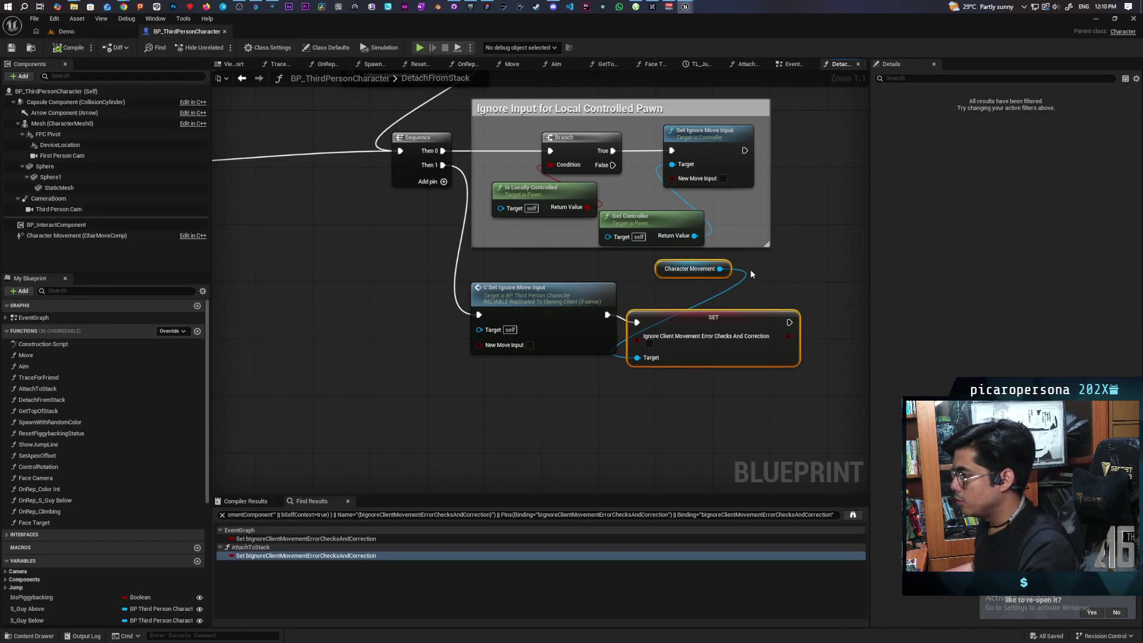
left_click(242, 78)
left_click(241, 78)
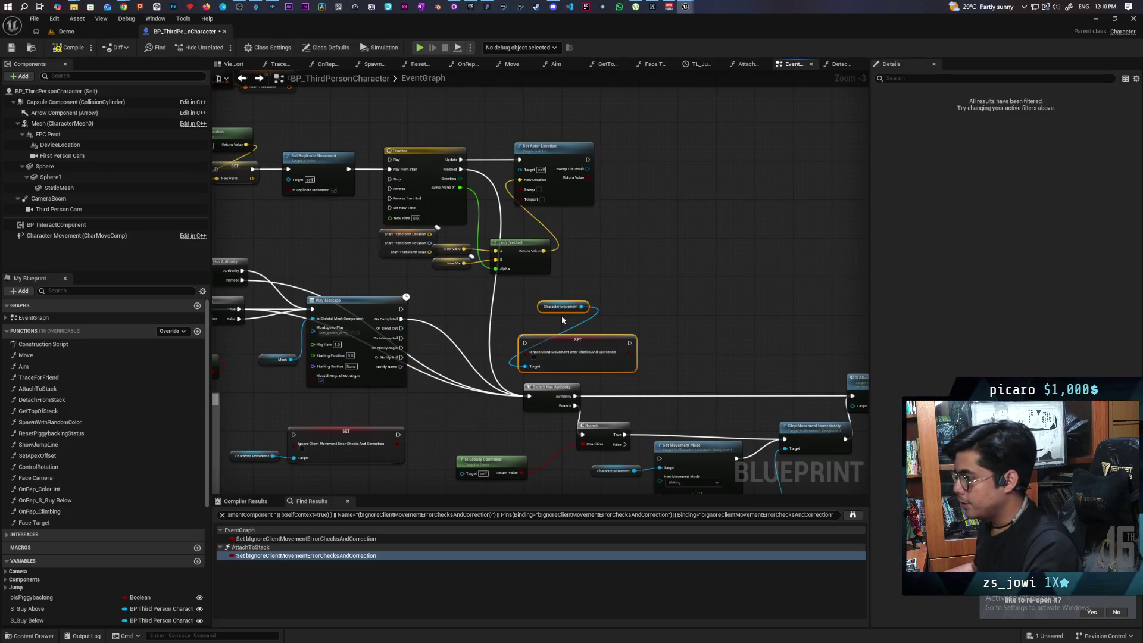
Paste the SET node, feed it from Switch Has Authority's Authority pin, enable it, and save.
key("ctrl+v")
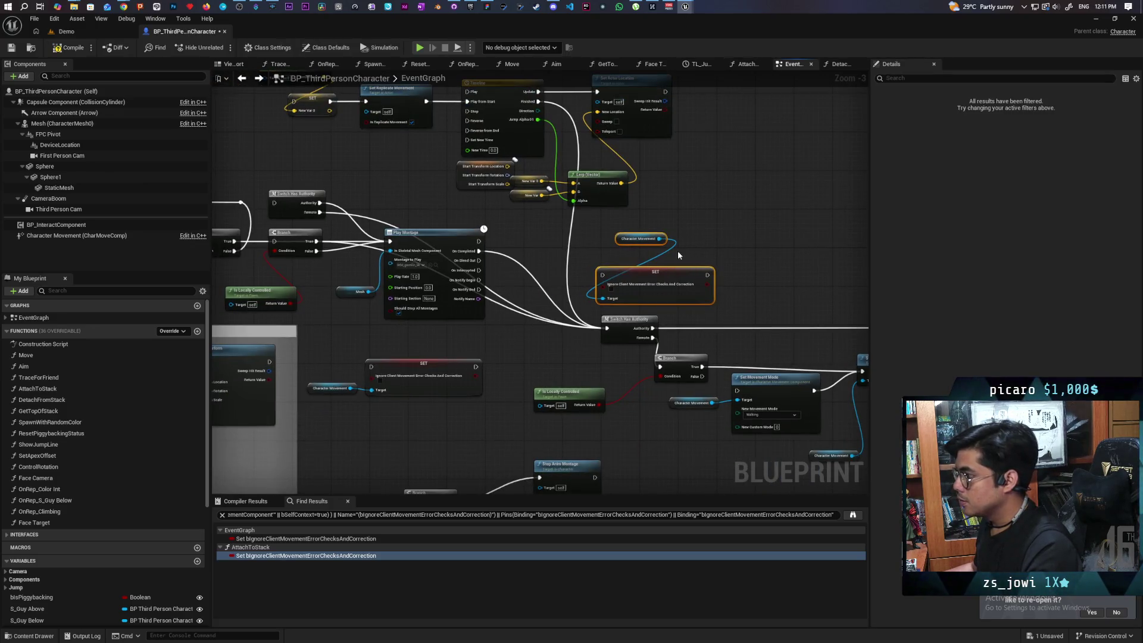
scroll(591, 248, "up", 1)
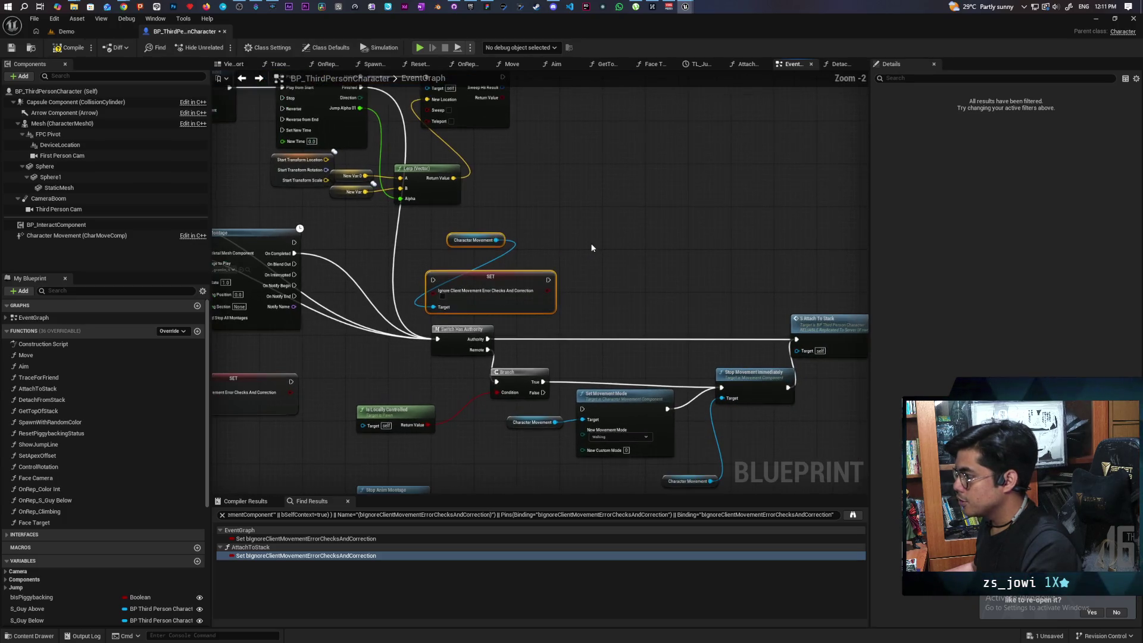
left_click_drag(435, 286, 557, 308)
scroll(557, 308, "up", 2)
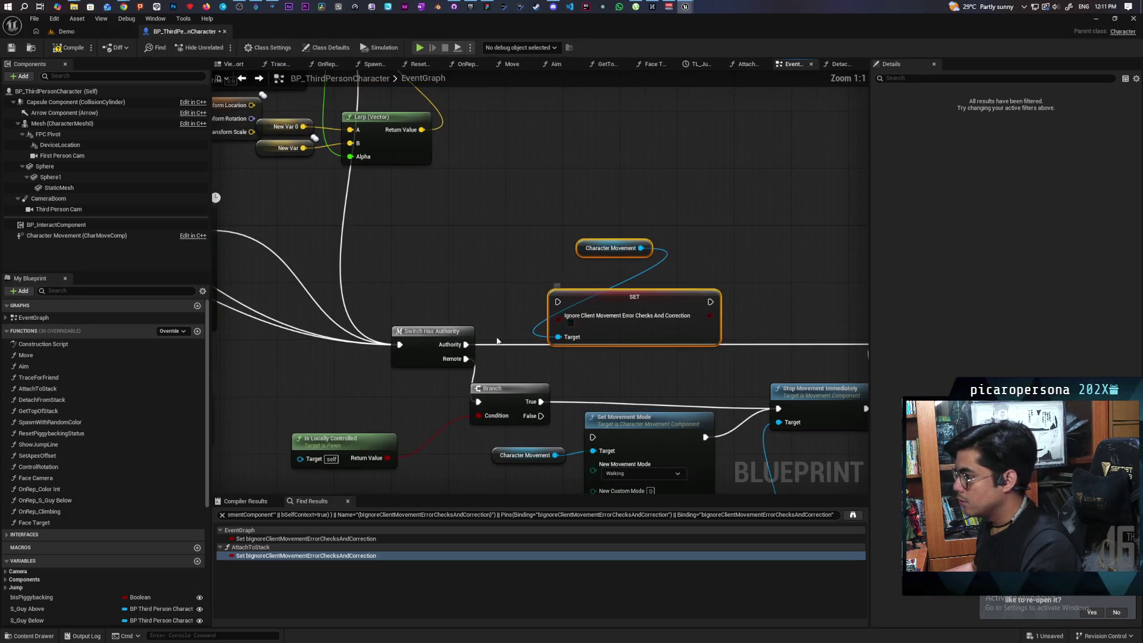
mouse_move(465, 344)
left_mouse_down()
mouse_move(616, 279)
mouse_move(740, 325)
left_mouse_up()
left_click(433, 304)
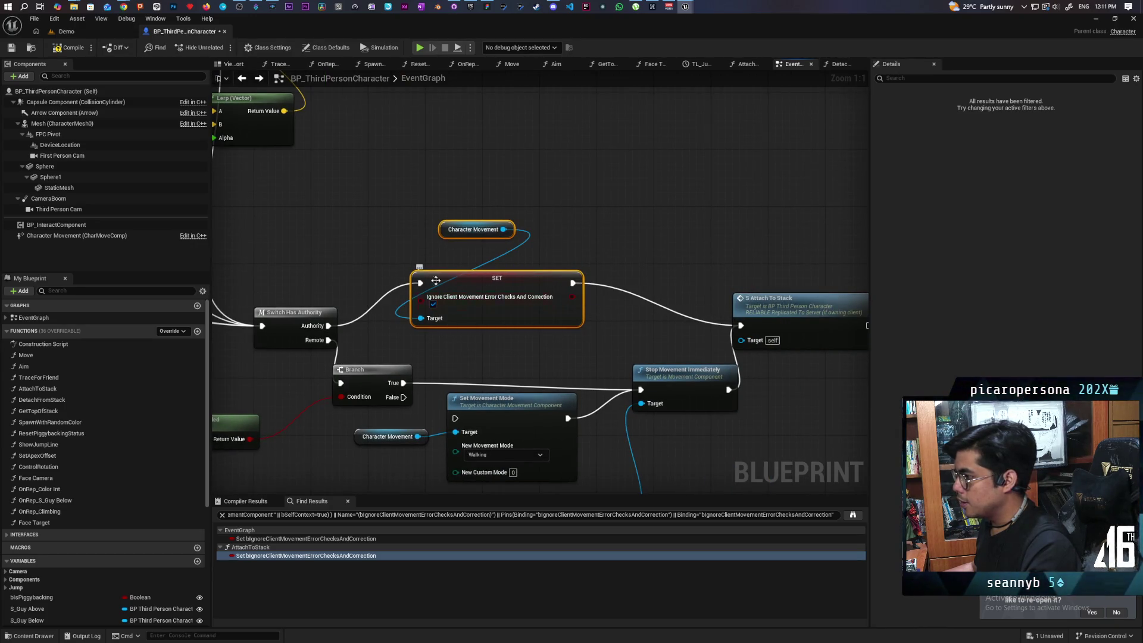
mouse_move(394, 187)
left_mouse_down()
mouse_move(533, 317)
mouse_move(535, 209)
left_mouse_up()
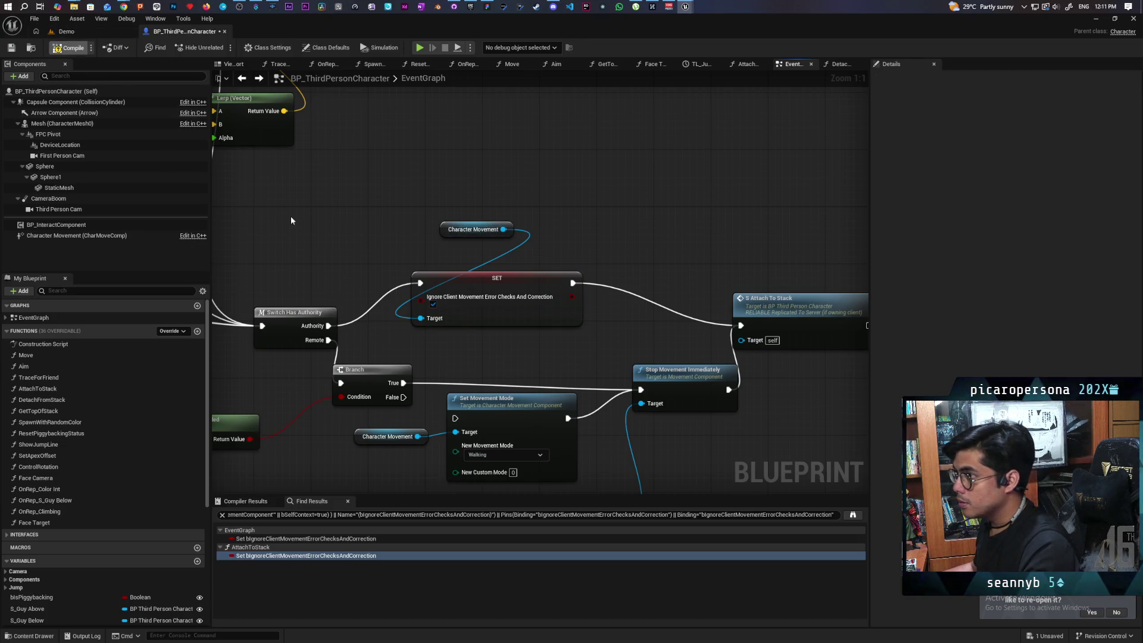
key("ctrl+s")
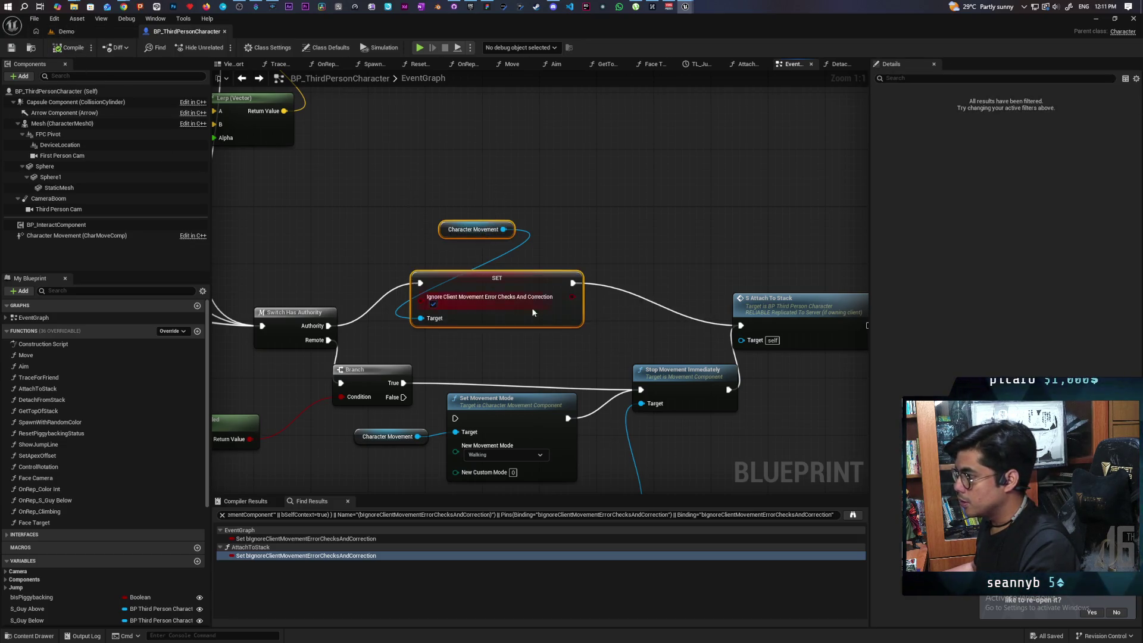
Disconnect Stop Movement Immediately from Attach To Stack, move Attach To Stack beside SET, and save.
mouse_move(778, 205)
left_mouse_down()
mouse_move(618, 346)
mouse_move(783, 359)
left_mouse_up()
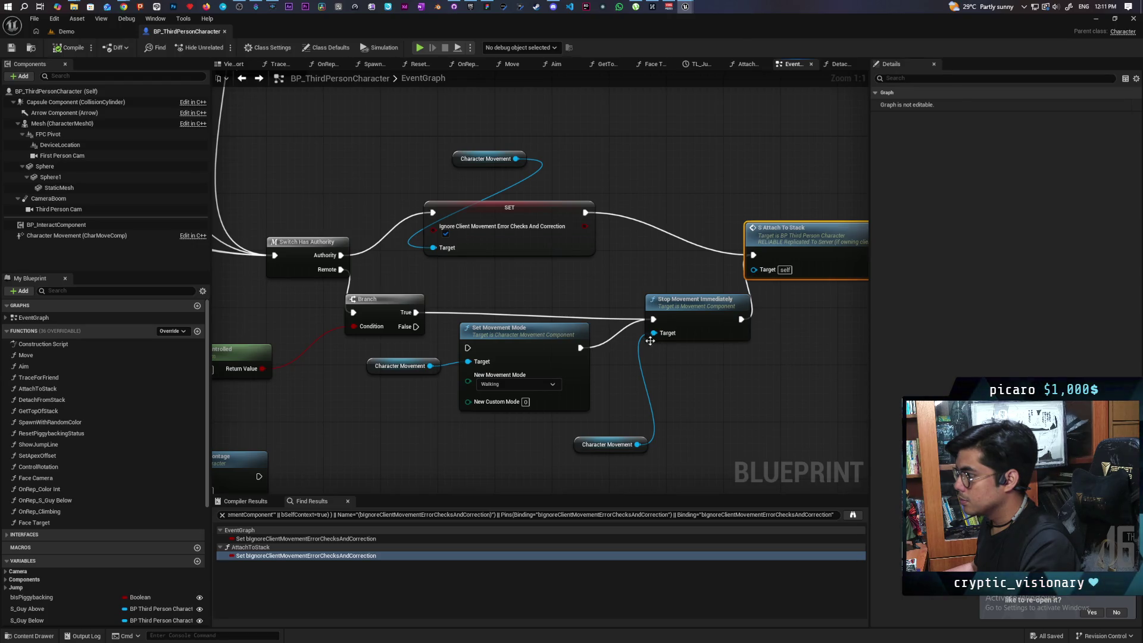
left_click(750, 293, "alt")
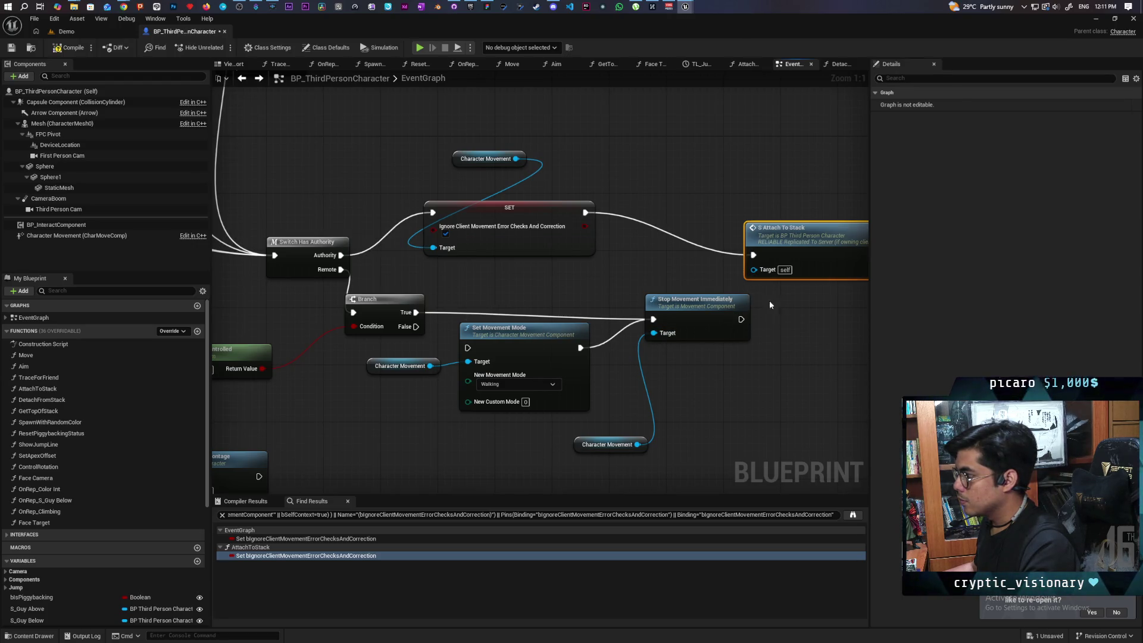
mouse_move(783, 326)
left_mouse_down()
mouse_move(742, 375)
mouse_move(571, 381)
mouse_move(763, 356)
mouse_move(478, 398)
mouse_move(379, 436)
left_mouse_up()
left_click_drag(340, 305, 813, 440)
left_click_drag(536, 428, 426, 440)
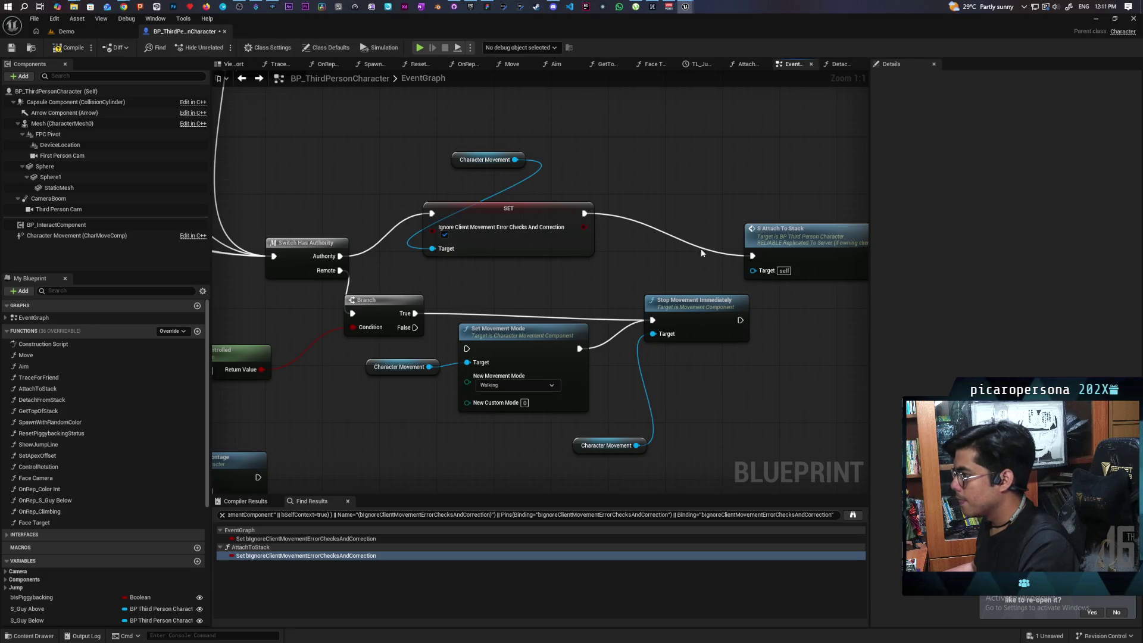
left_click_drag(795, 240, 798, 196)
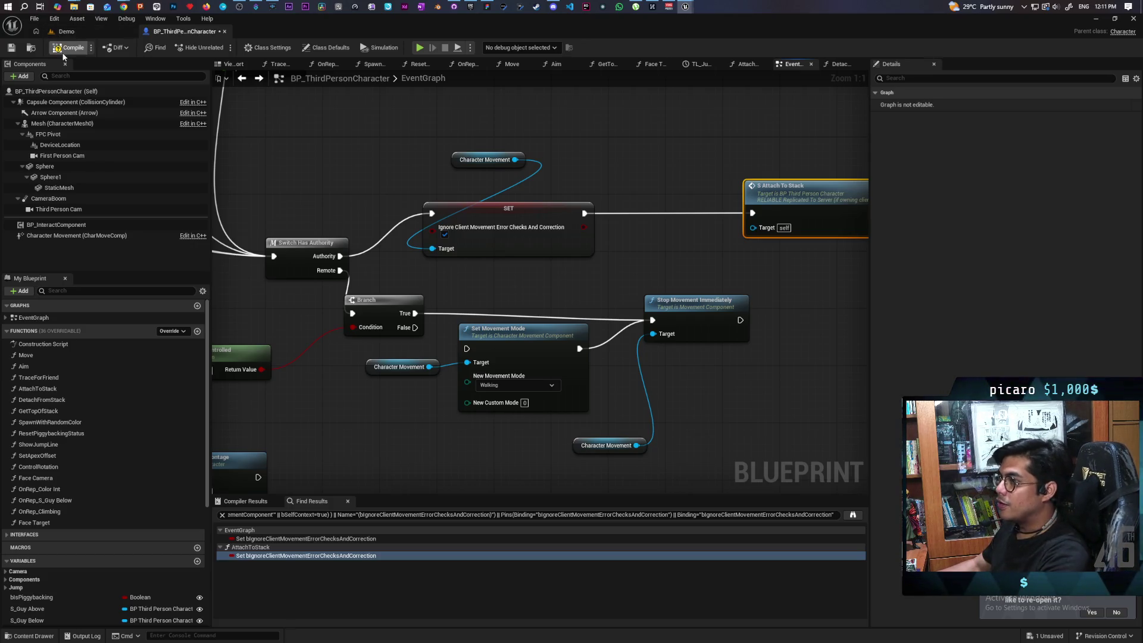
key("ctrl+s")
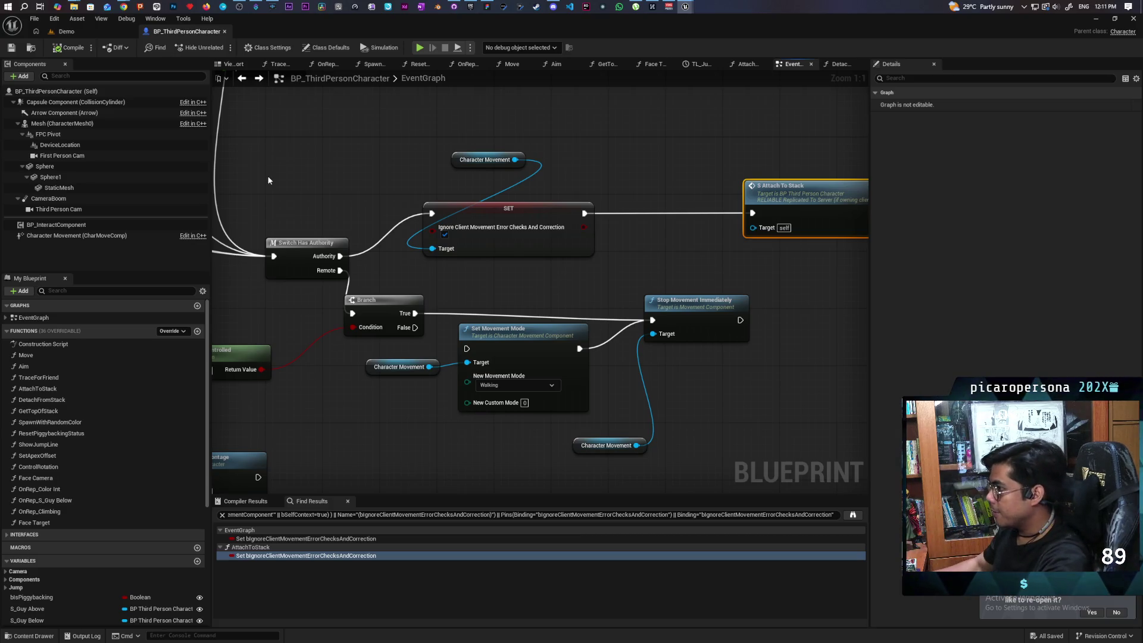
Insert a 0.2-second Delay between SET and S Attach To Stack and save everything.
left_click(572, 234)
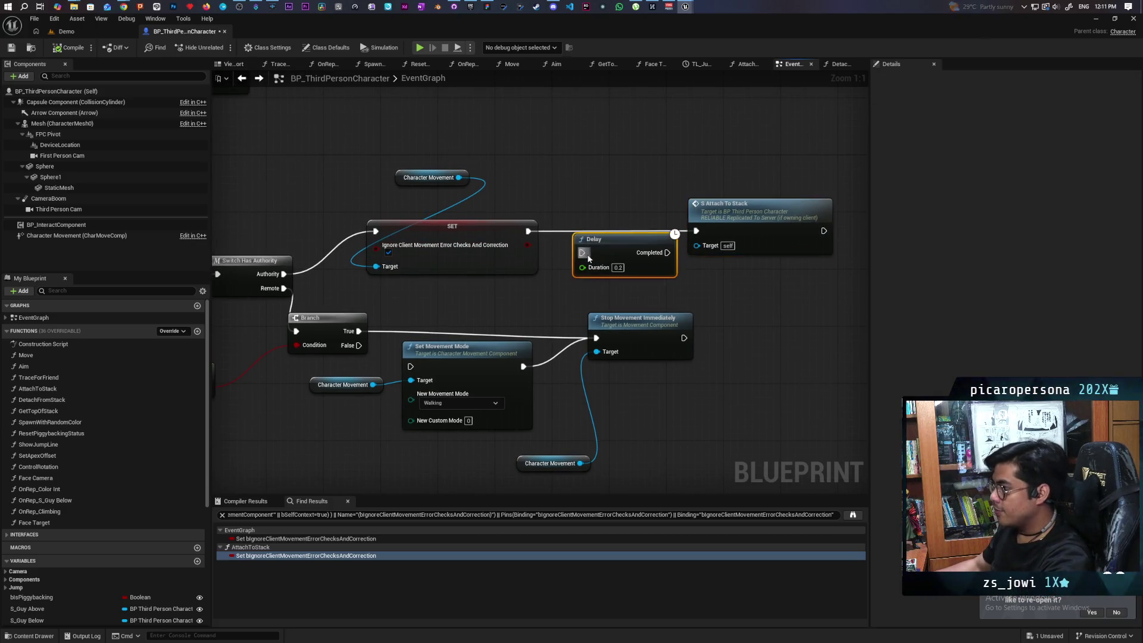
left_click_drag(615, 235, 602, 219)
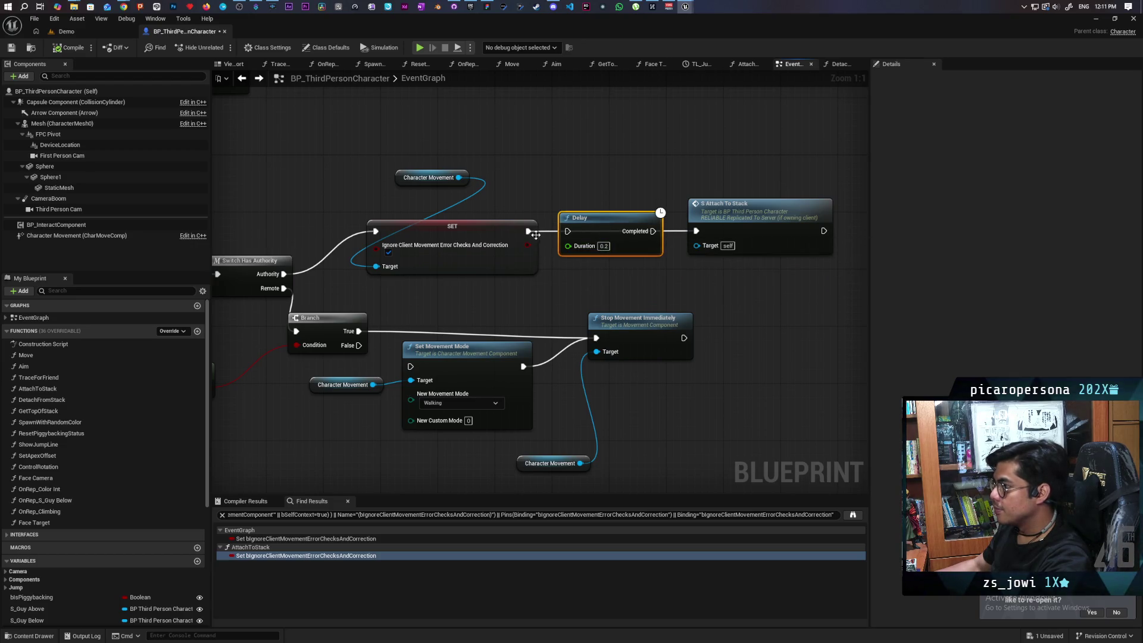
left_click_drag(653, 231, 699, 232)
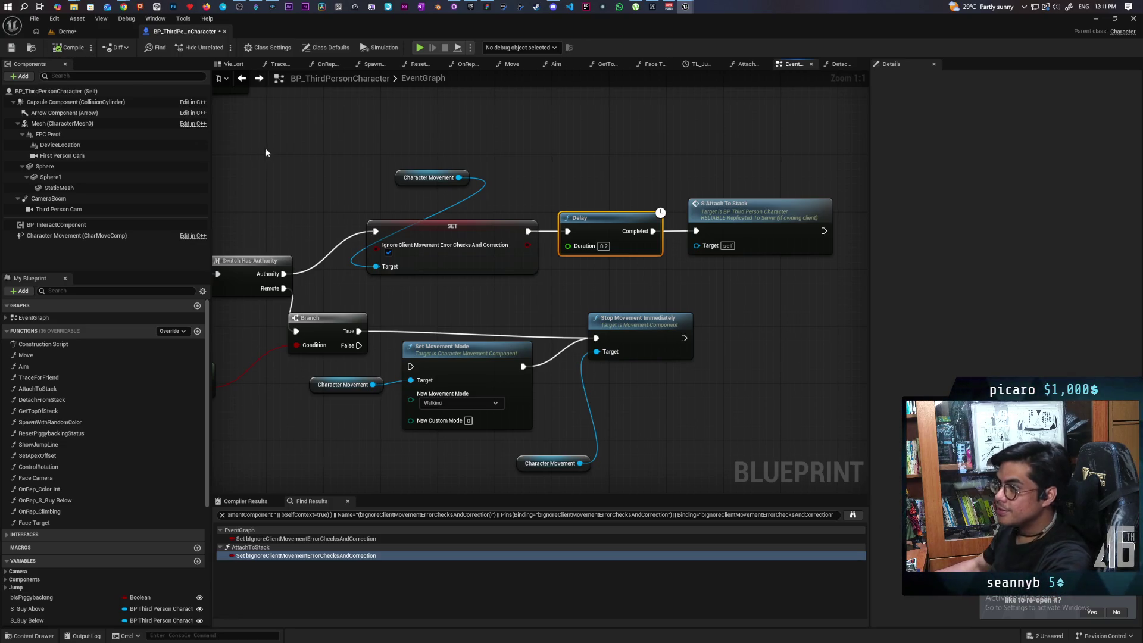
key("ctrl+shift+s")
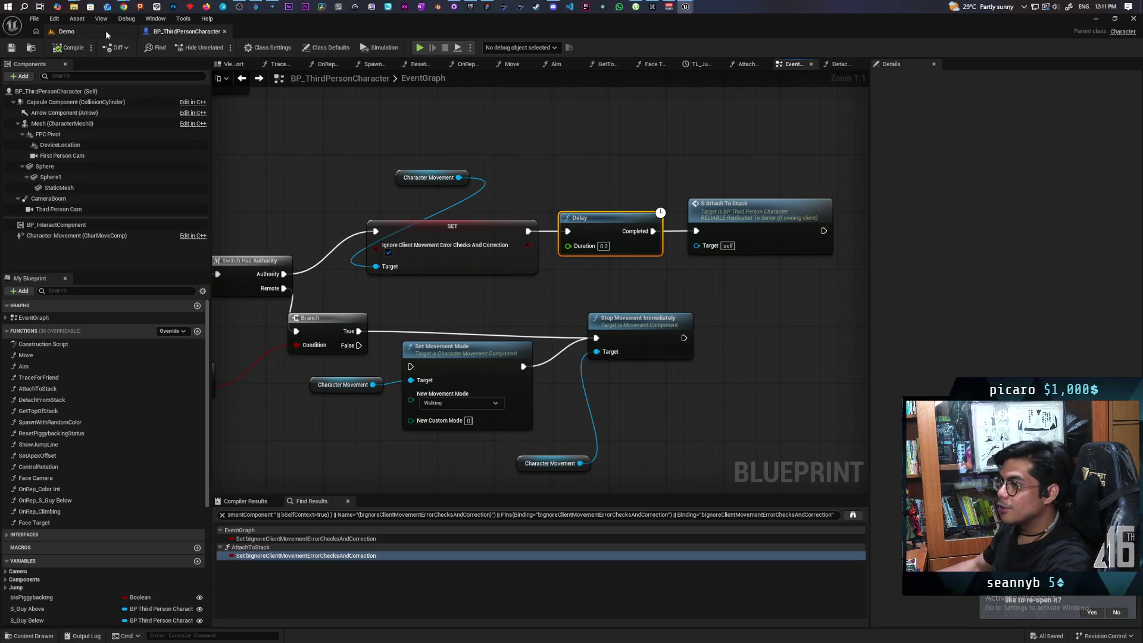
left_click_drag(287, 30, 713, 45)
Start a multiplayer PIE session from the Demo level and jump the red character onto the green one.
left_click(510, 46)
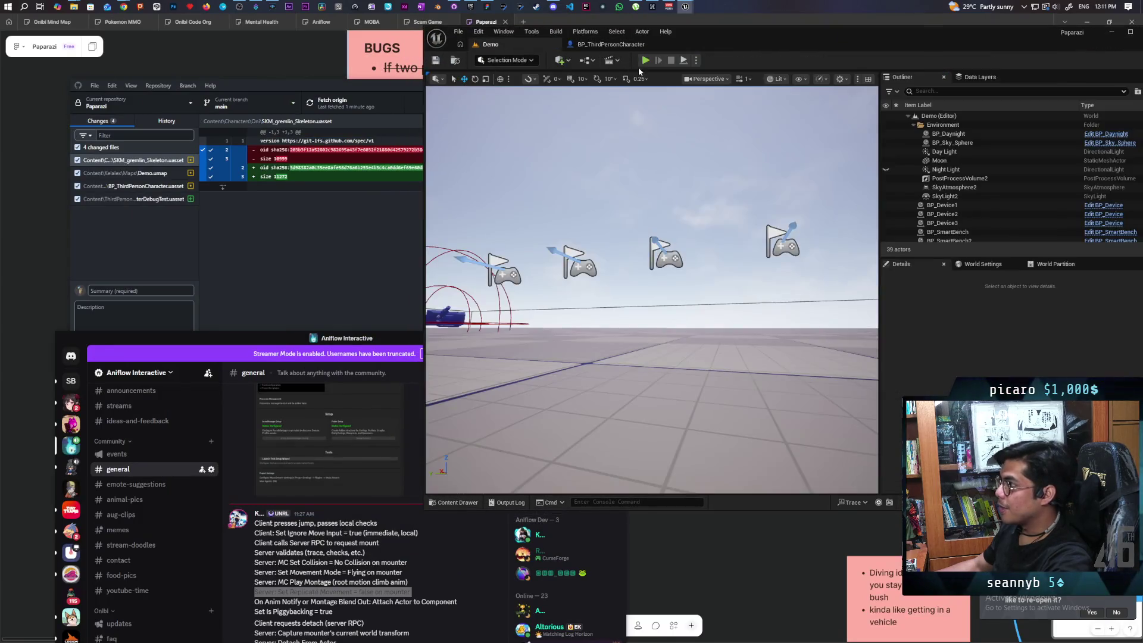
key("alt+p")
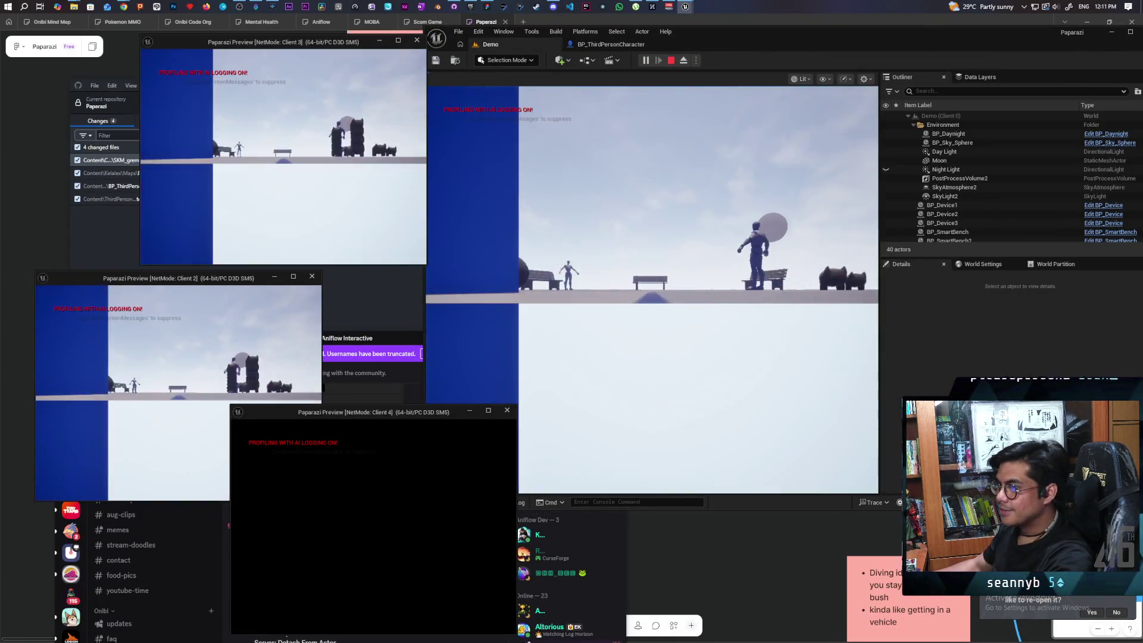
left_click(482, 497)
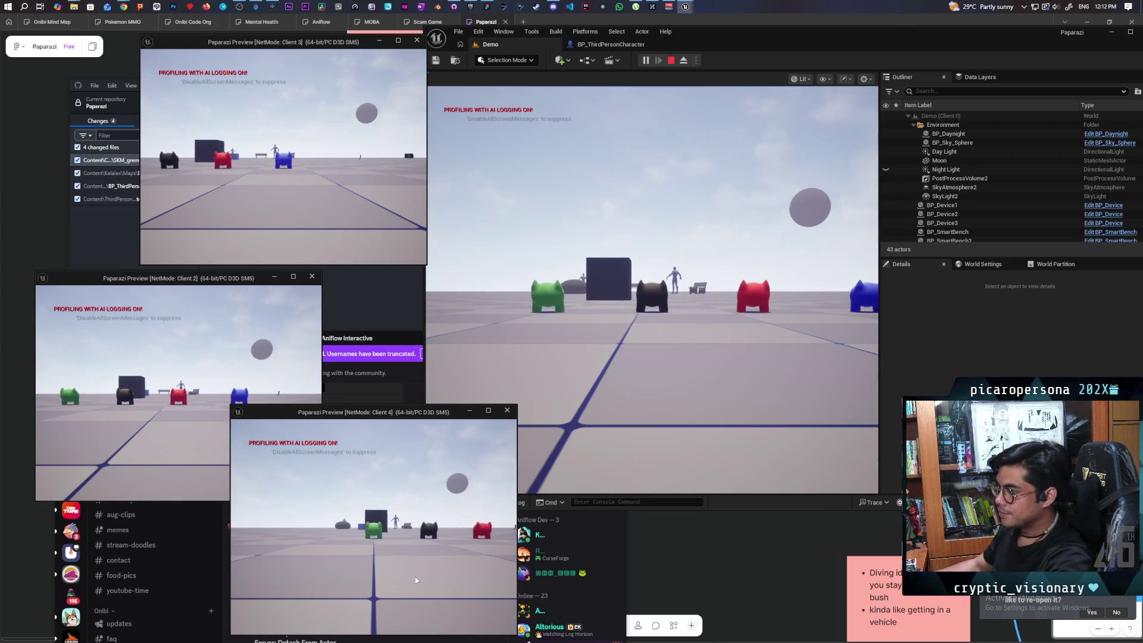
key("w")
key("w")
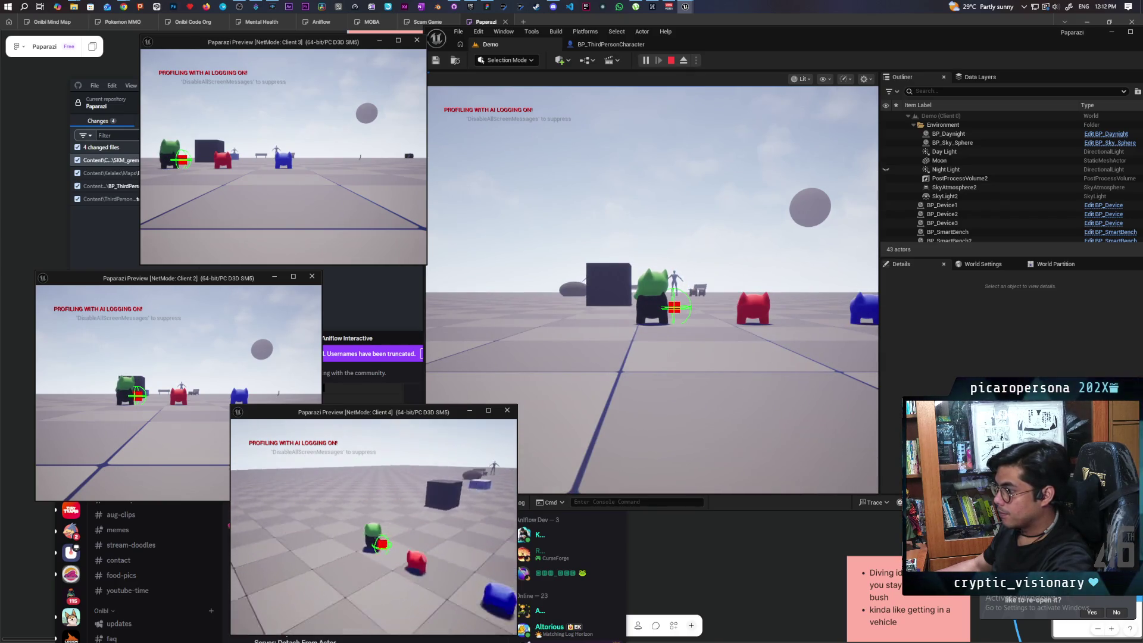
key("alt+Tab")
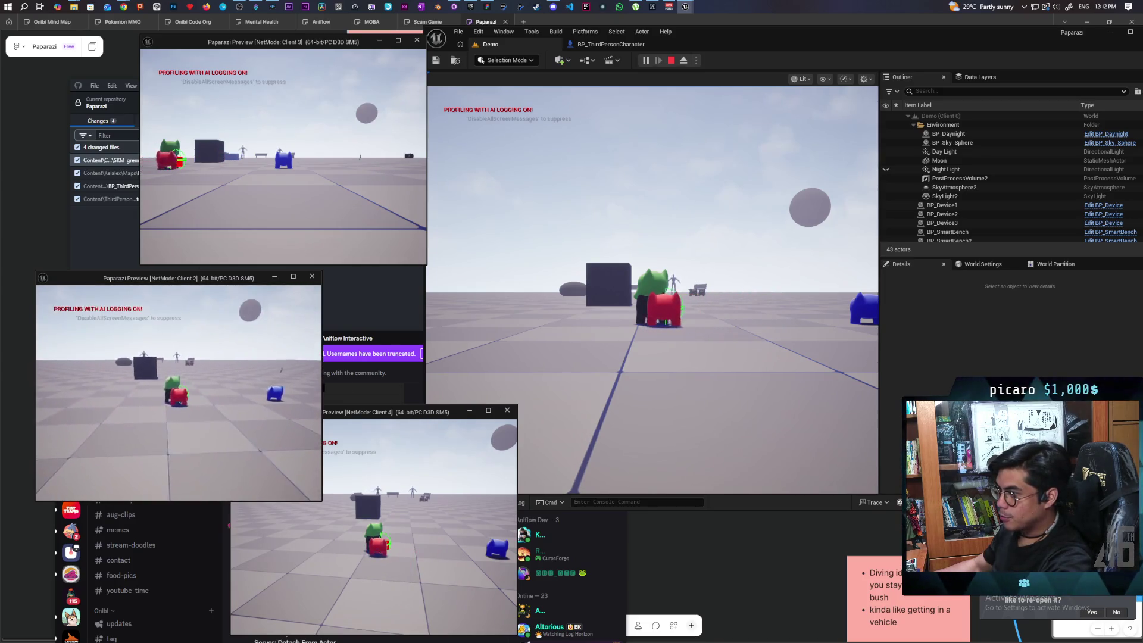
key("e")
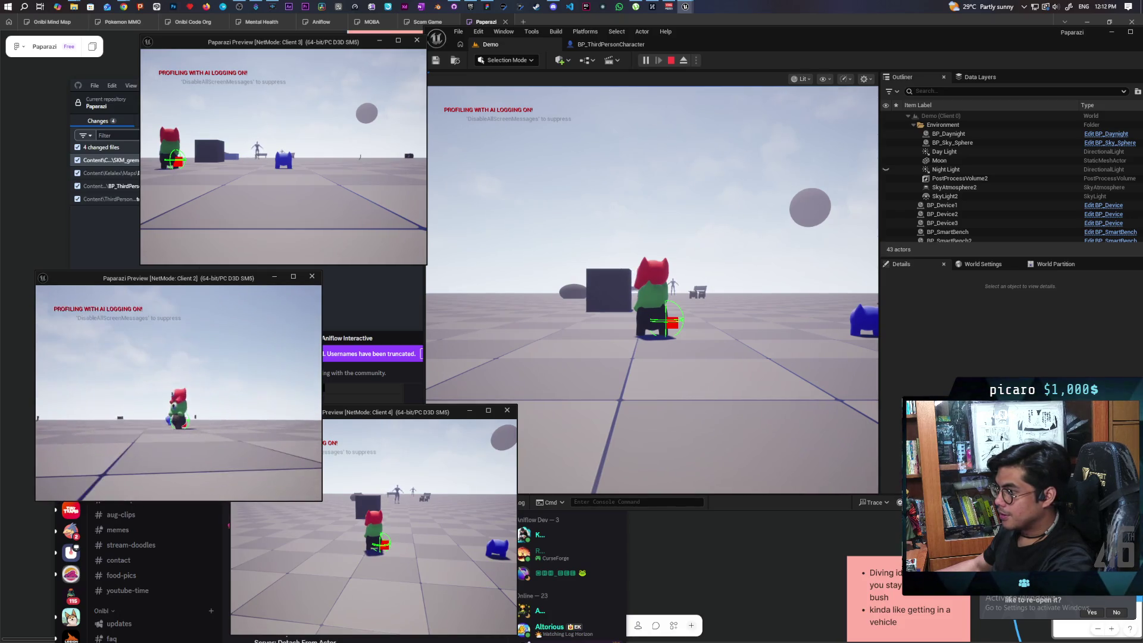
key("e")
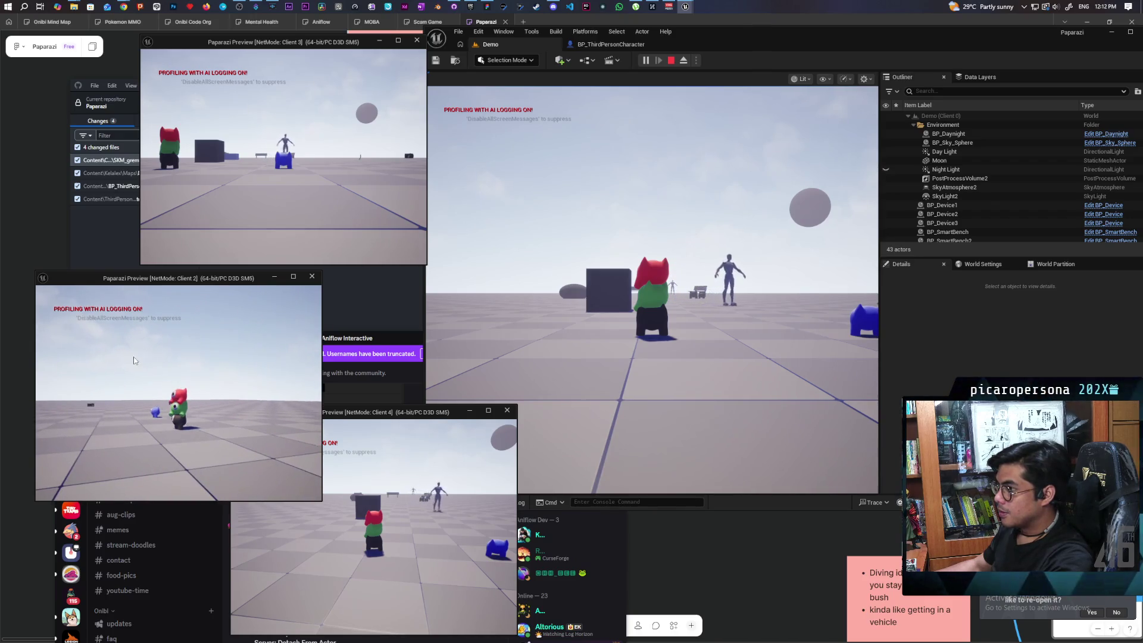
left_click(596, 268)
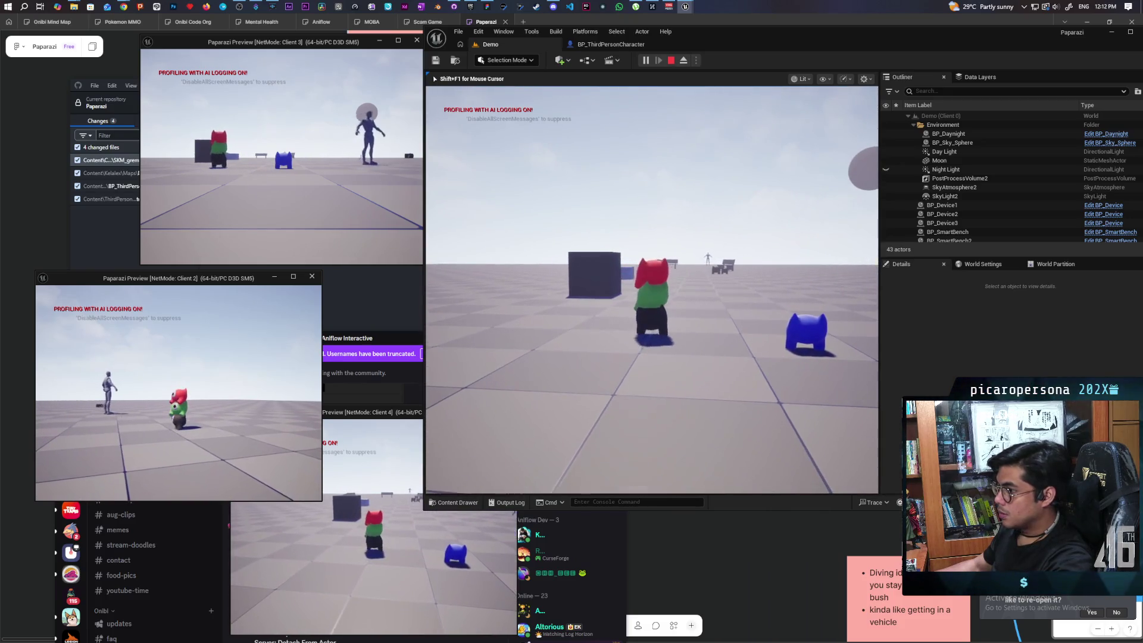
key("shift+F1")
Bring the Client 4 window forward to keep testing character stacking.
left_click(416, 428)
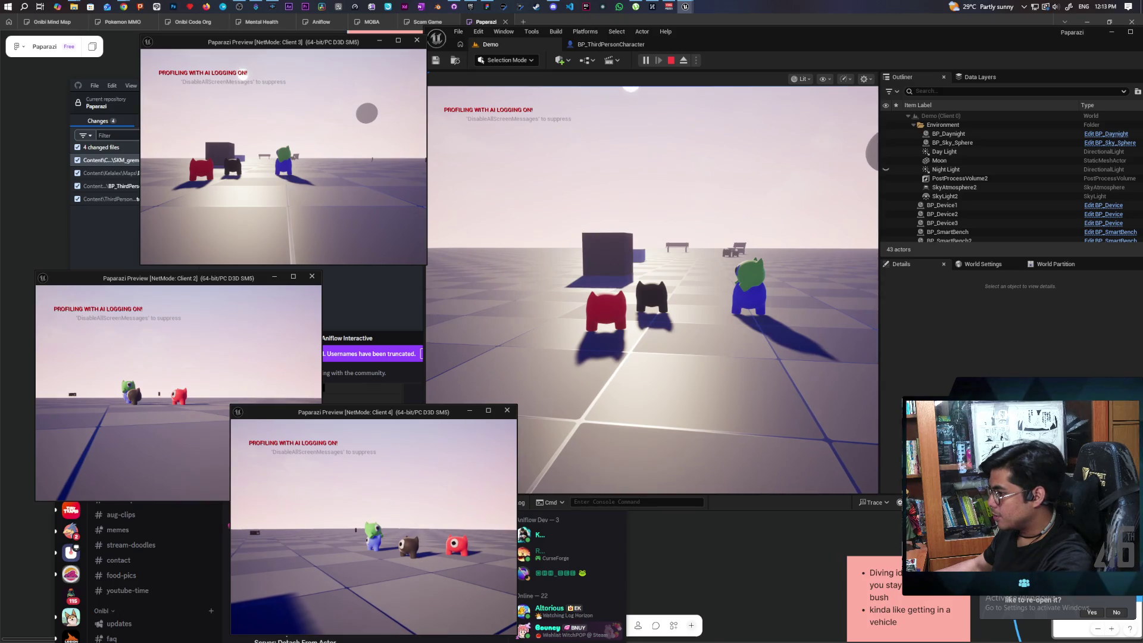
Walk the player character into another player in the main game view to ride piggyback.
key("alt+Tab")
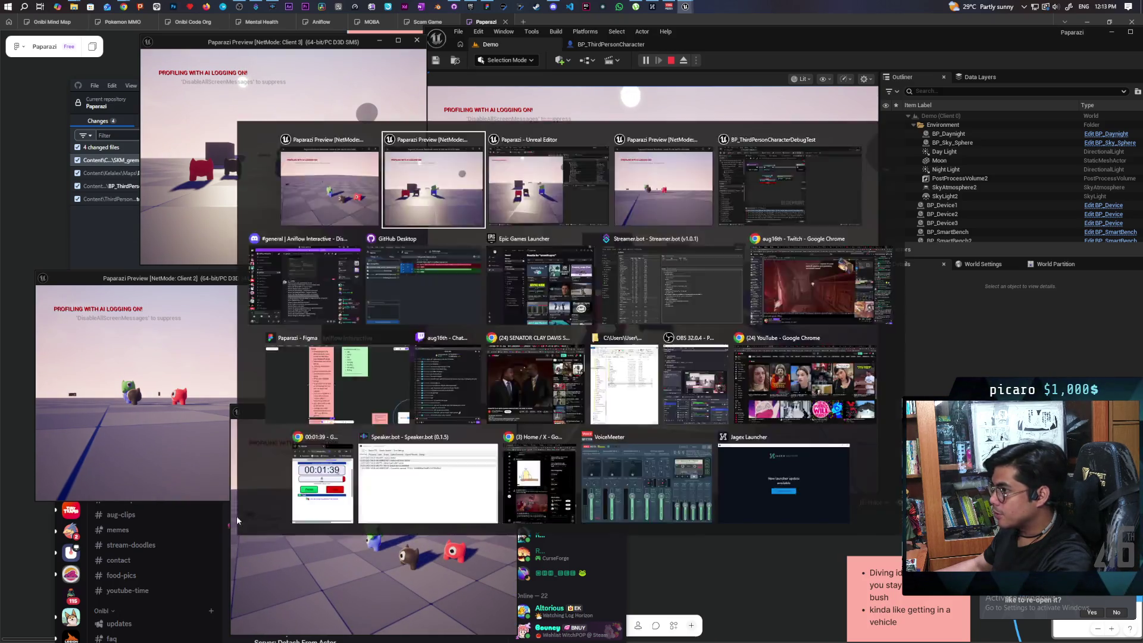
left_click(536, 471)
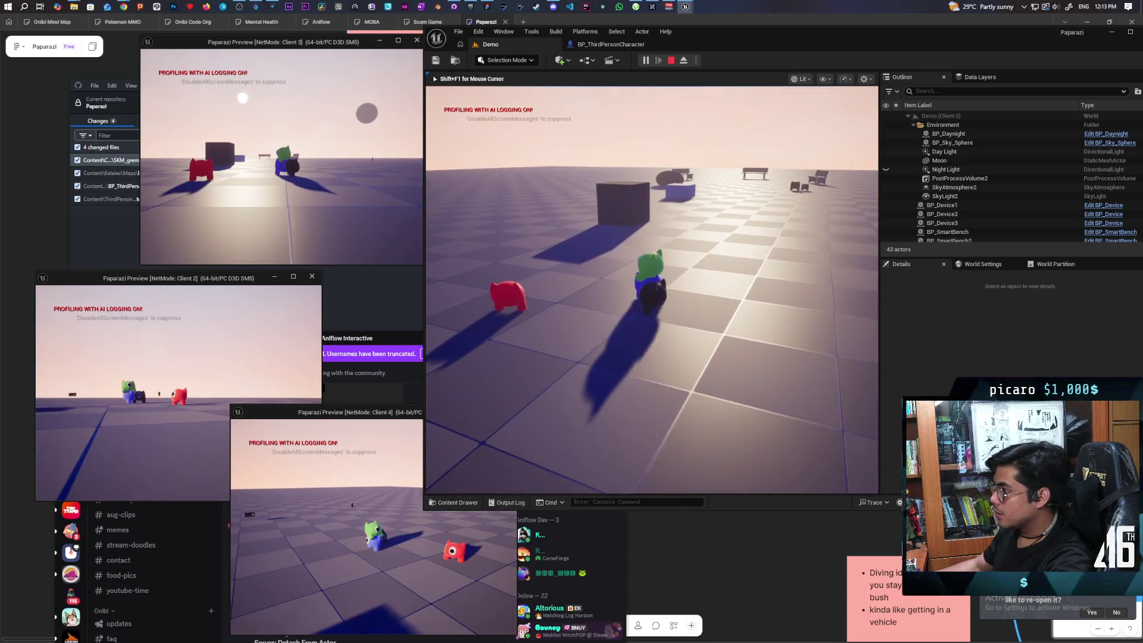
key("e")
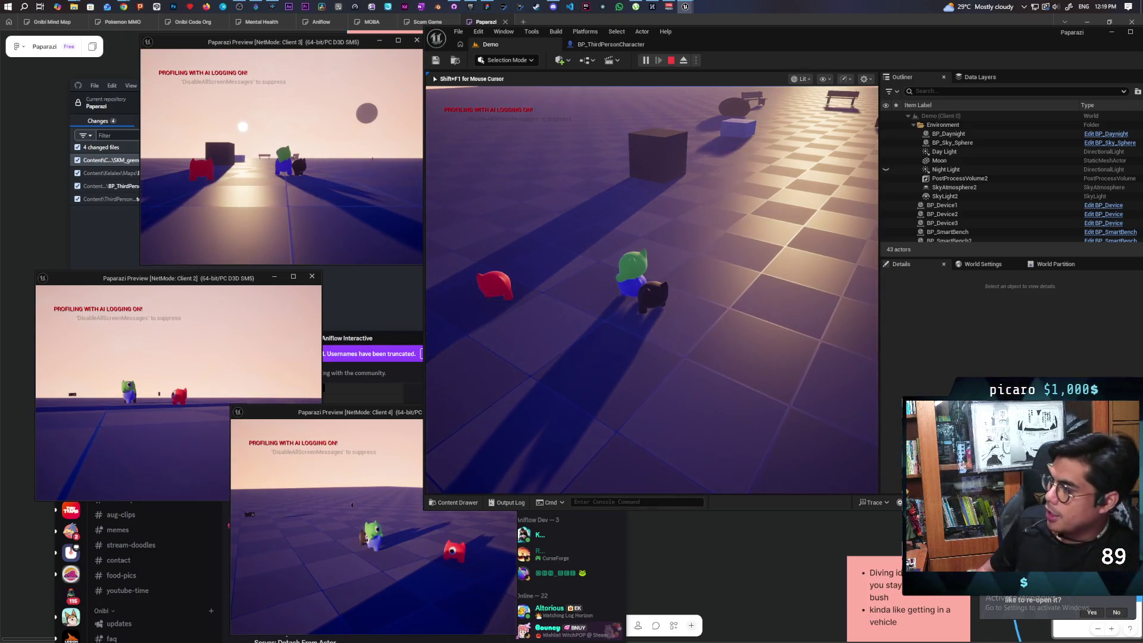
mouse_move(652, 289)
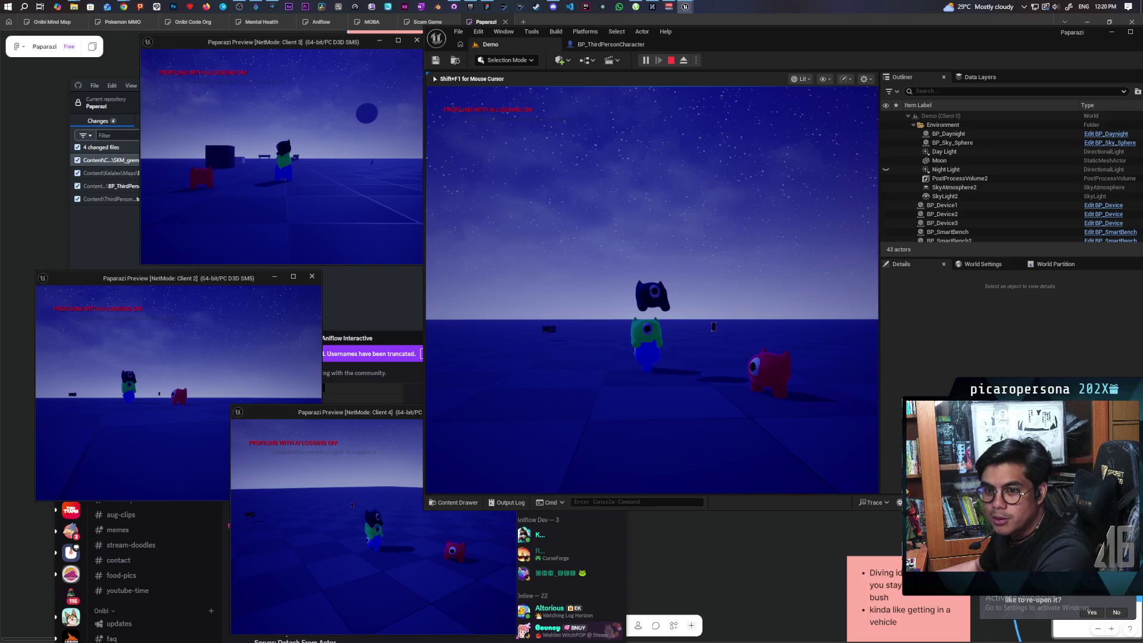
End PIE, close the Message Log, and select Character Movement in BP_ThirdPersonCharacter.
key("Escape")
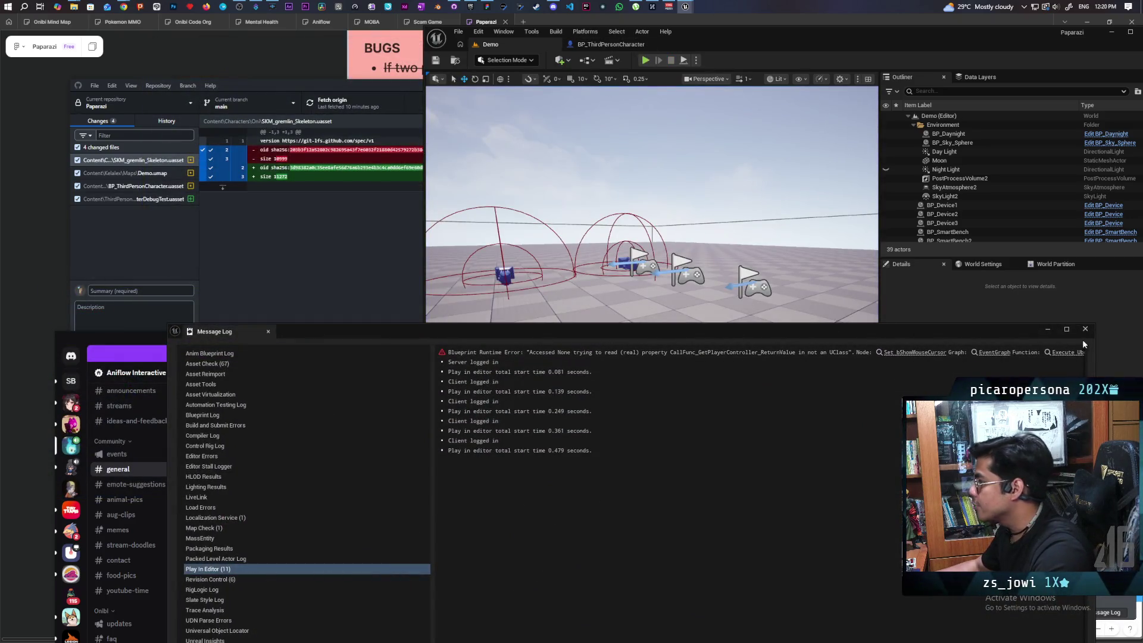
left_click(1086, 328)
left_click(607, 44)
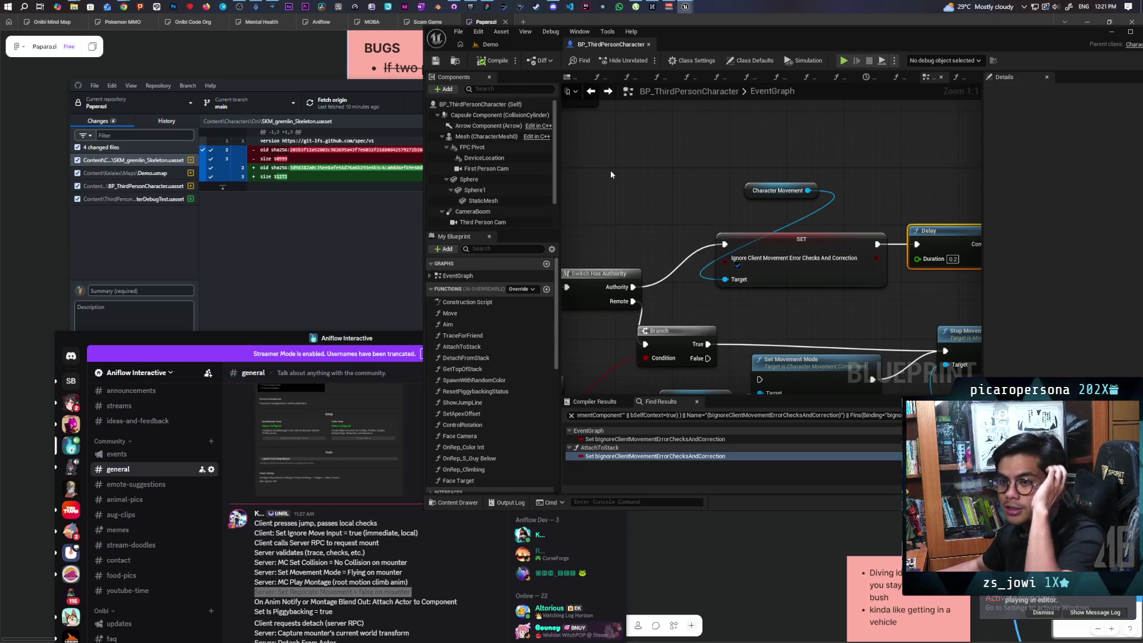
scroll(709, 221, "down", 10)
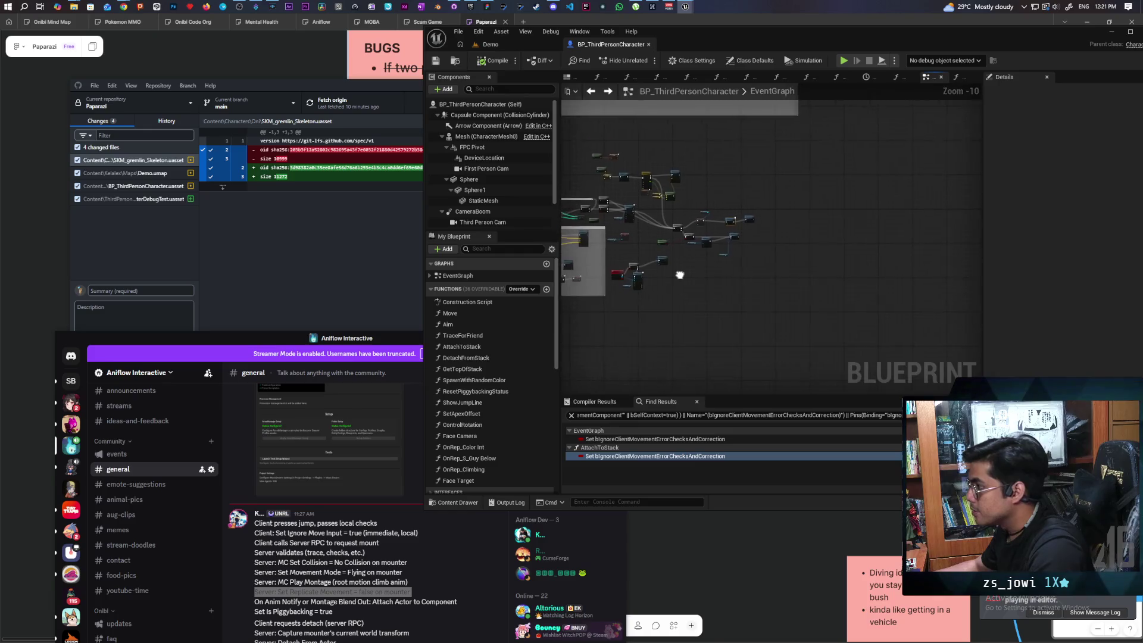
scroll(495, 197, "down", 2)
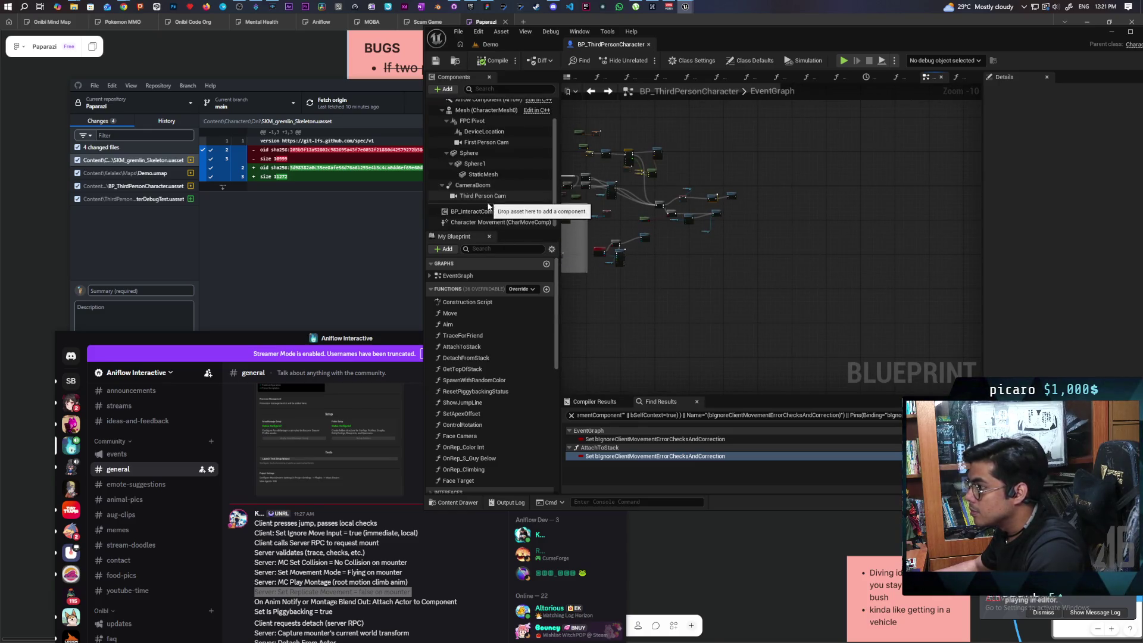
left_click(499, 222)
Place a Character Movement reference in the EventGraph and search its actions for 'set base'.
scroll(655, 262, "up", 10)
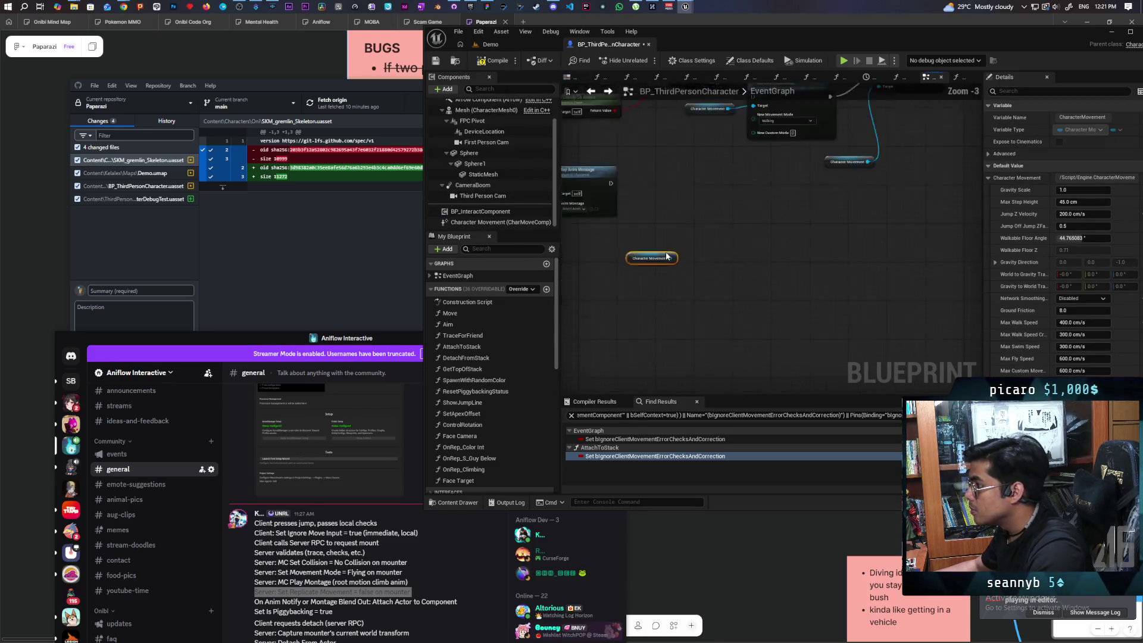
mouse_move(499, 222)
left_mouse_down()
mouse_move(668, 265)
mouse_move(702, 240)
left_mouse_up()
type("set base")
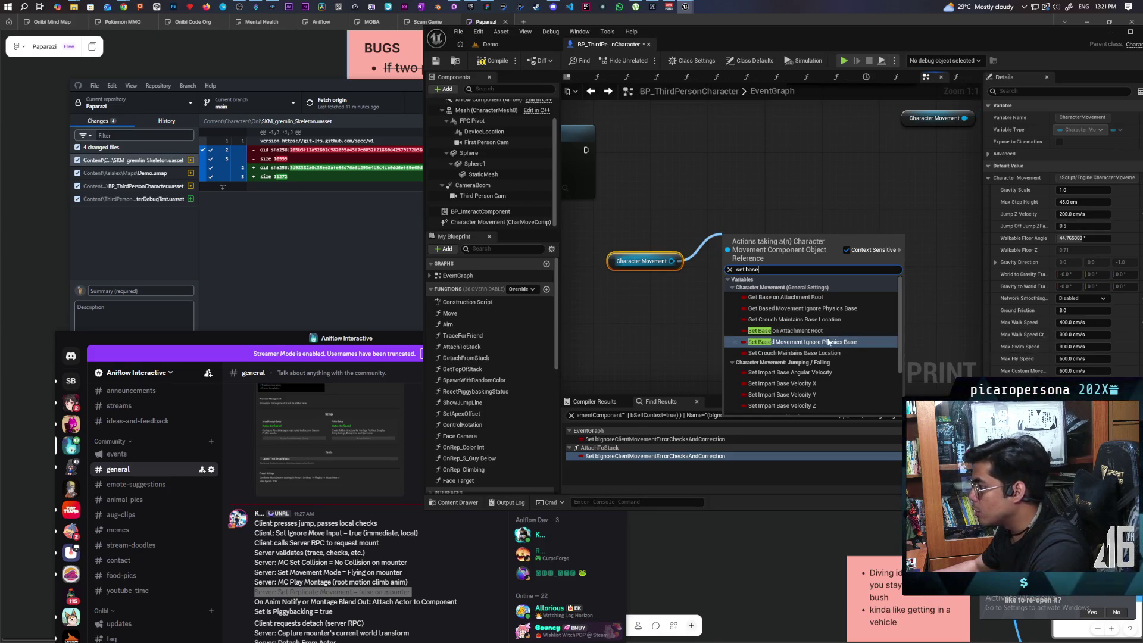
scroll(827, 345, "down", 3)
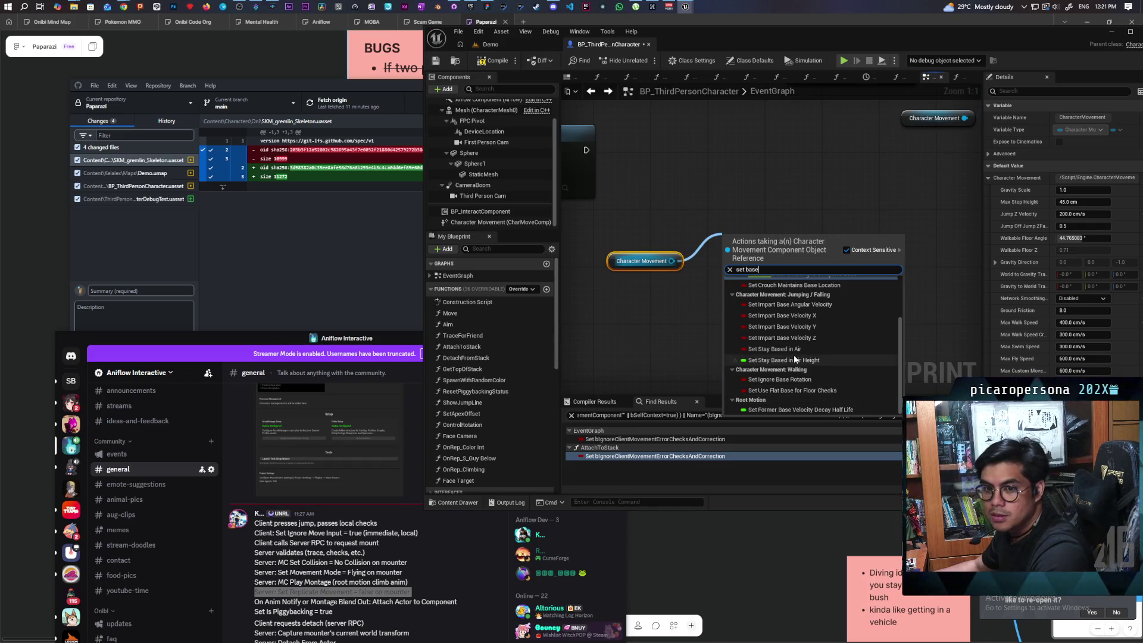
left_click(660, 341)
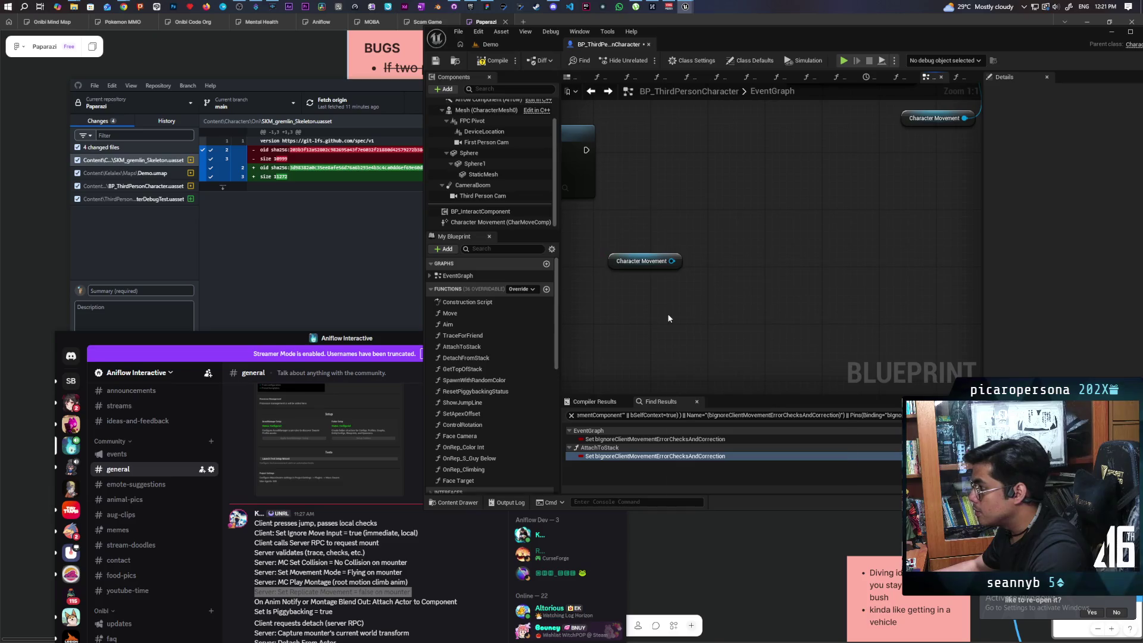
Search all blueprint actions for 'set base', then close the search.
right_click(668, 317)
type("set base")
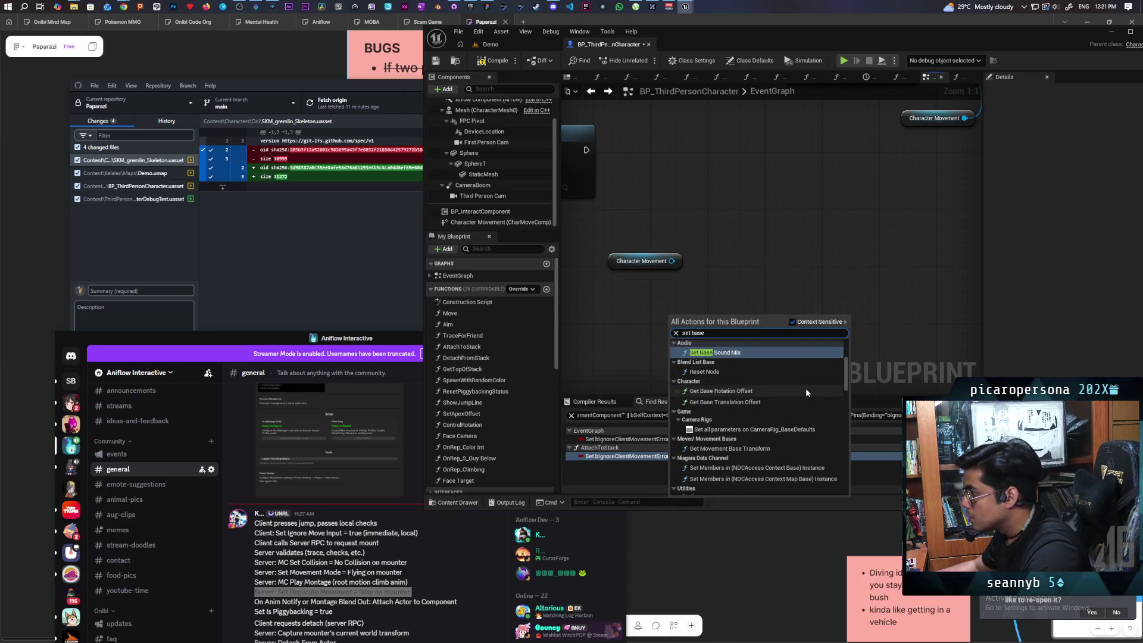
scroll(802, 397, "down", 2)
scroll(802, 397, "down", 1)
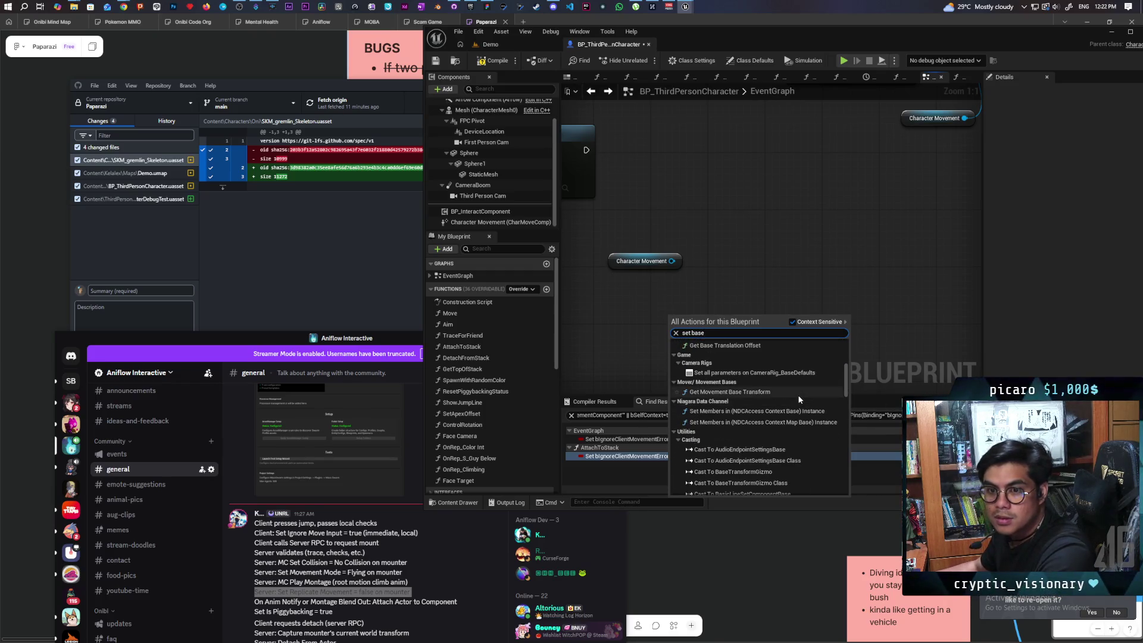
scroll(799, 392, "up", 3)
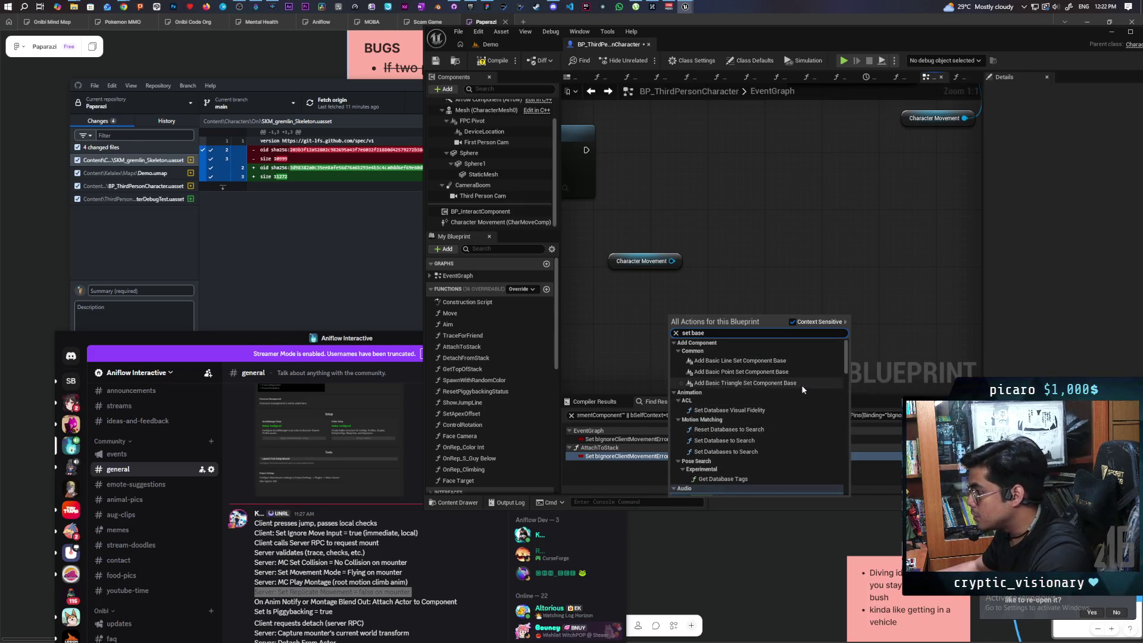
key("Escape")
Search the Character Movement pin's actions for 'set base' and dismiss without adding a node.
left_click_drag(672, 260, 741, 275)
type("s")
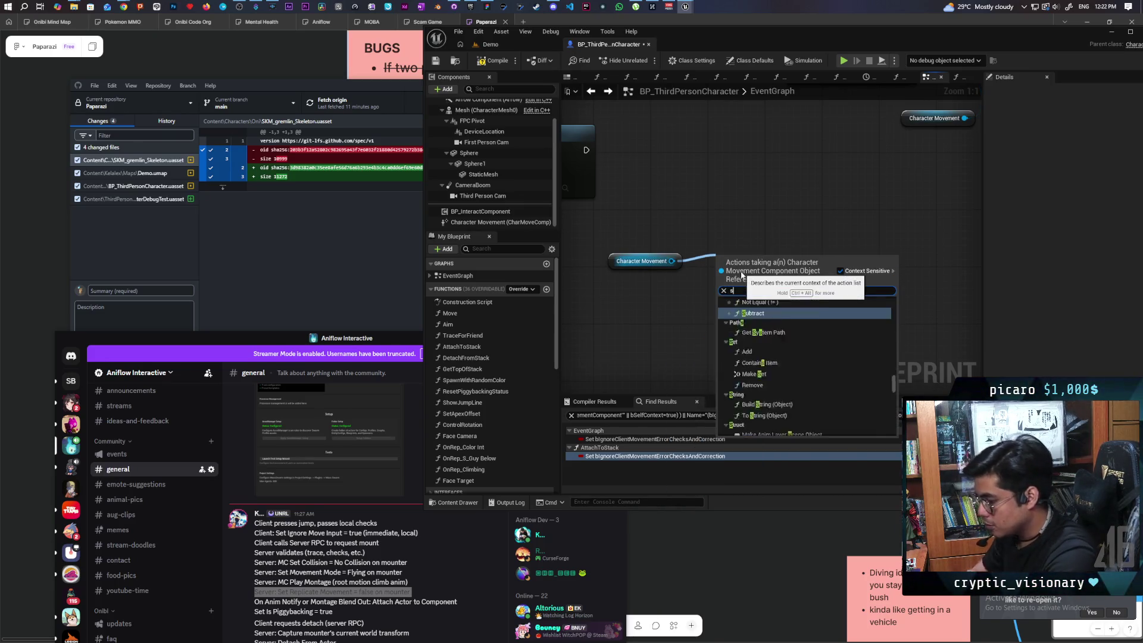
type("et base")
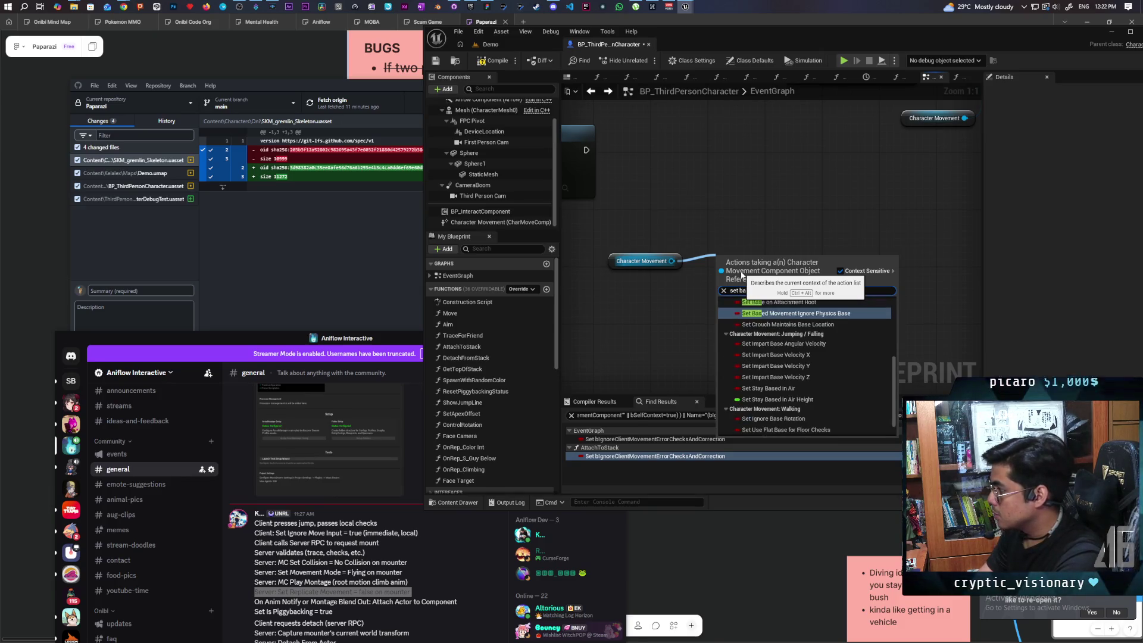
scroll(834, 375, "down", 5)
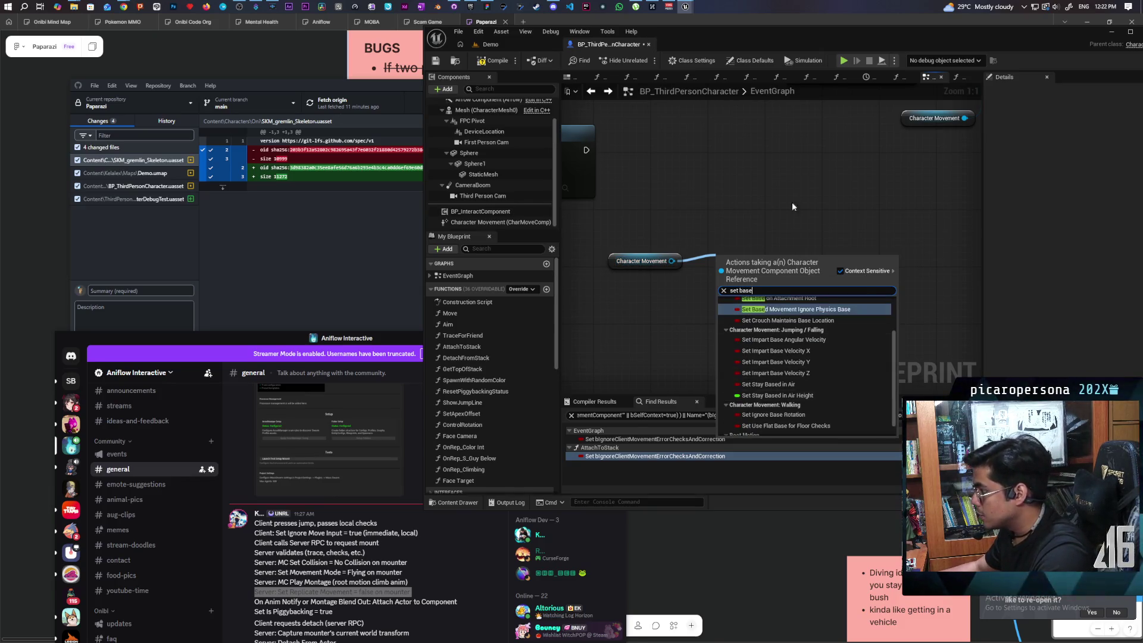
left_click(781, 186)
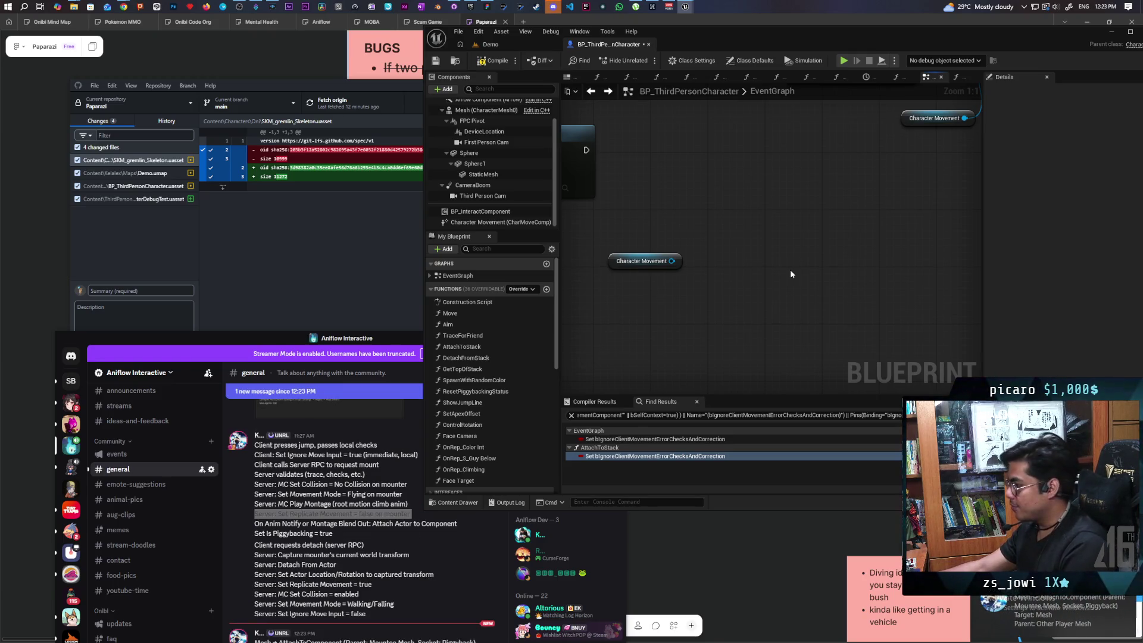
Review the Discord AttachToComponent message's weld and relative-rule lines, then return to Unreal.
left_click(1050, 629)
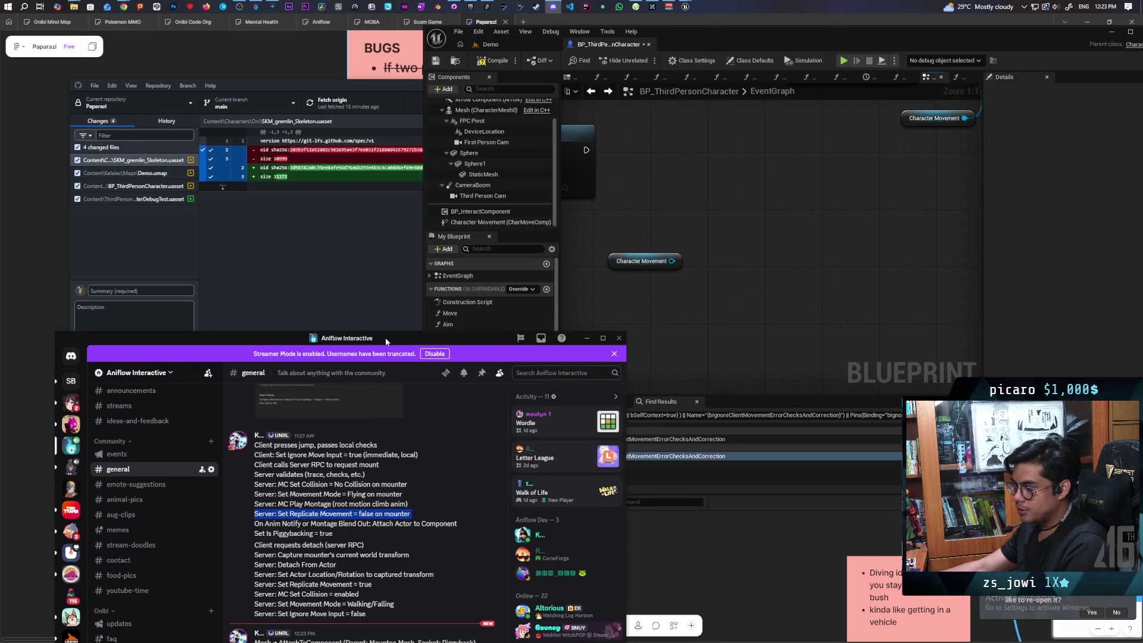
left_click_drag(384, 336, 377, 236)
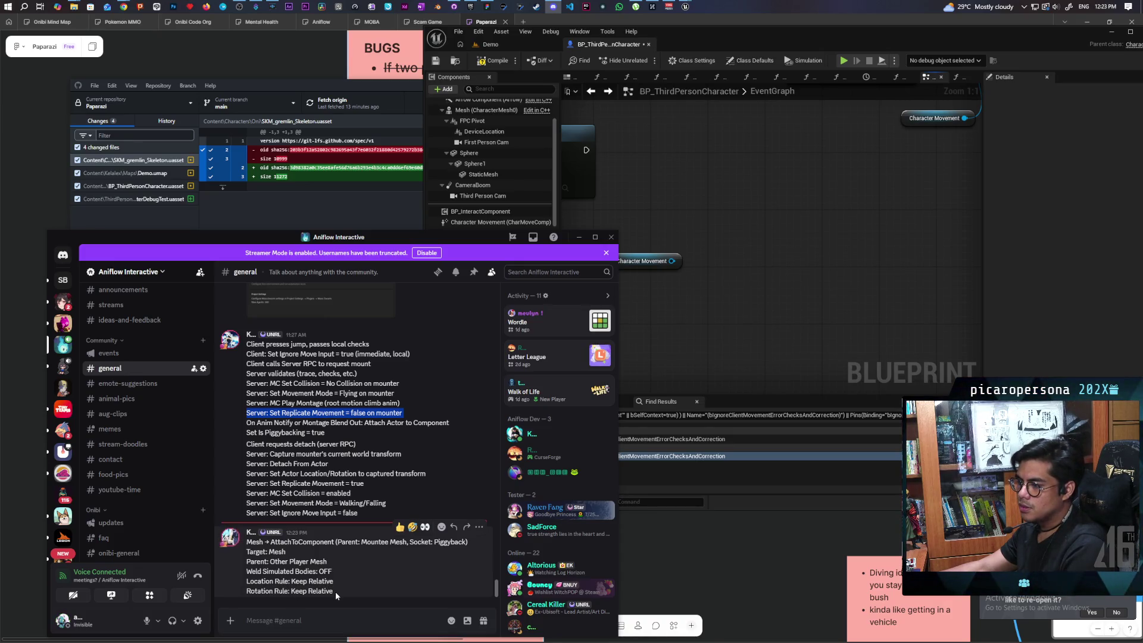
left_click_drag(335, 591, 237, 570)
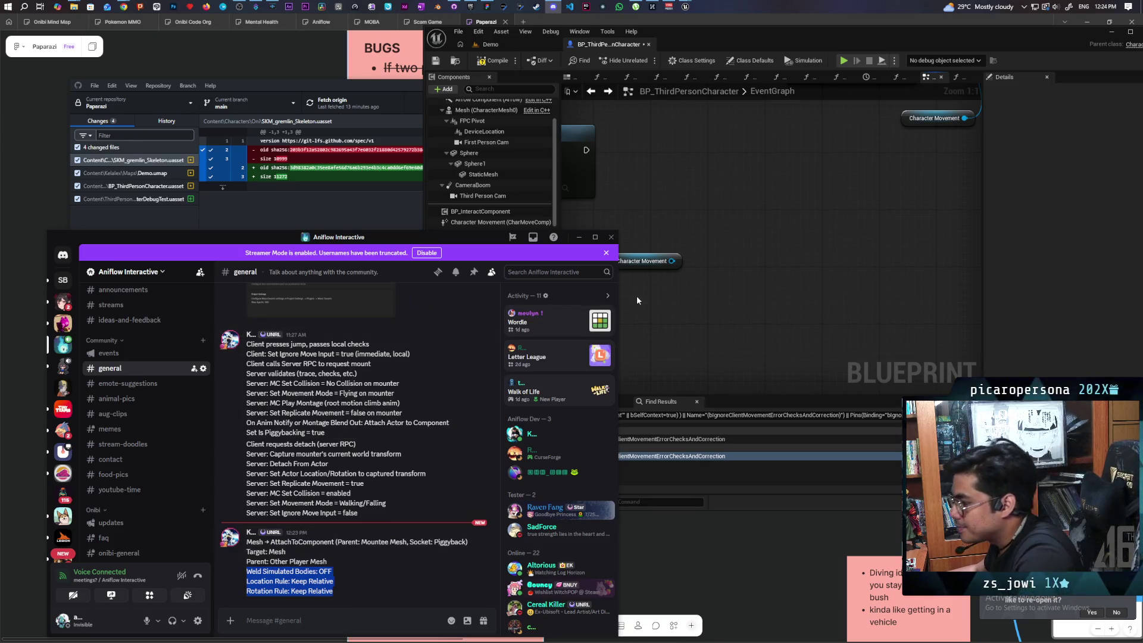
left_click(740, 209)
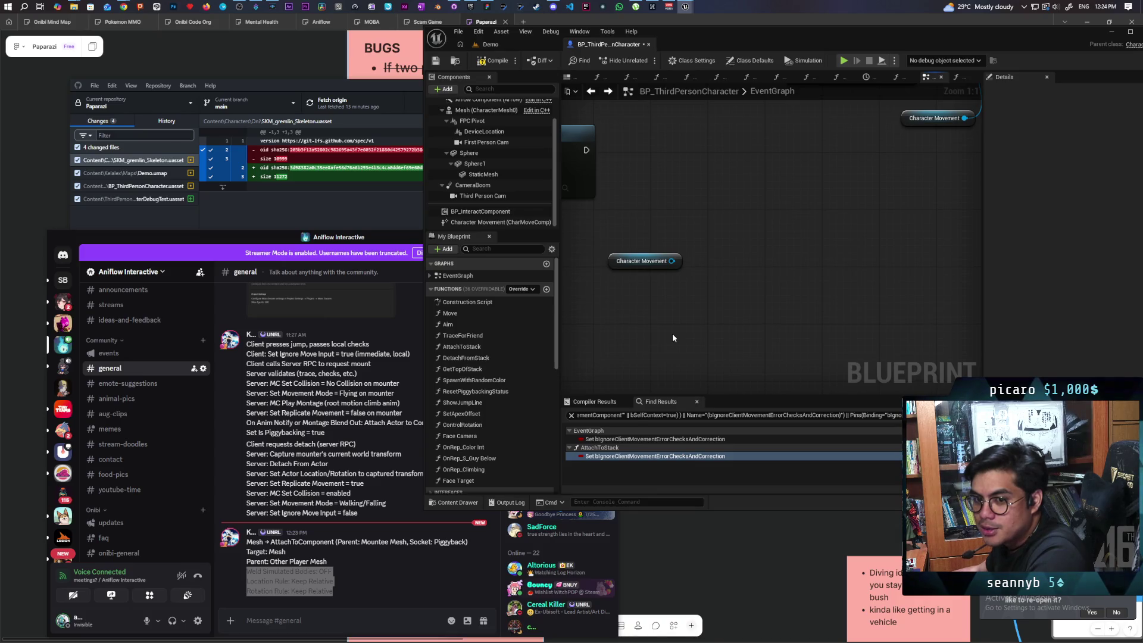
Open the AttachToStack function graph from its Attach to Stack call in the EventGraph.
scroll(670, 329, "down", 3)
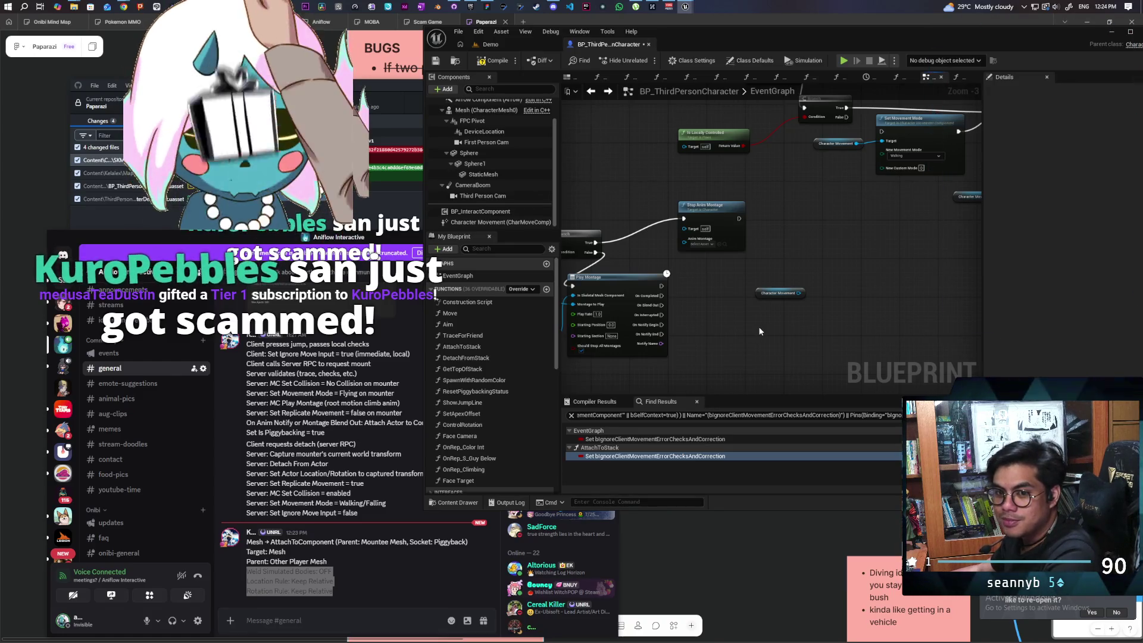
left_click_drag(835, 281, 752, 338)
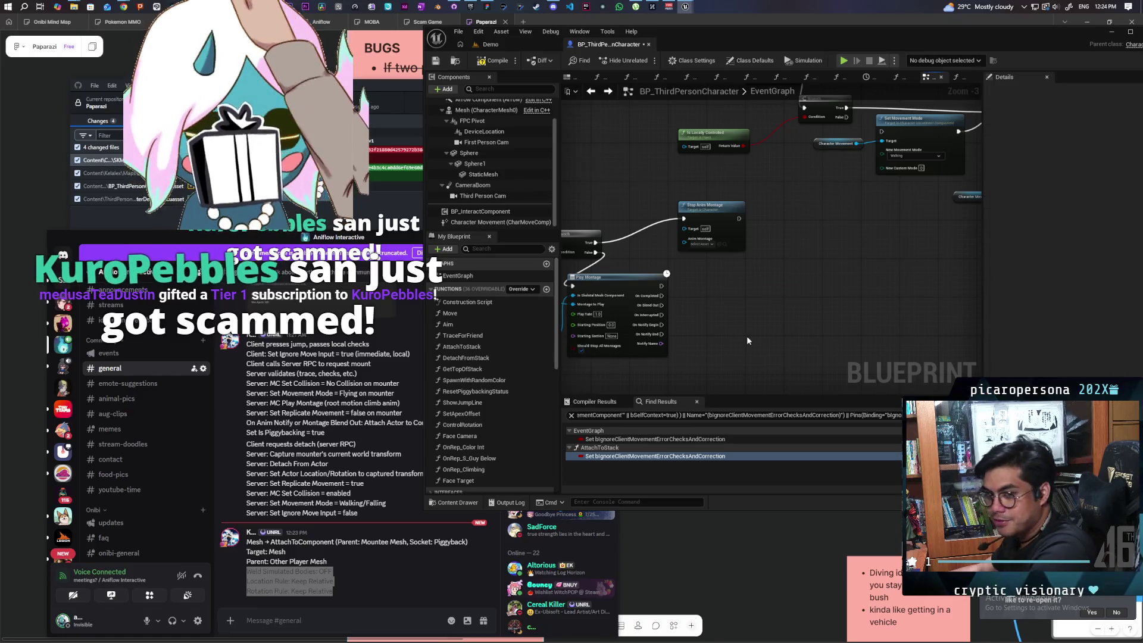
left_click(718, 331)
scroll(716, 330, "down", 5)
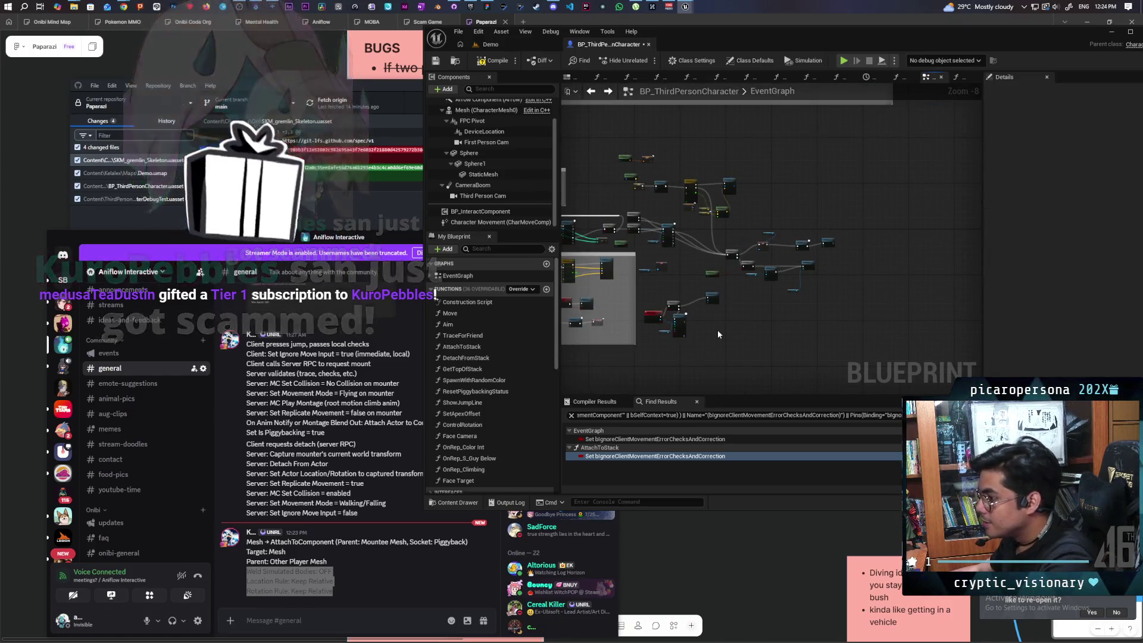
scroll(717, 330, "up", 1)
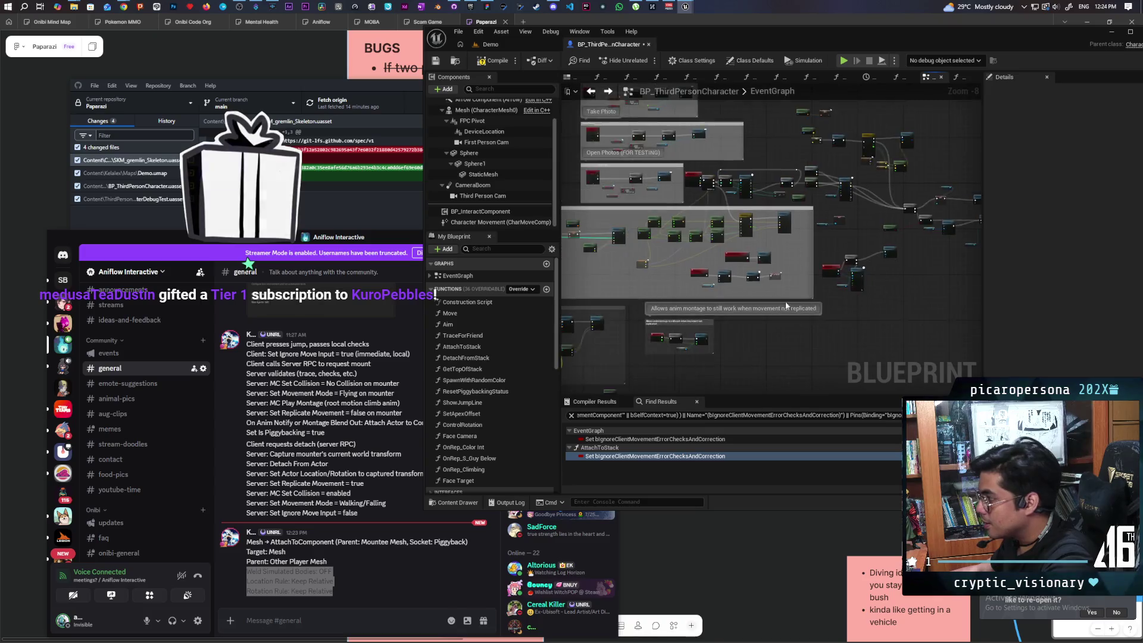
scroll(719, 289, "up", 4)
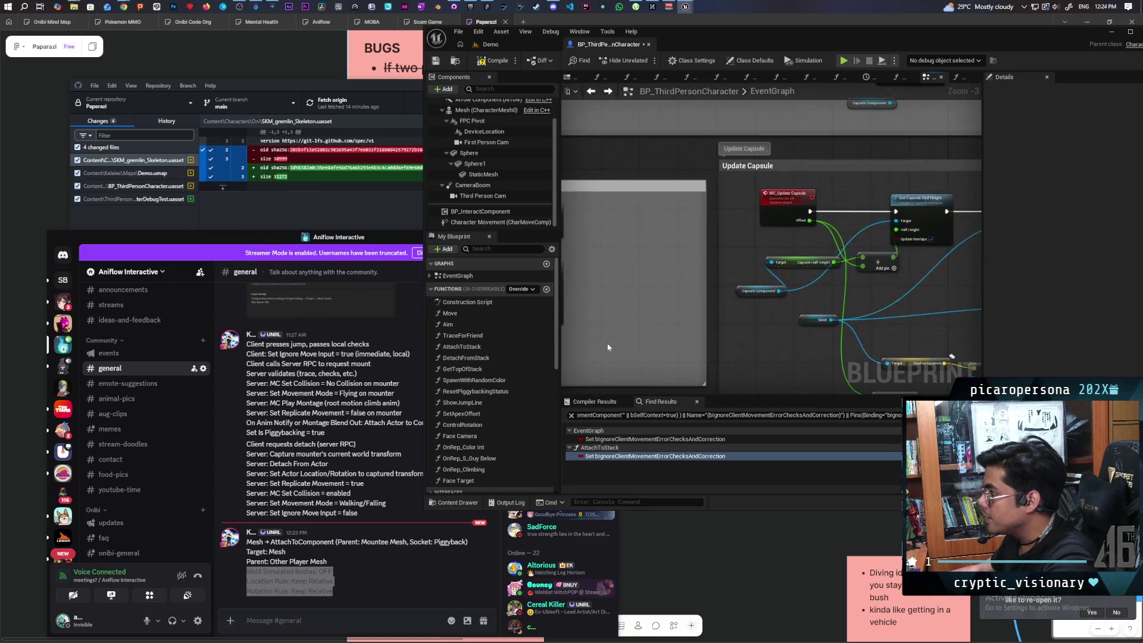
scroll(751, 285, "down", 3)
scroll(714, 274, "up", 4)
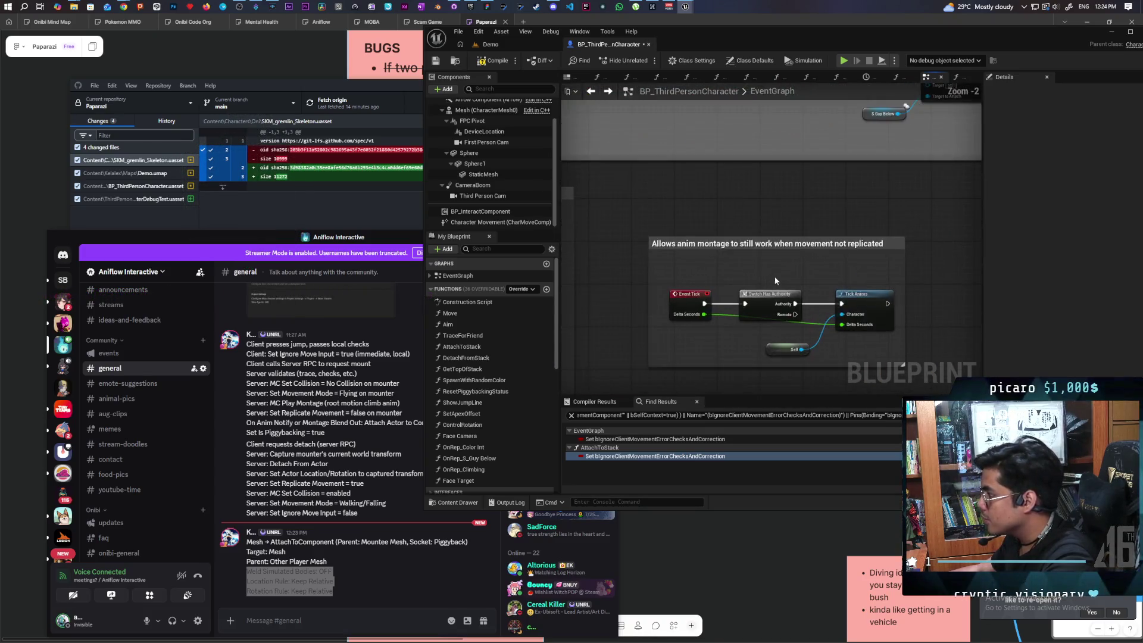
double_click(766, 221)
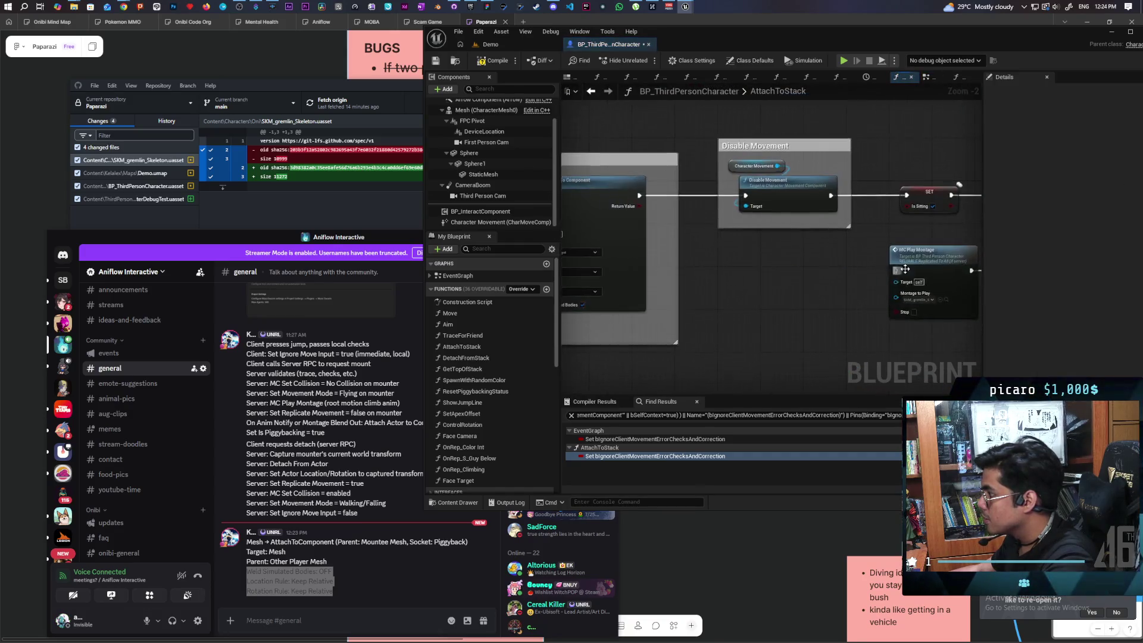
Pan and zoom the AttachToStack graph to show the Attach Actor To Component node and free space.
scroll(838, 271, "up", 3)
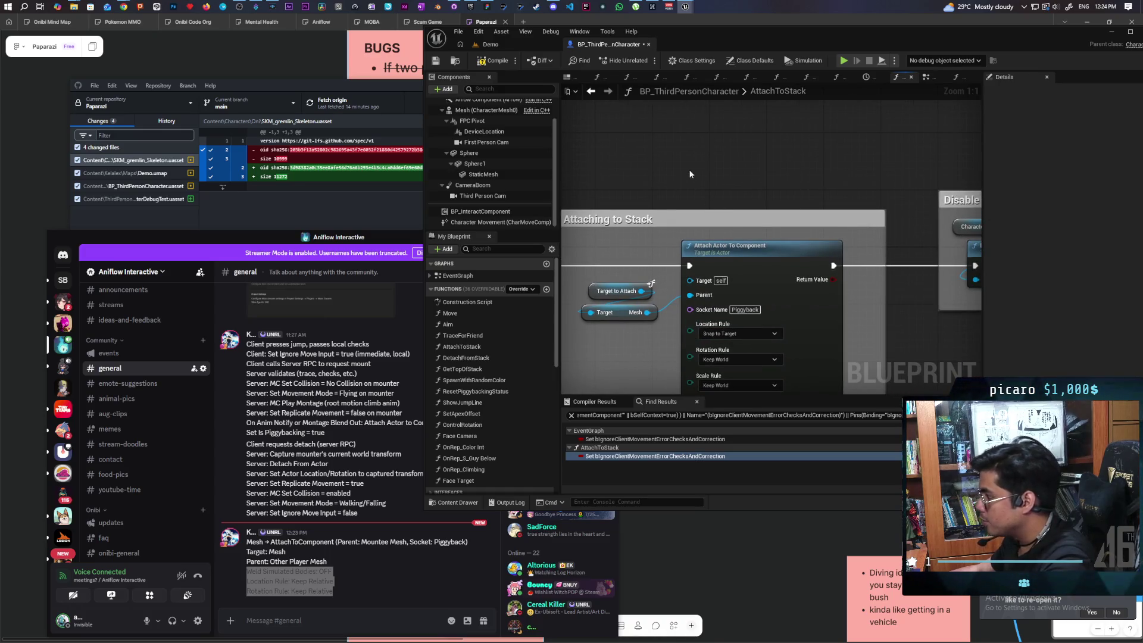
scroll(693, 170, "down", 2)
left_click_drag(692, 197, 664, 153)
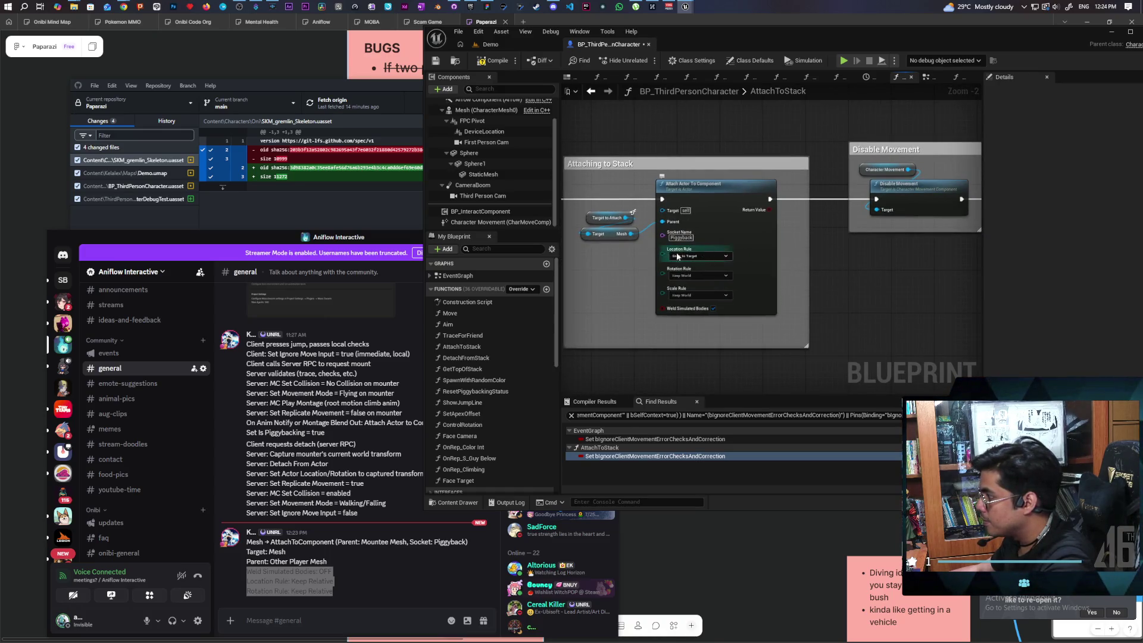
scroll(685, 271, "up", 1)
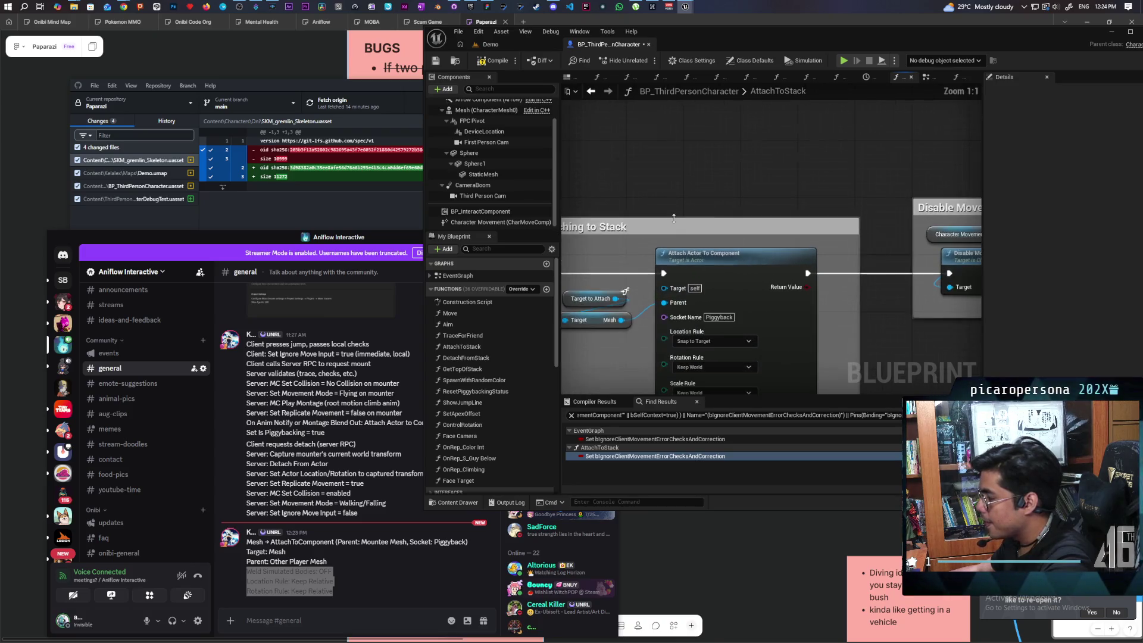
left_click_drag(667, 208, 674, 185)
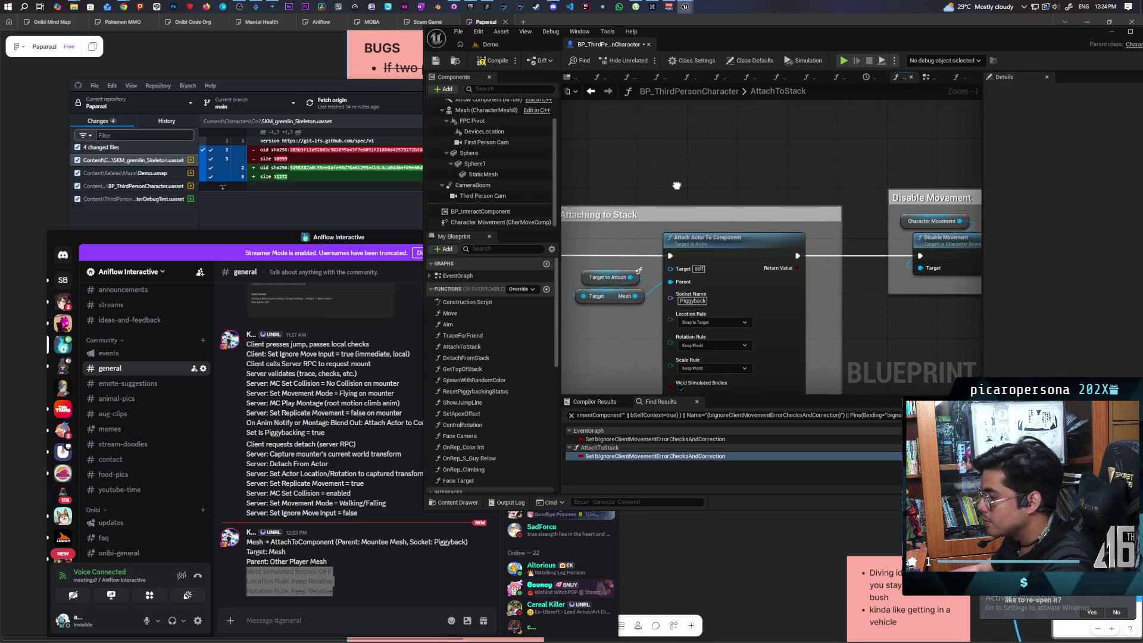
Add an Attach Component To Component node for the Capsule Component via an 'attach compo' search.
right_click(676, 163)
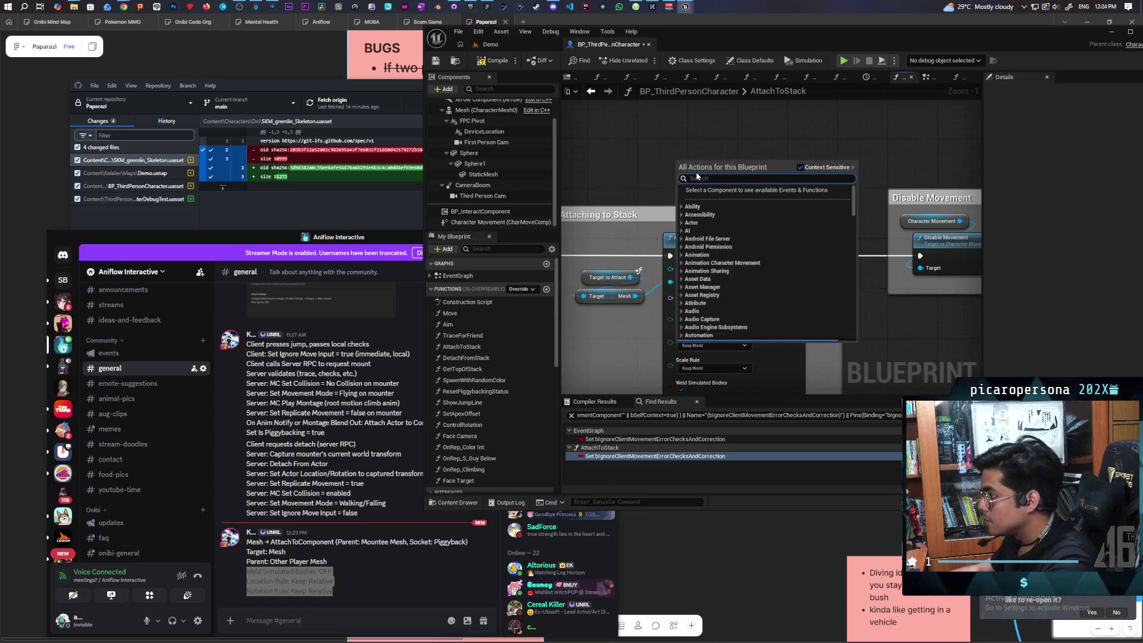
type("attach compoe")
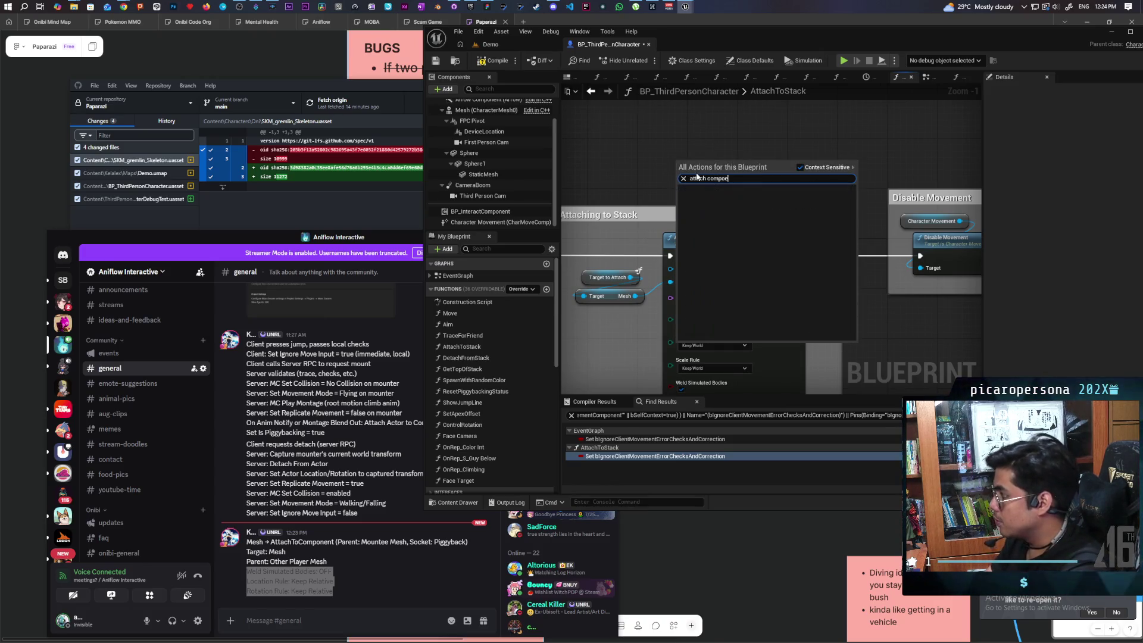
key("BackSpace")
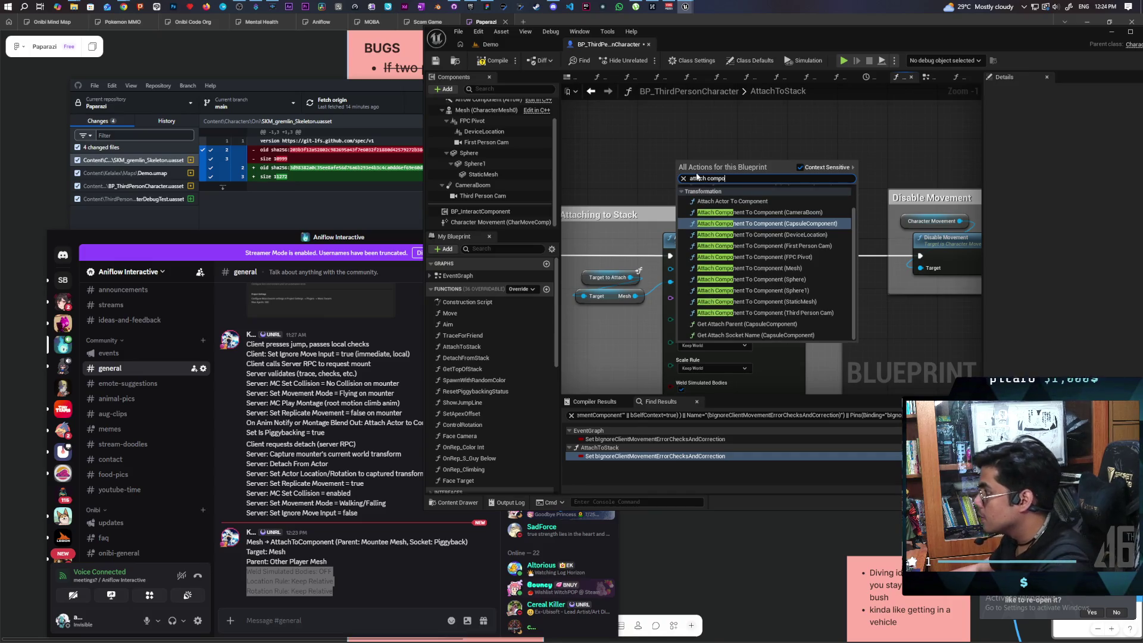
left_click(837, 223)
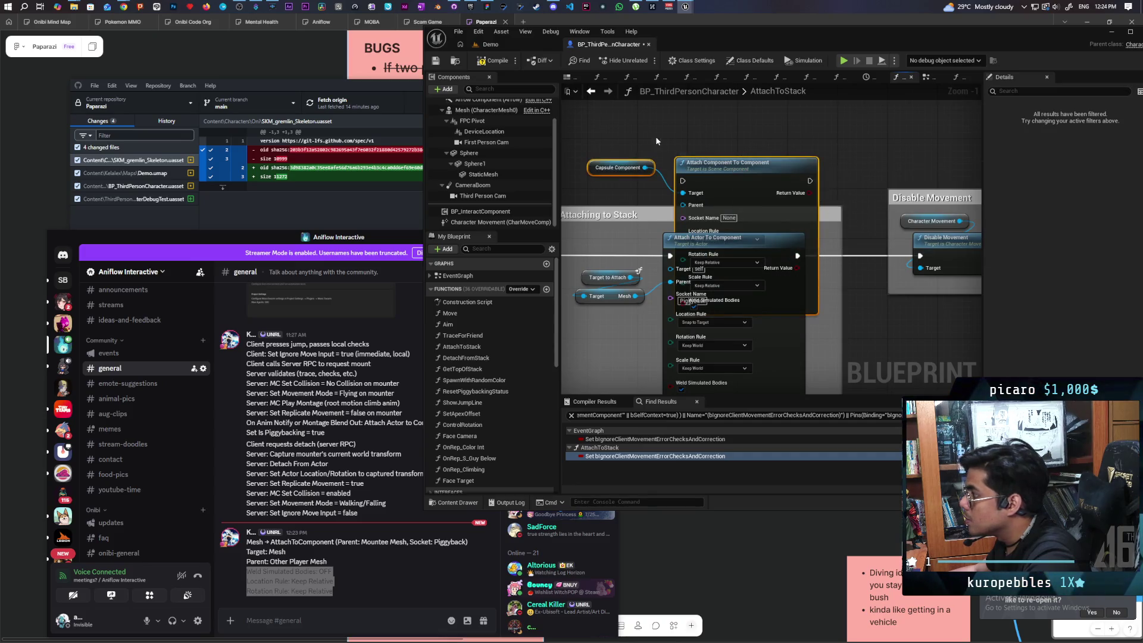
left_click_drag(735, 171, 727, 113)
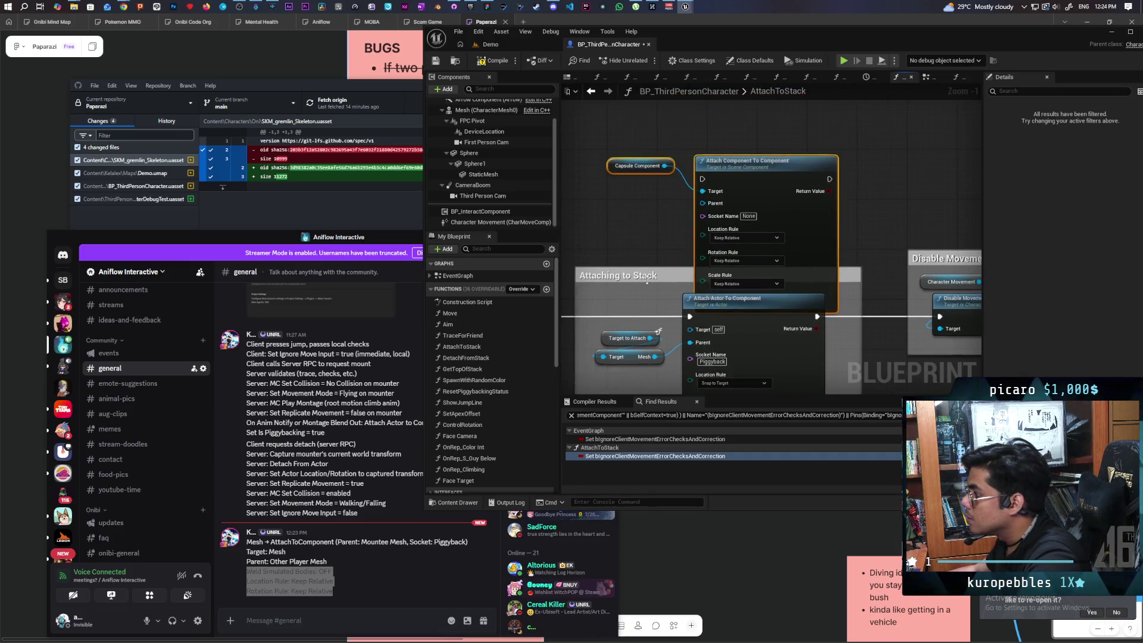
left_click_drag(655, 356, 702, 203)
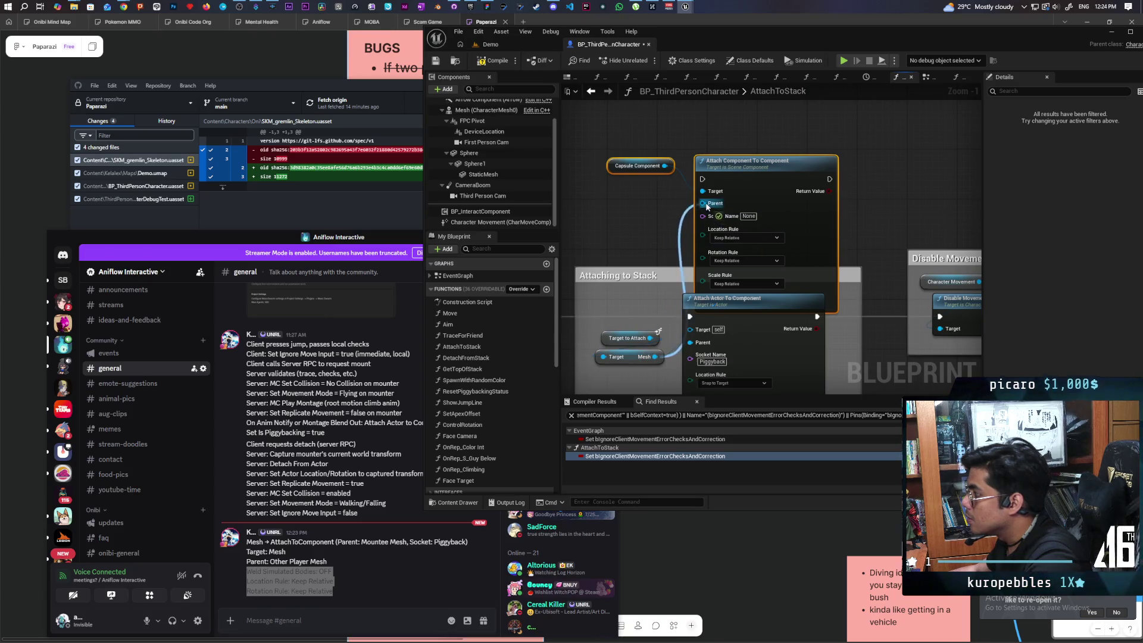
Set its socket to Piggyback, turn off Weld Simulated Bodies, and wire it before Disable Movement.
left_click(712, 361)
left_click(749, 216)
type("Piggyback")
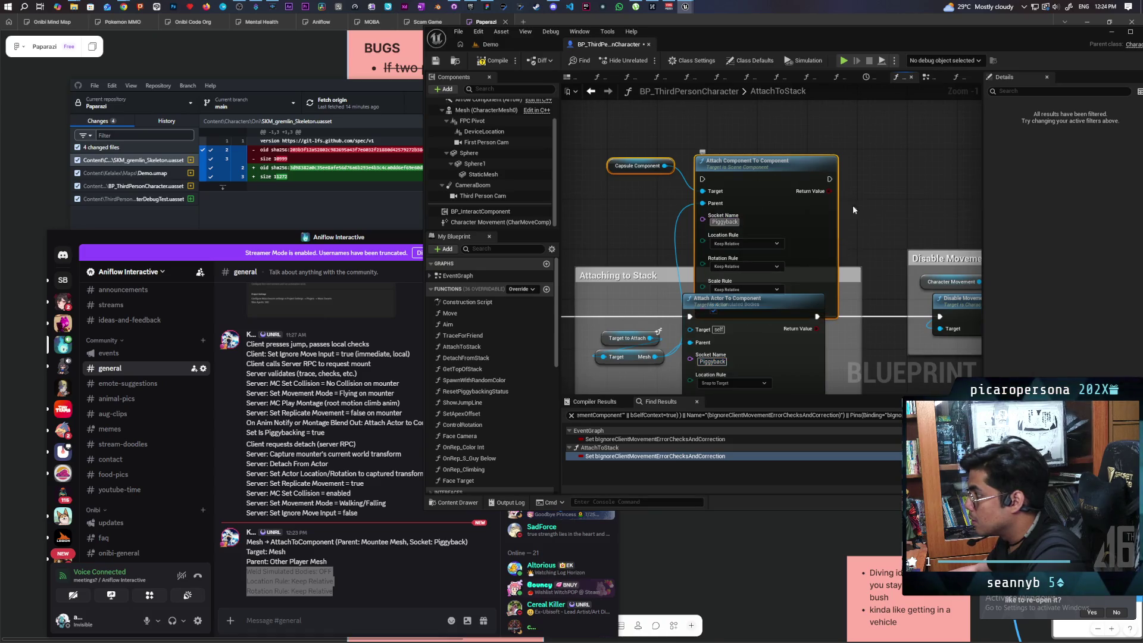
left_click_drag(778, 206, 778, 156)
left_click(713, 261)
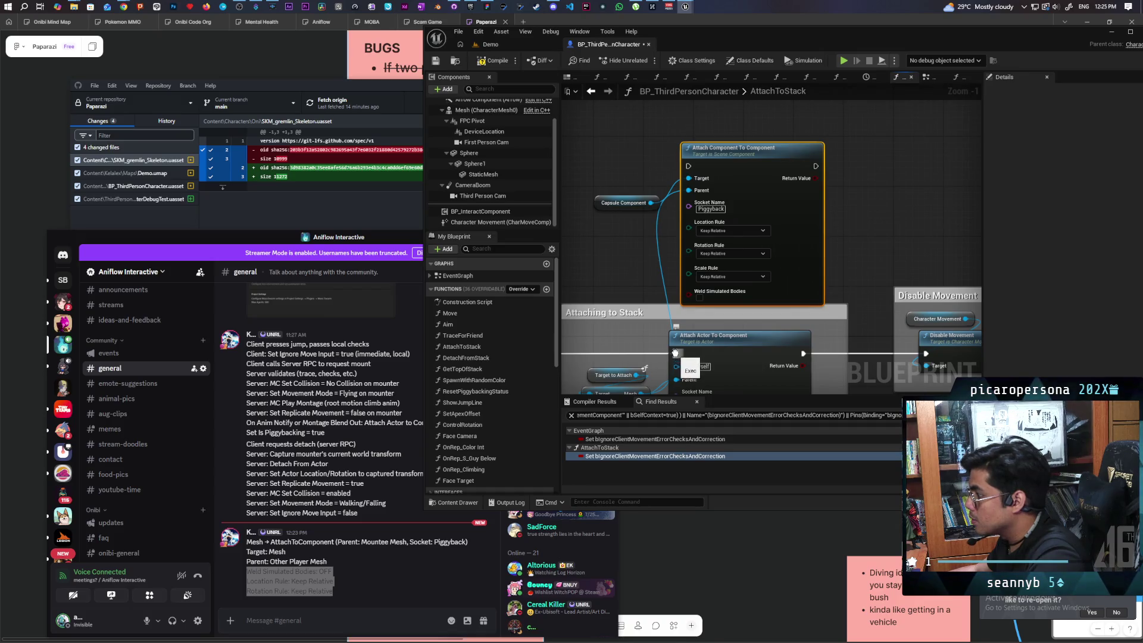
left_click_drag(676, 354, 688, 166)
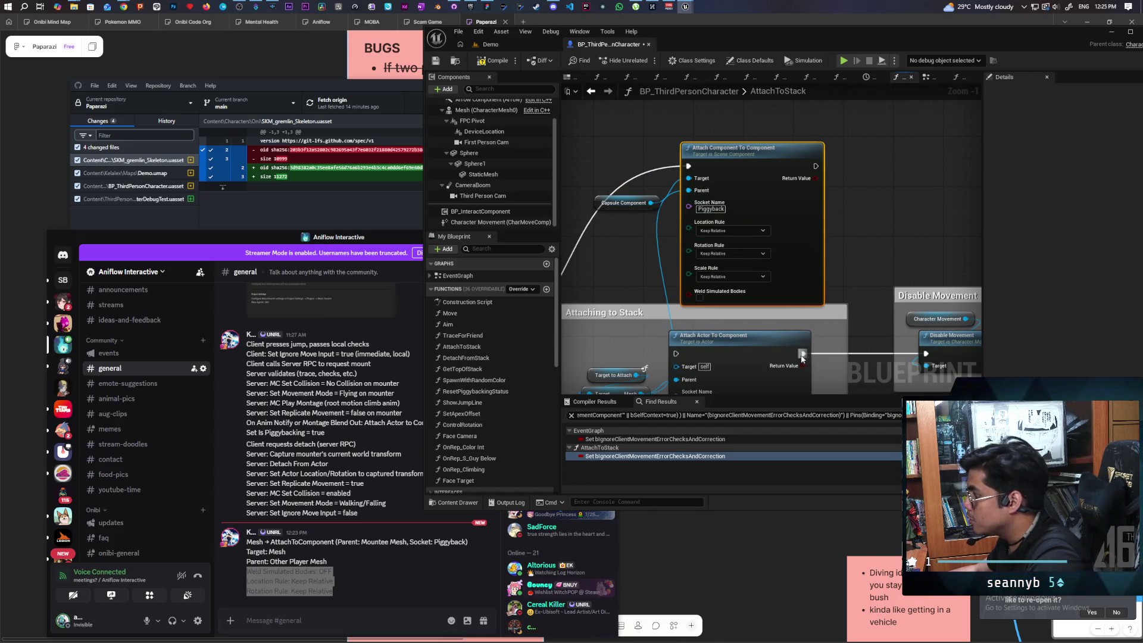
mouse_move(803, 354)
left_mouse_down()
mouse_move(825, 250)
mouse_move(815, 174)
mouse_move(837, 239)
left_mouse_up()
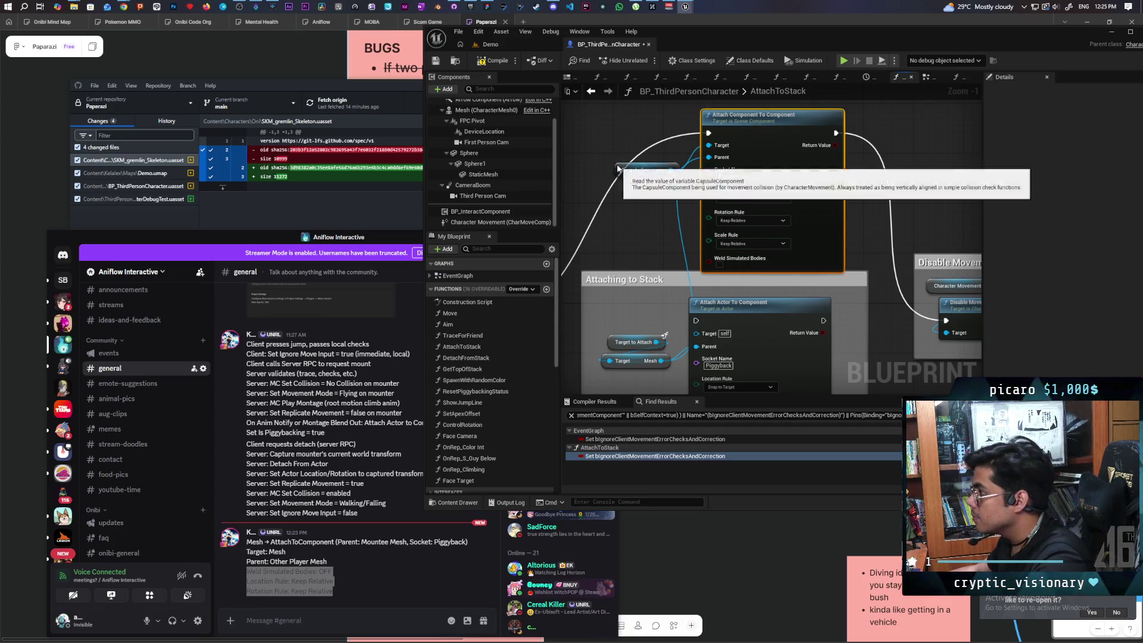
left_click_drag(621, 167, 607, 146)
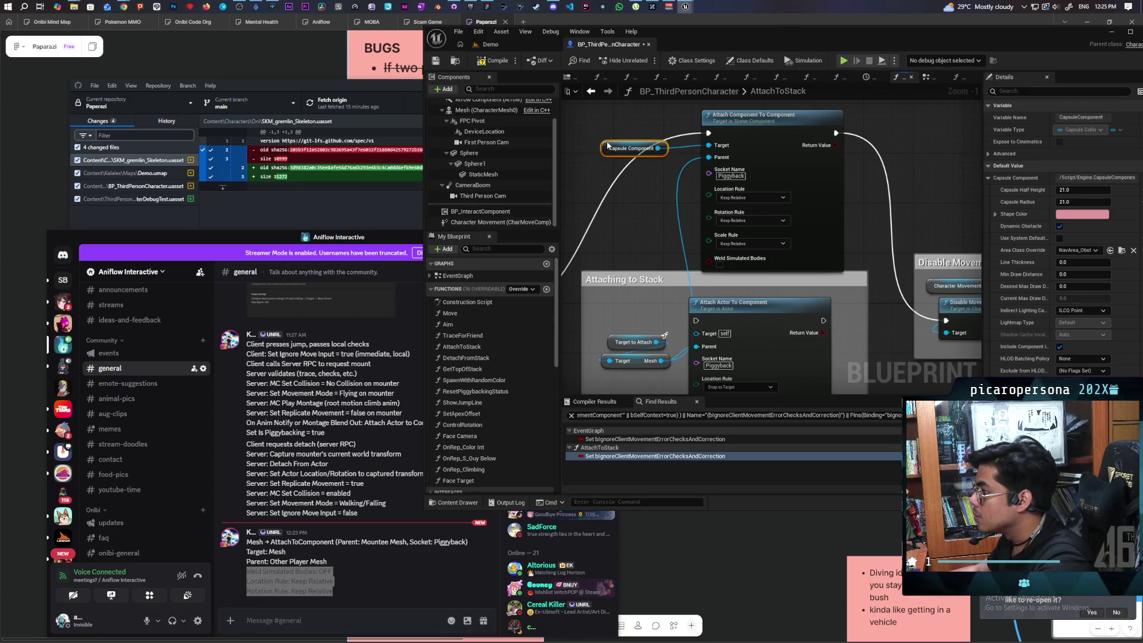
Wire the character Mesh in as the attach node's Parent, leaving Scale Rule unchanged.
left_click(485, 111)
mouse_move(608, 180)
left_mouse_down()
mouse_move(705, 146)
mouse_move(712, 160)
left_mouse_up()
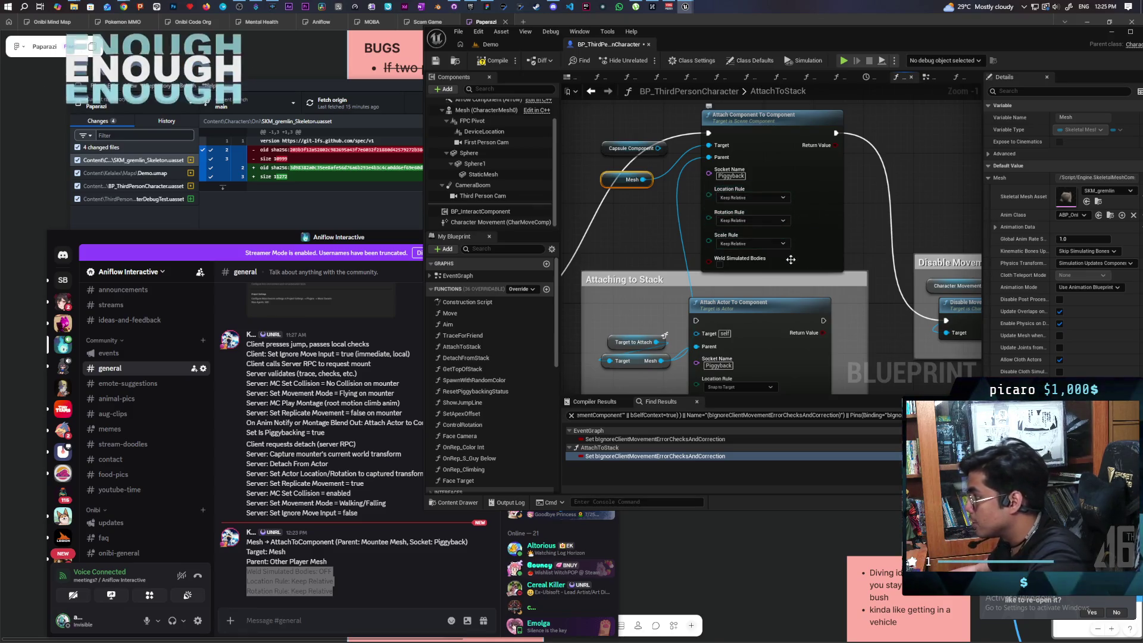
left_click(773, 244)
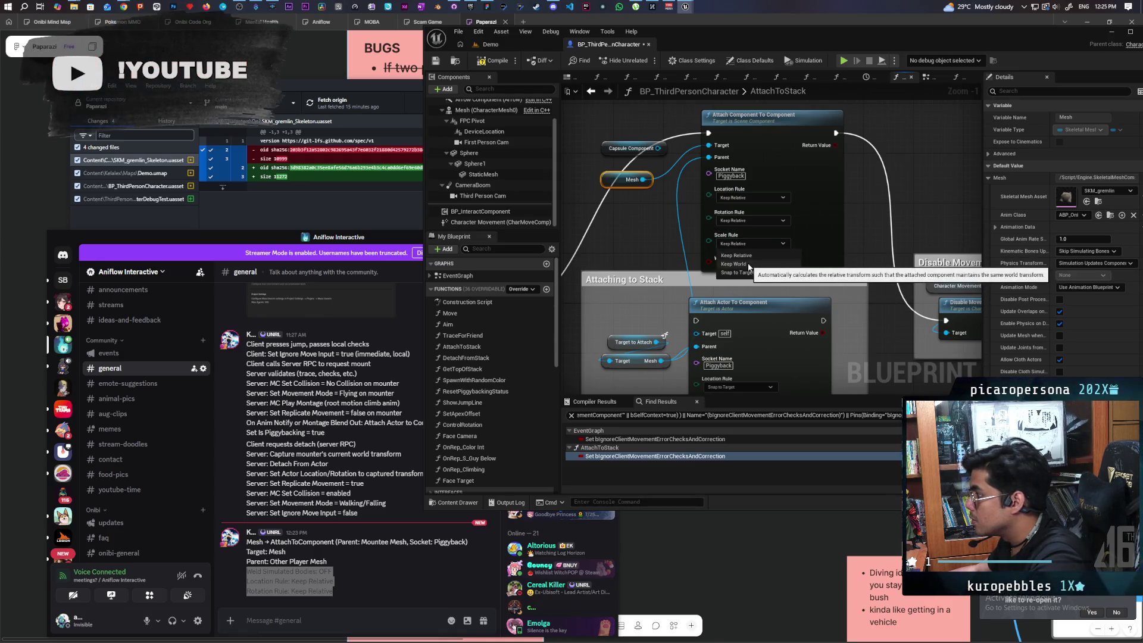
key("Escape")
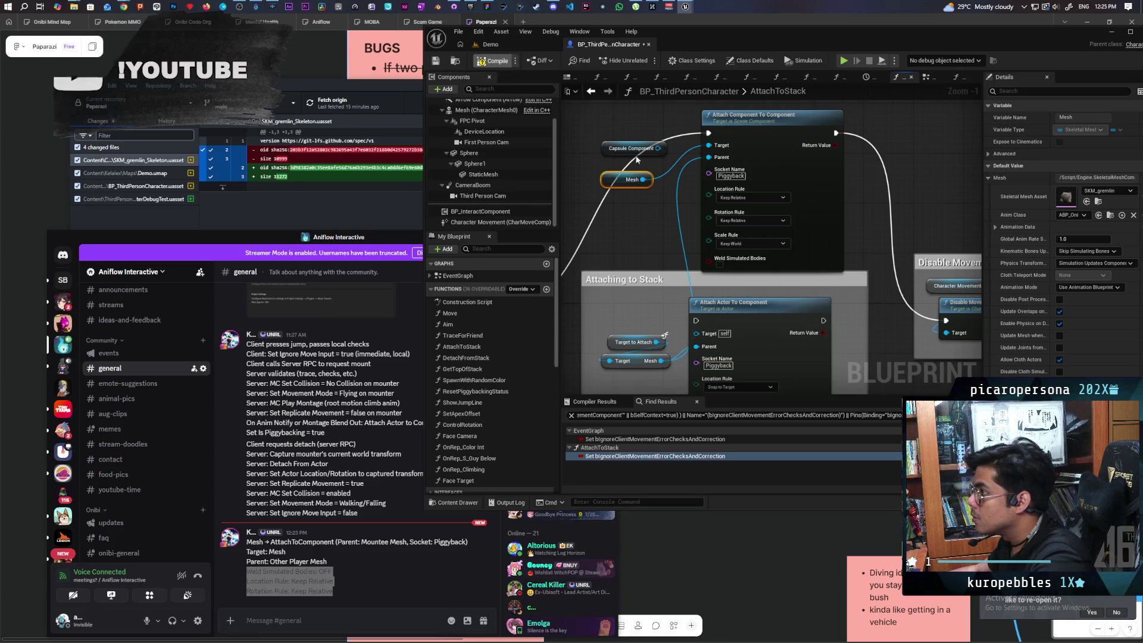
Compile and save the character blueprint, then return to the Demo level.
left_click(491, 60)
key("ctrl+s")
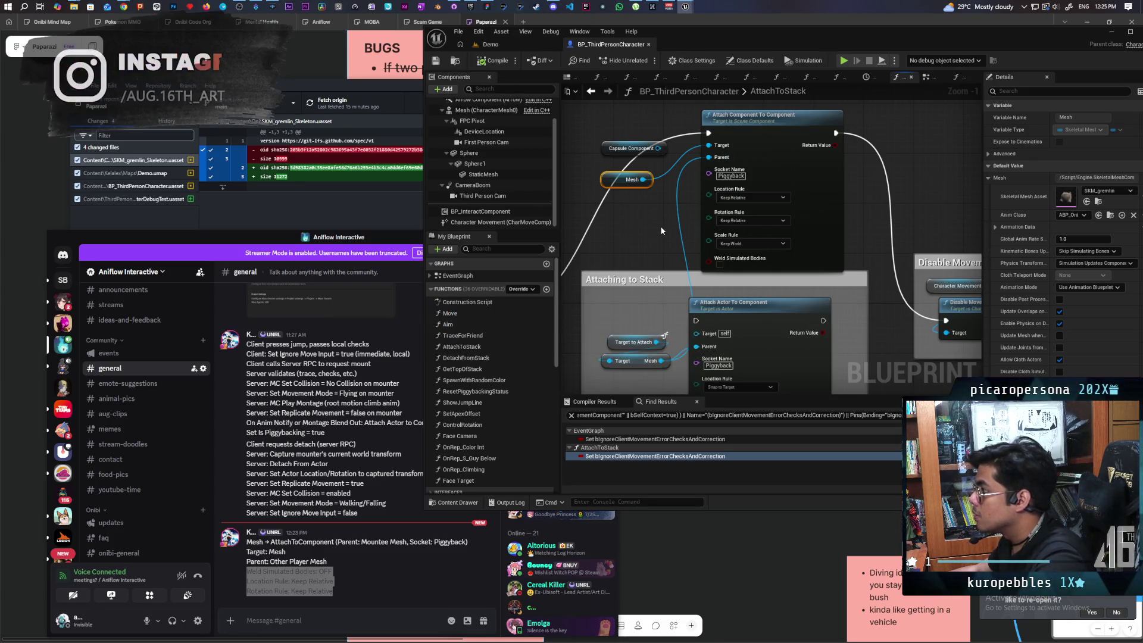
left_click(513, 48)
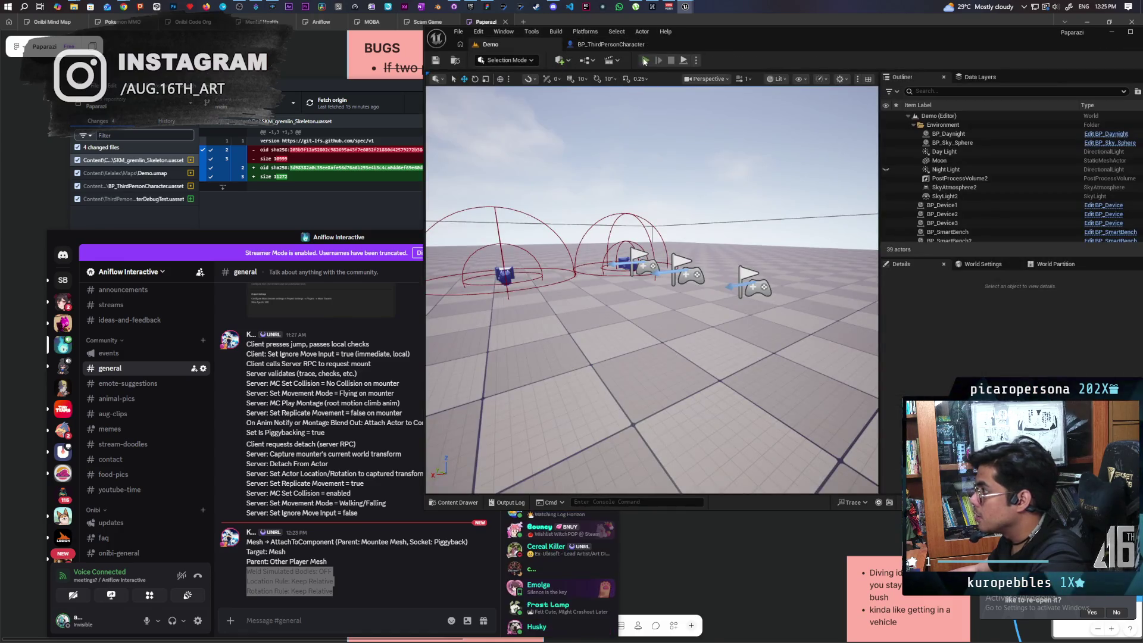
Start a multiplayer play session and mount the black cat onto the green cat.
key("alt+p")
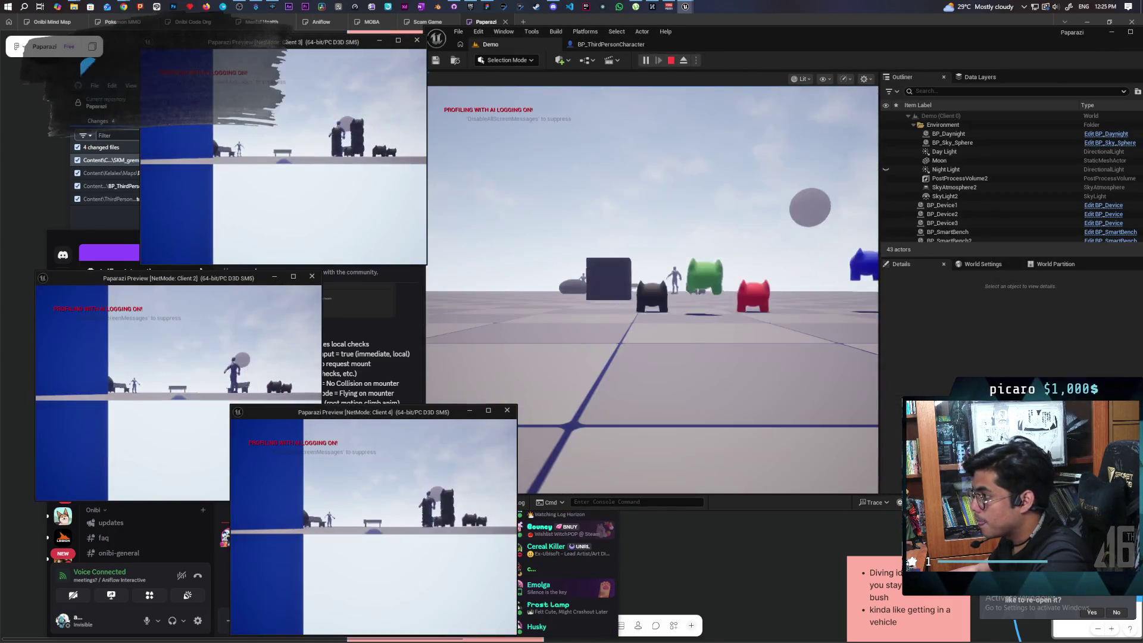
left_click(528, 479)
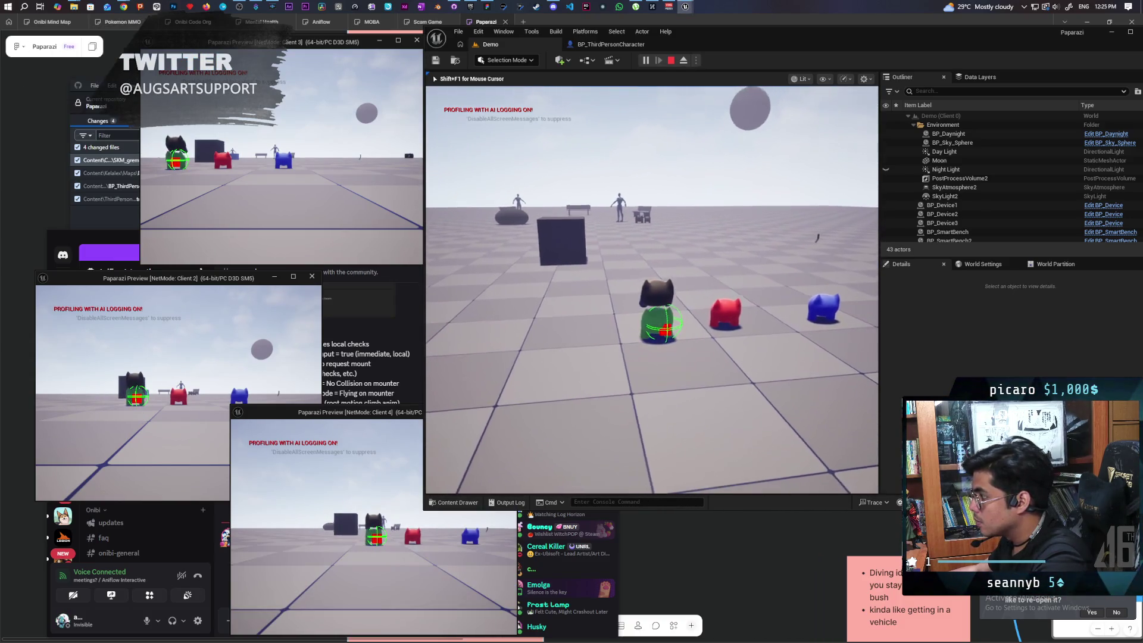
key("e")
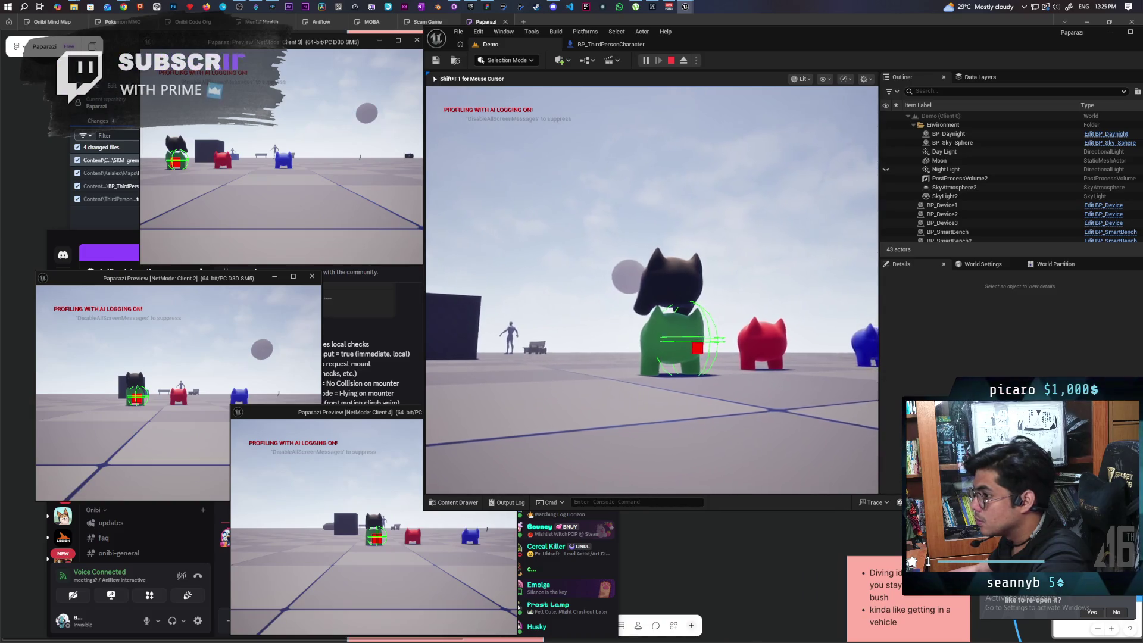
key("shift+F1")
In Client 2, run the red cat forward and climb it onto the stack.
left_click(178, 417)
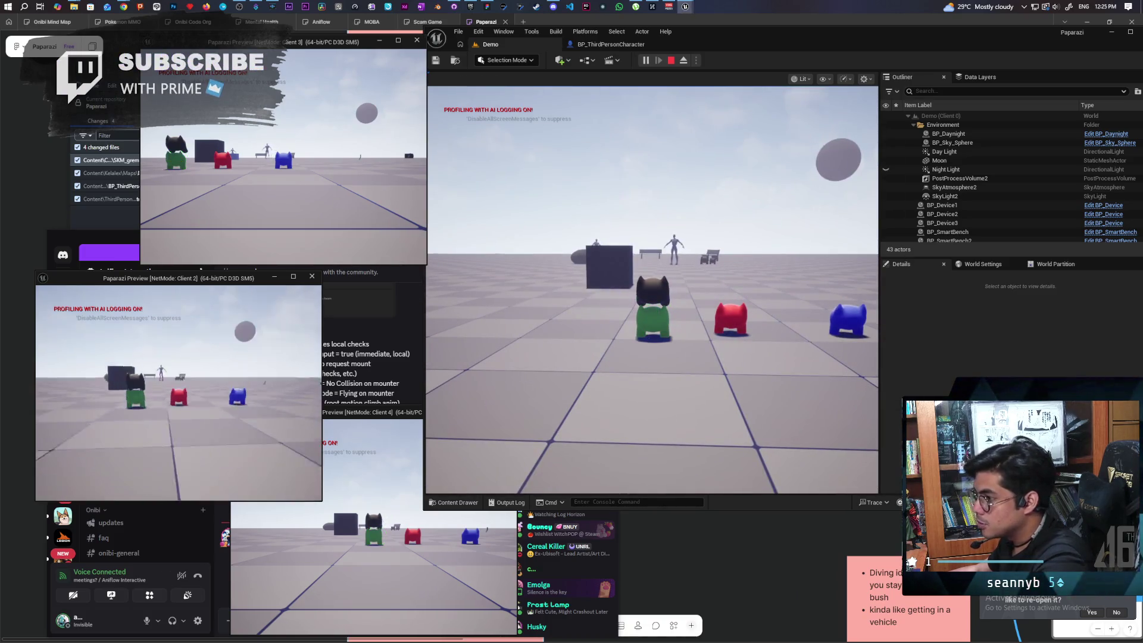
key("w")
key("w")
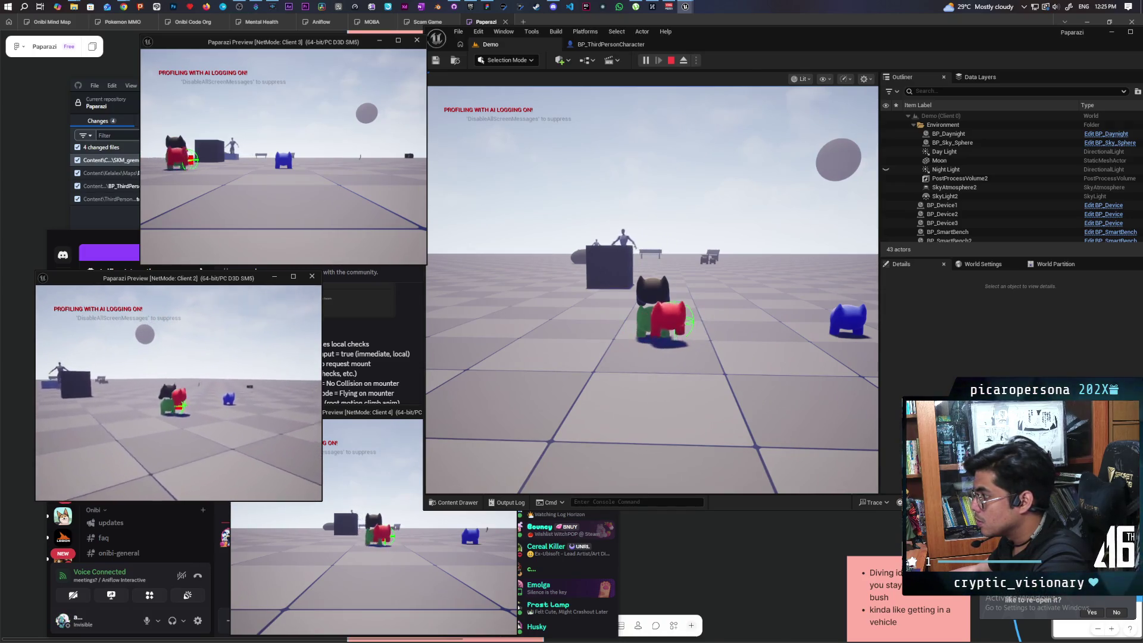
key("e")
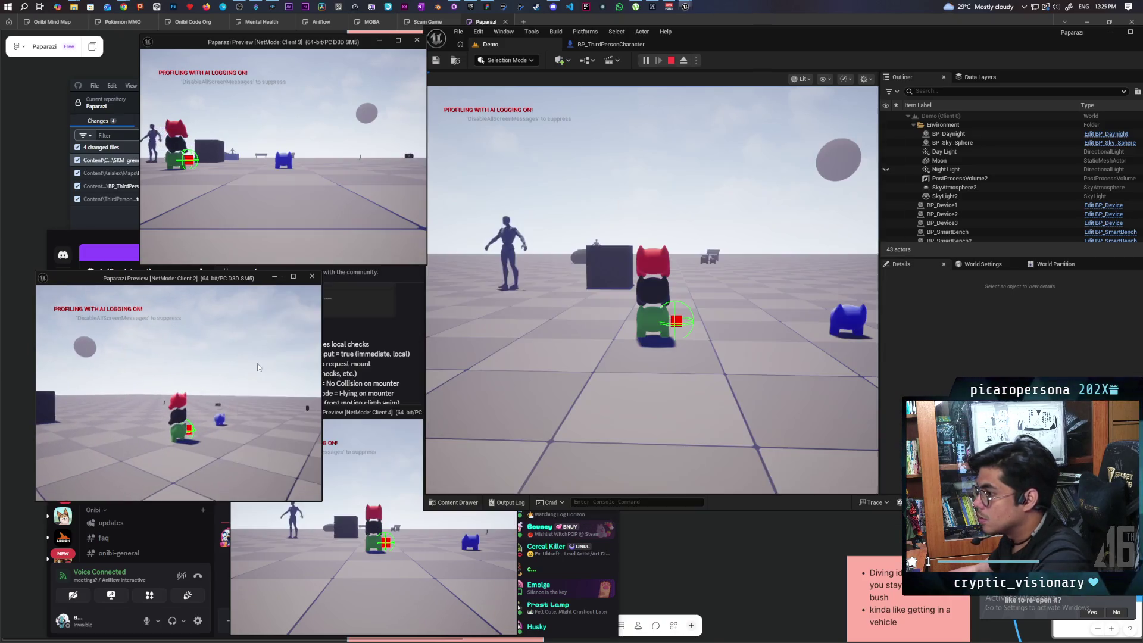
left_click(737, 315)
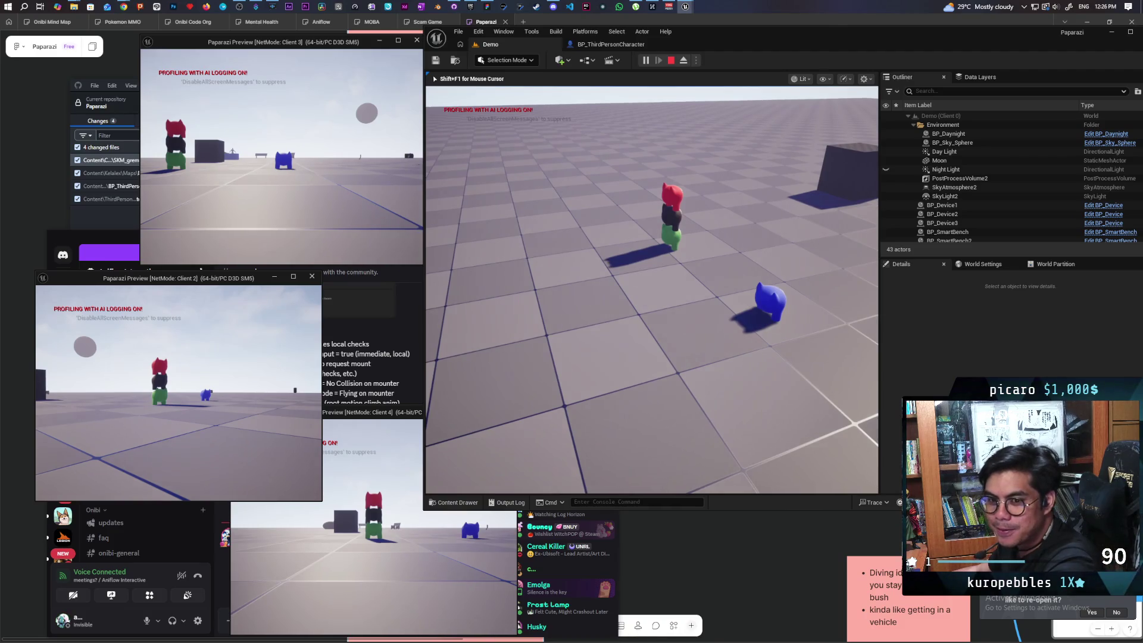
key("shift+F1")
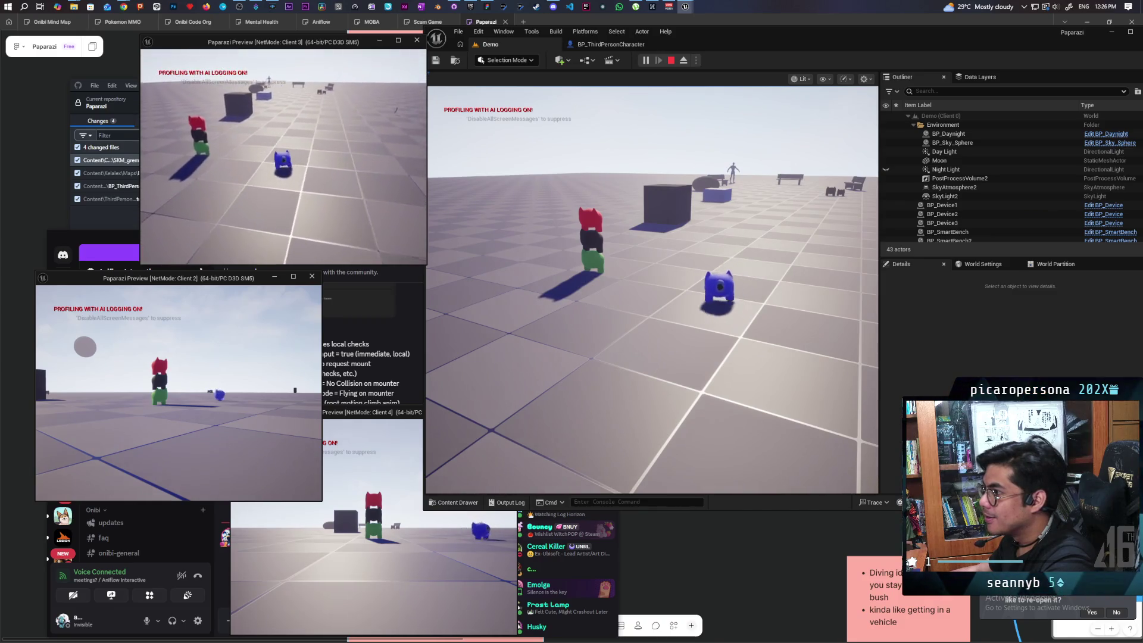
left_click(391, 505)
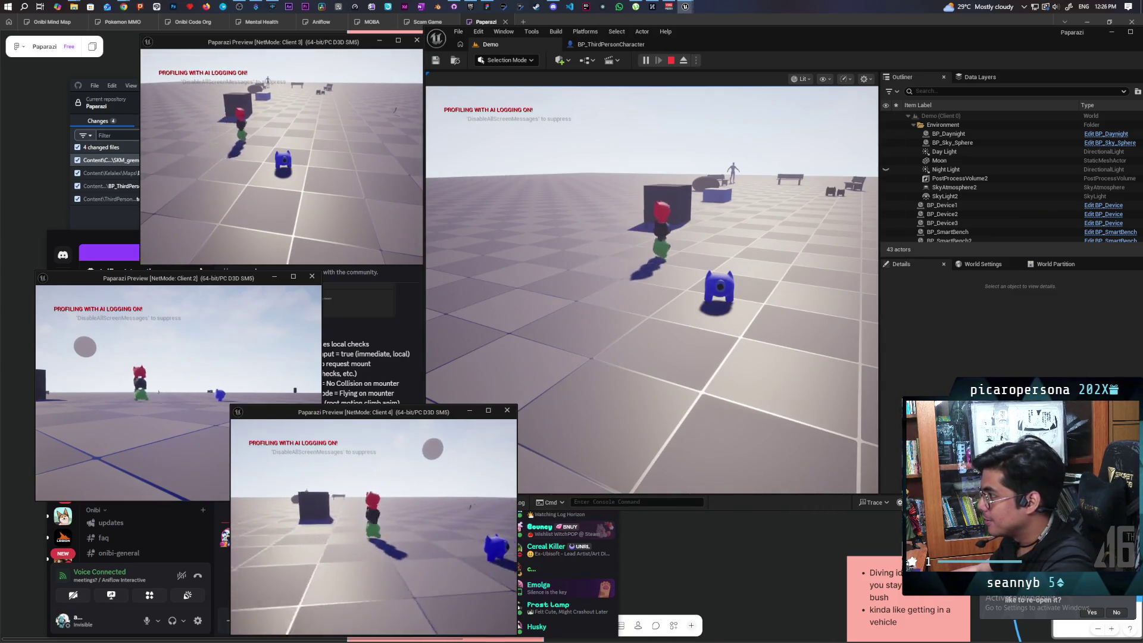
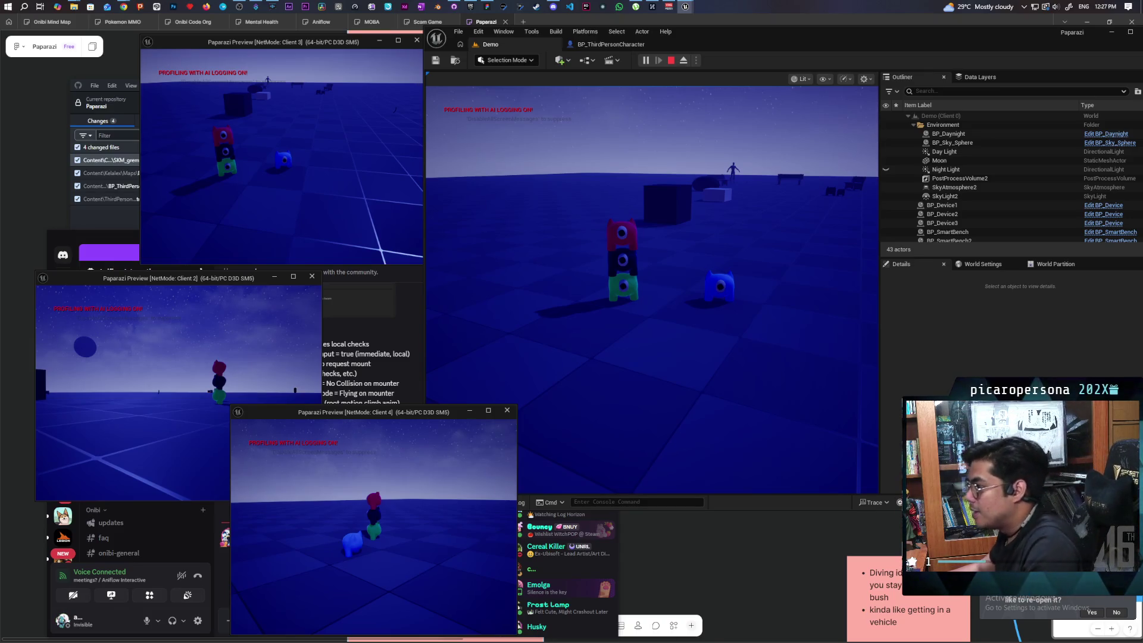
Stop the running four-client play session so the Accessed None error appears in the Message Log.
left_click(516, 517)
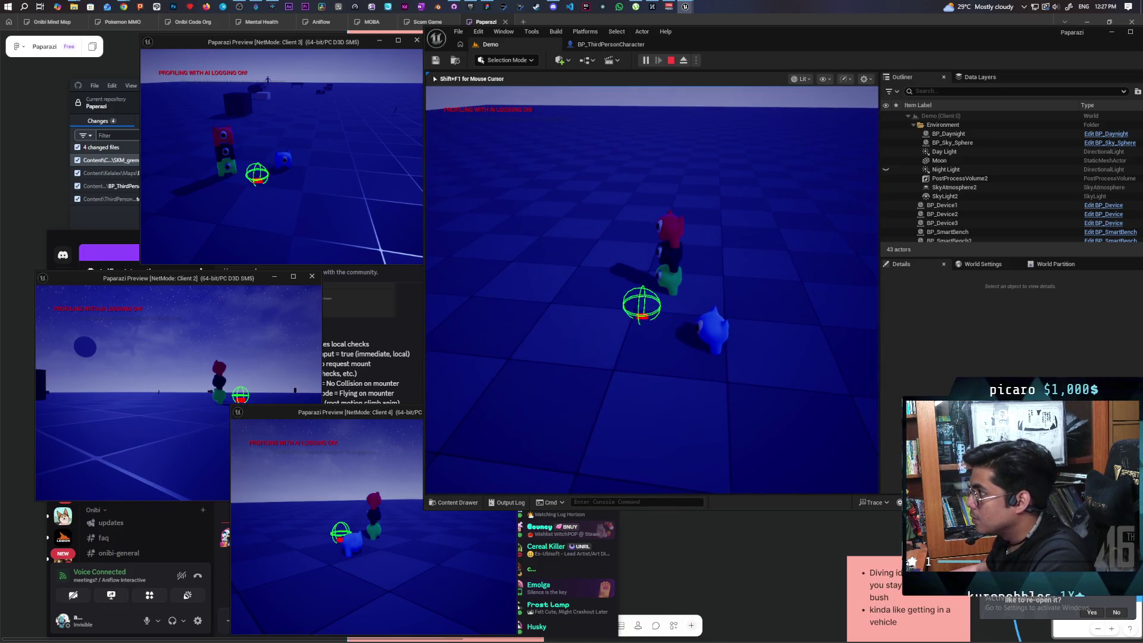
key("Escape")
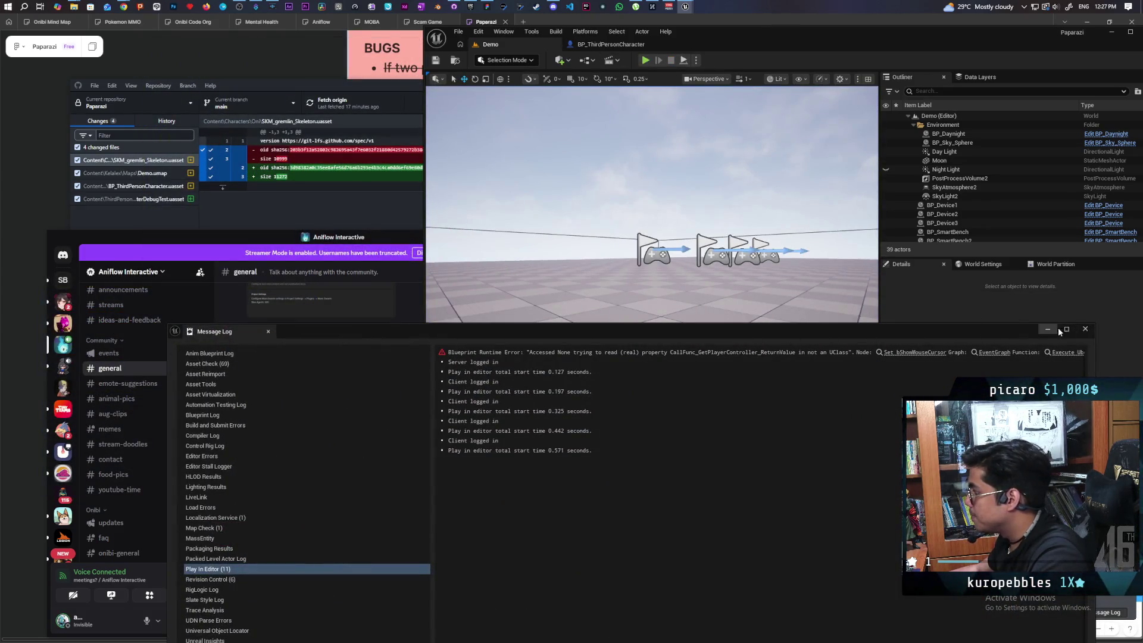
Close the Message Log and review BP_ThirdPersonCharacter's DetachFromStack function before returning to the Demo level.
left_click(1086, 331)
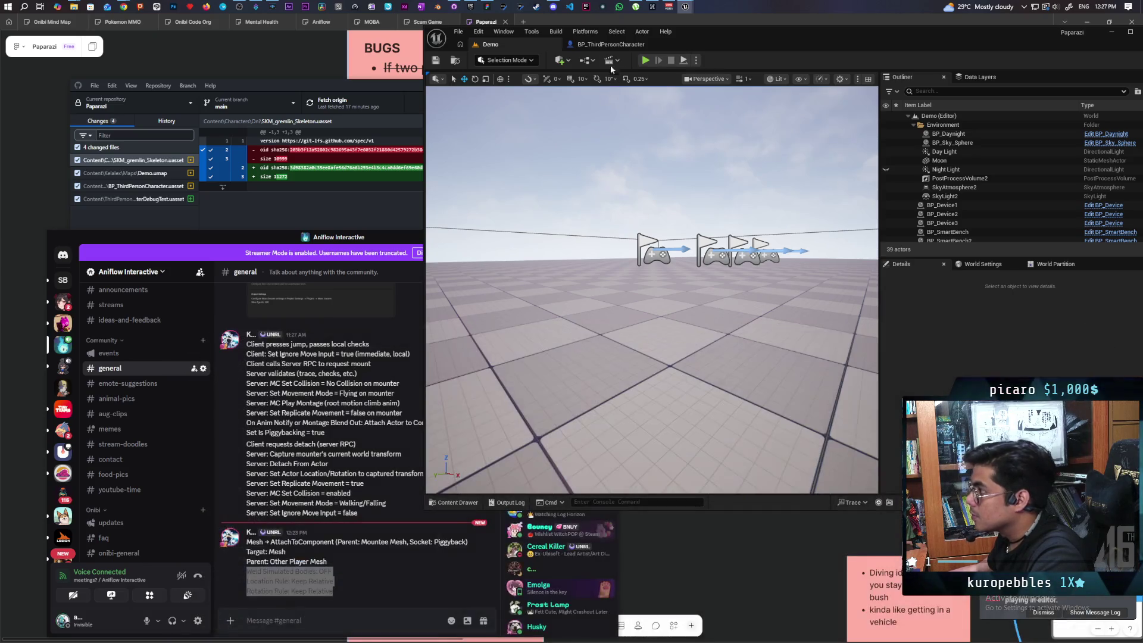
left_click(610, 44)
scroll(681, 264, "down", 3)
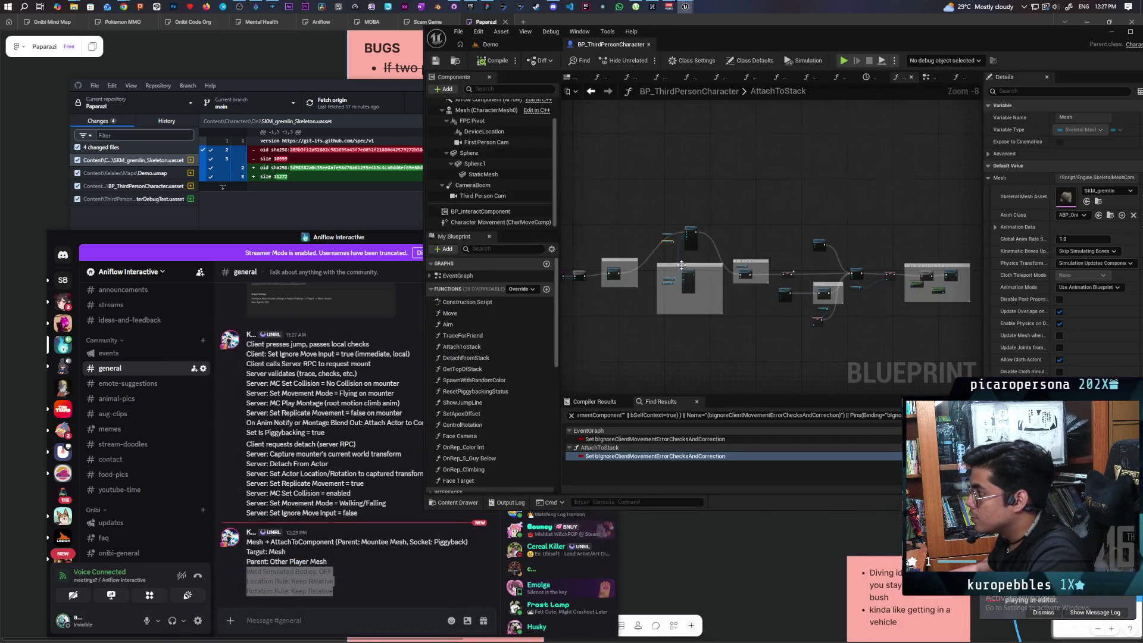
left_click(591, 91)
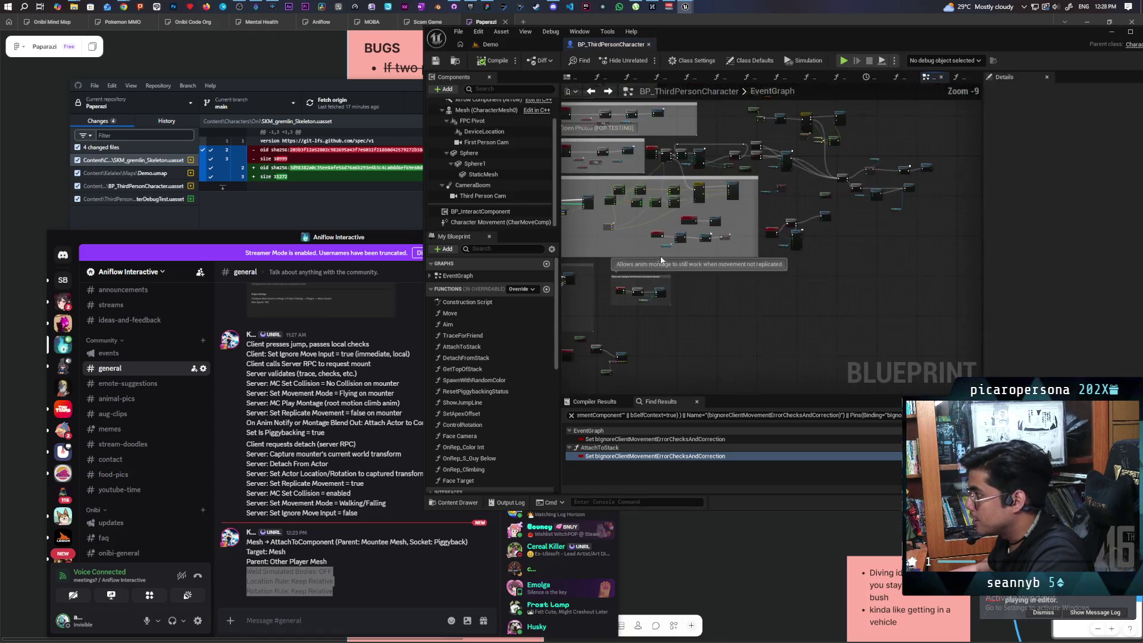
scroll(741, 301, "up", 8)
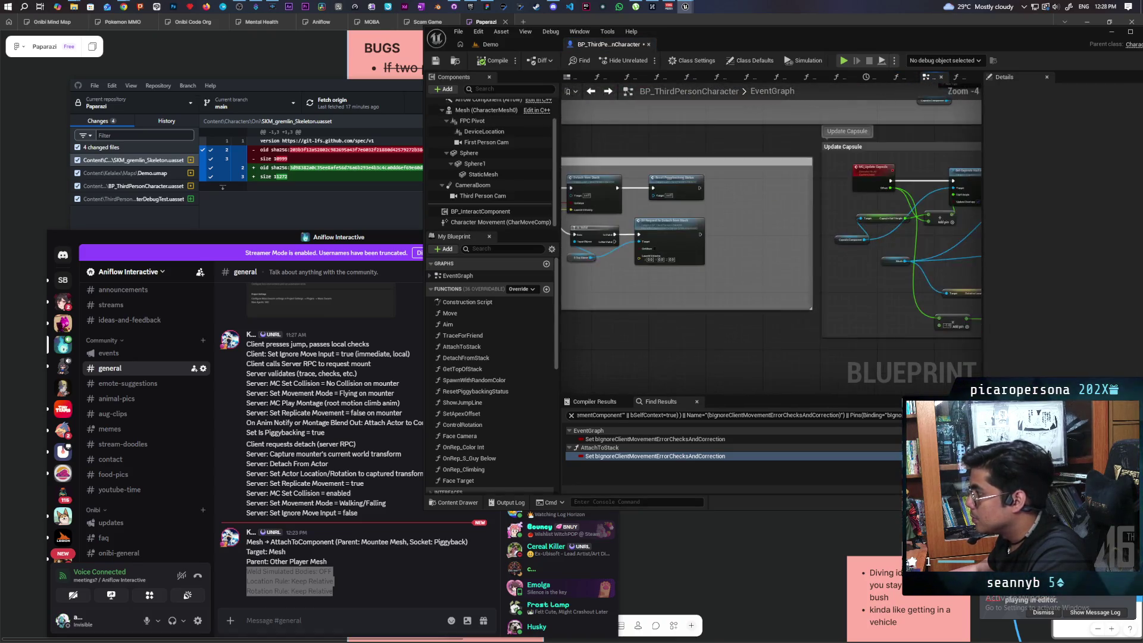
double_click(707, 238)
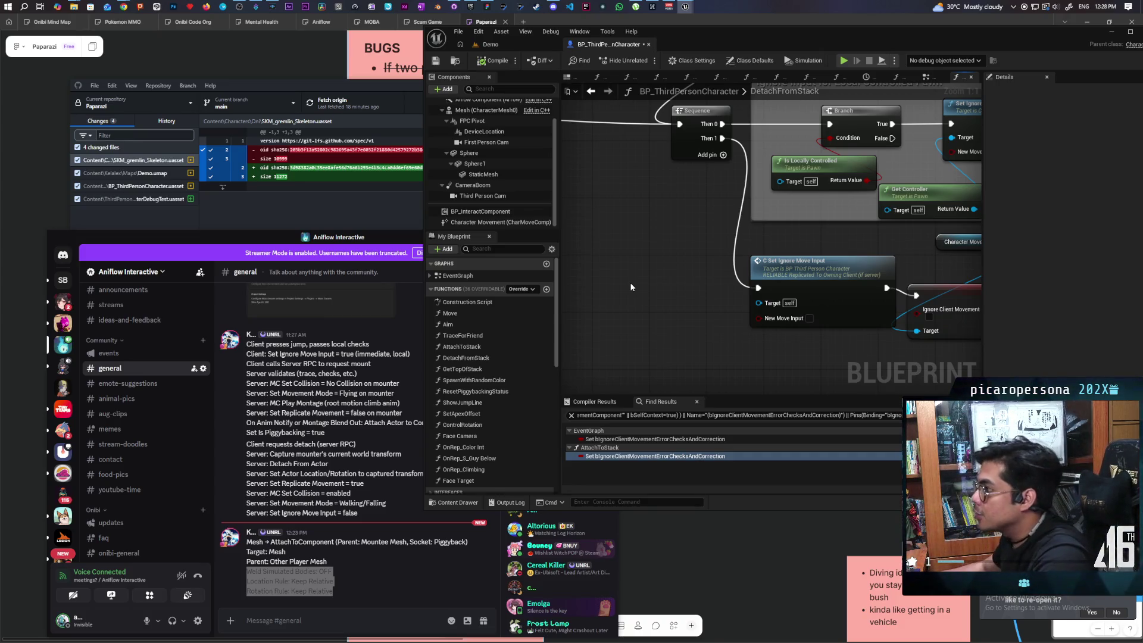
left_click(503, 46)
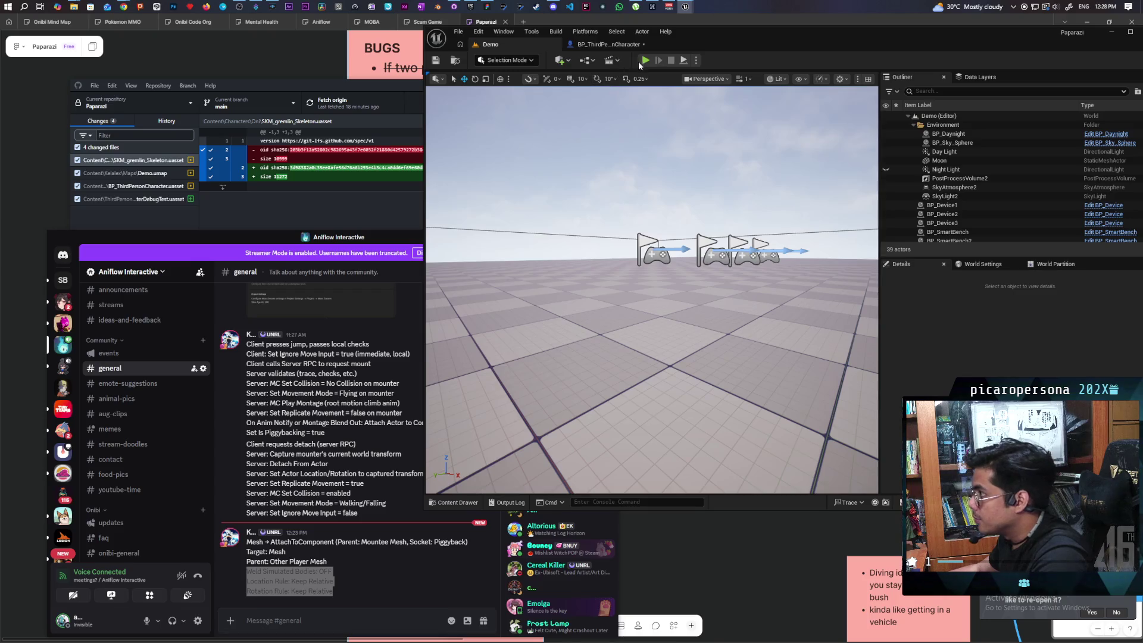
Start the four-client play test and run show Collision from the server view's console.
key("alt+p")
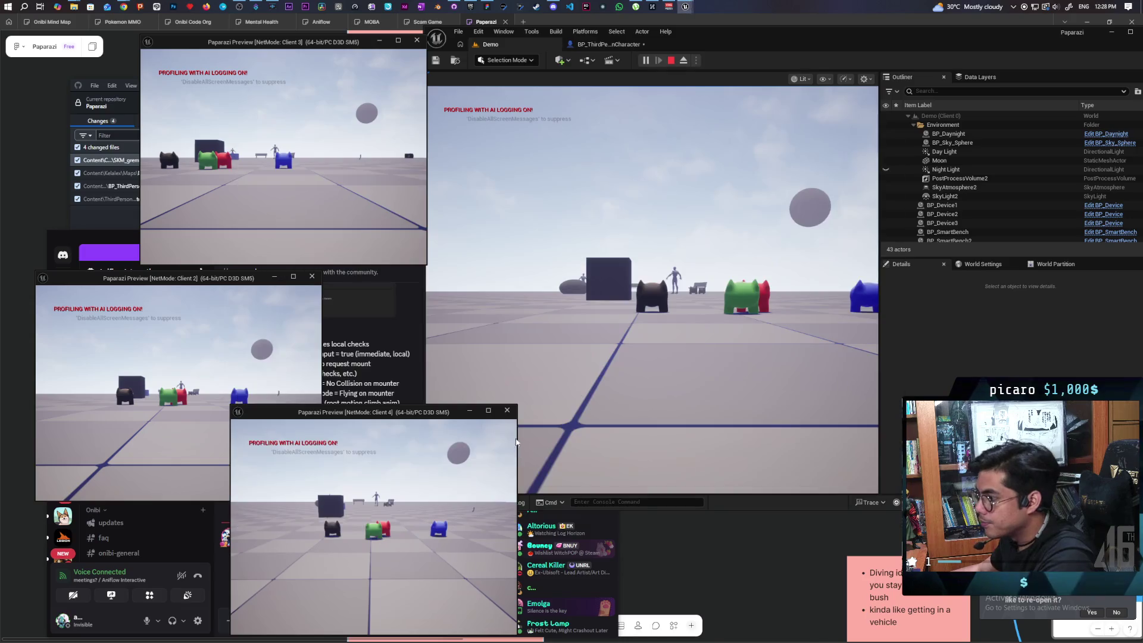
left_click(657, 360)
key("grave")
key("Up")
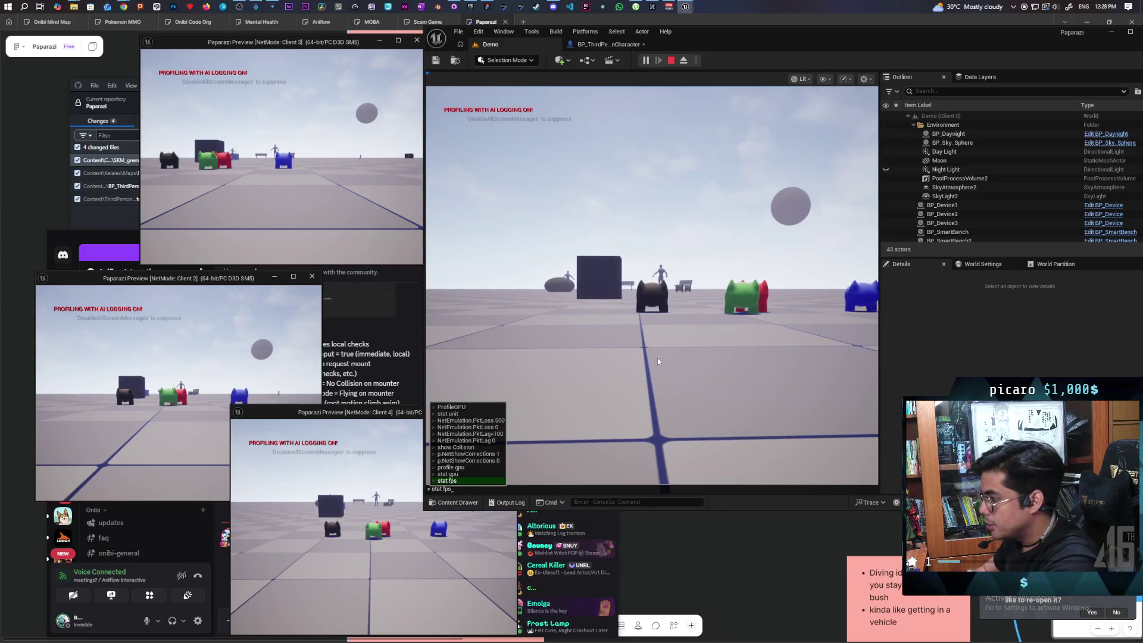
key("Up")
key("Up")
key("Up")
key("Return")
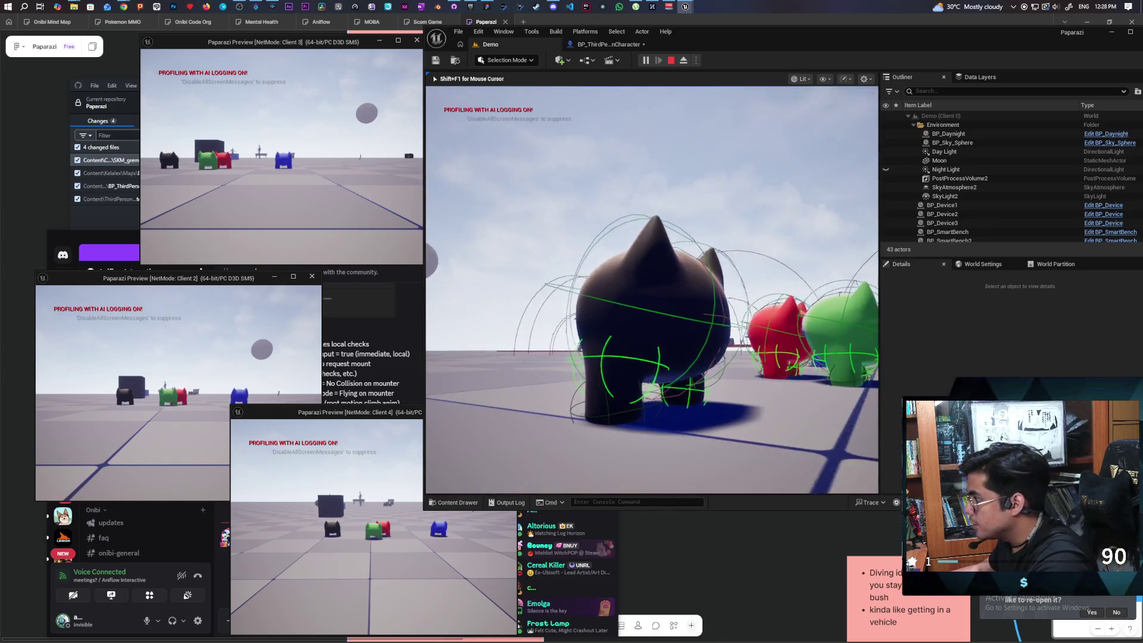
Jump the black and red characters onto the green one, then stop the test.
key("w")
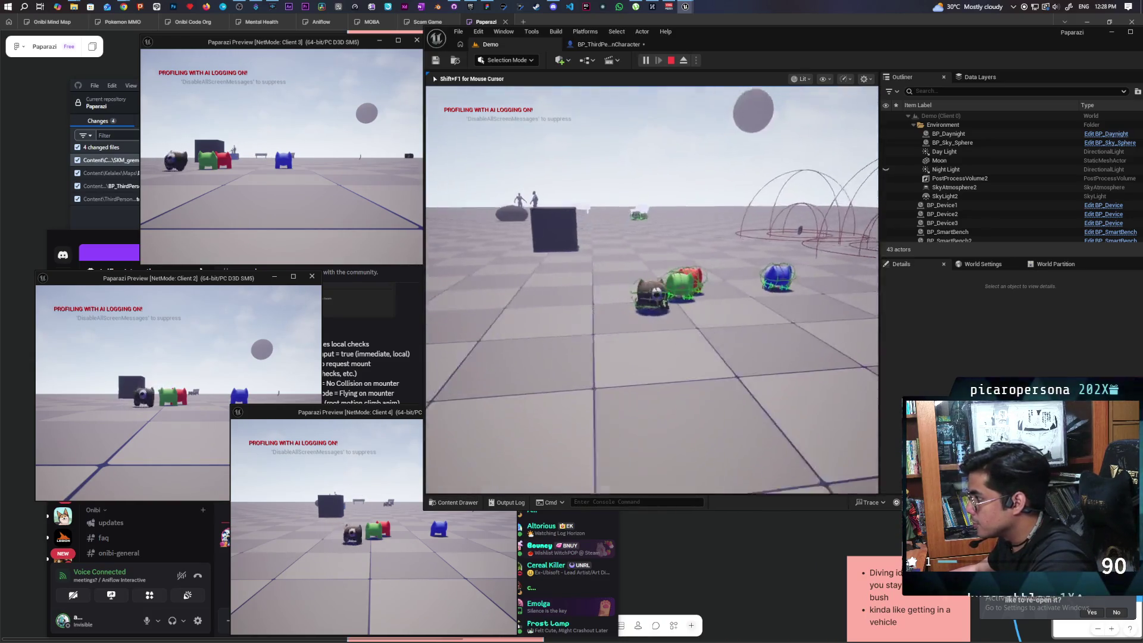
key("e")
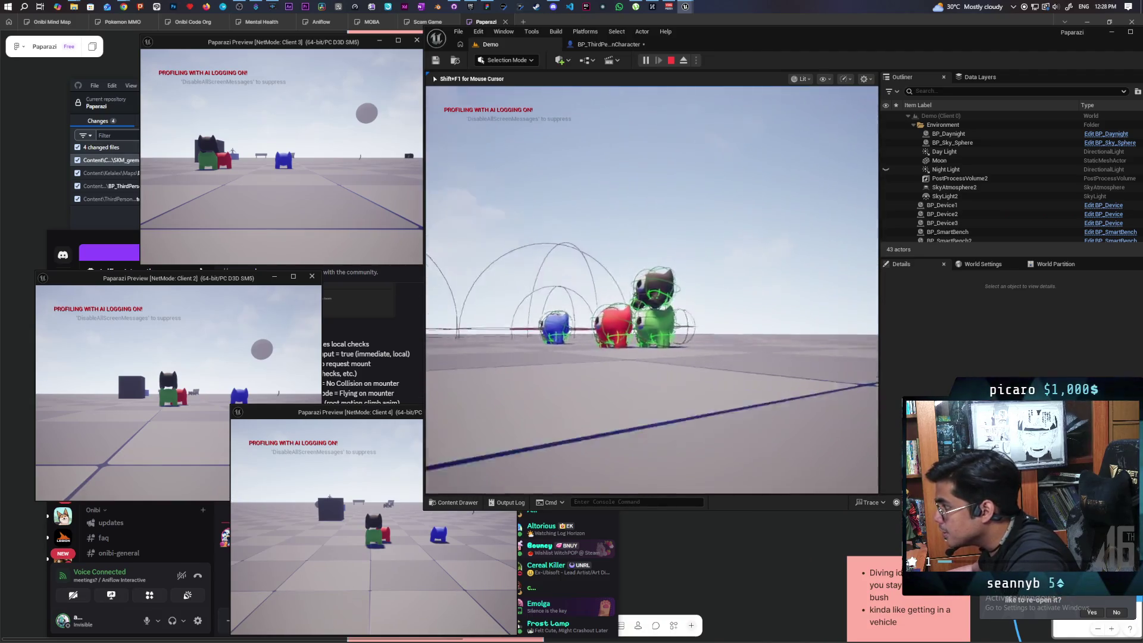
left_click(262, 326)
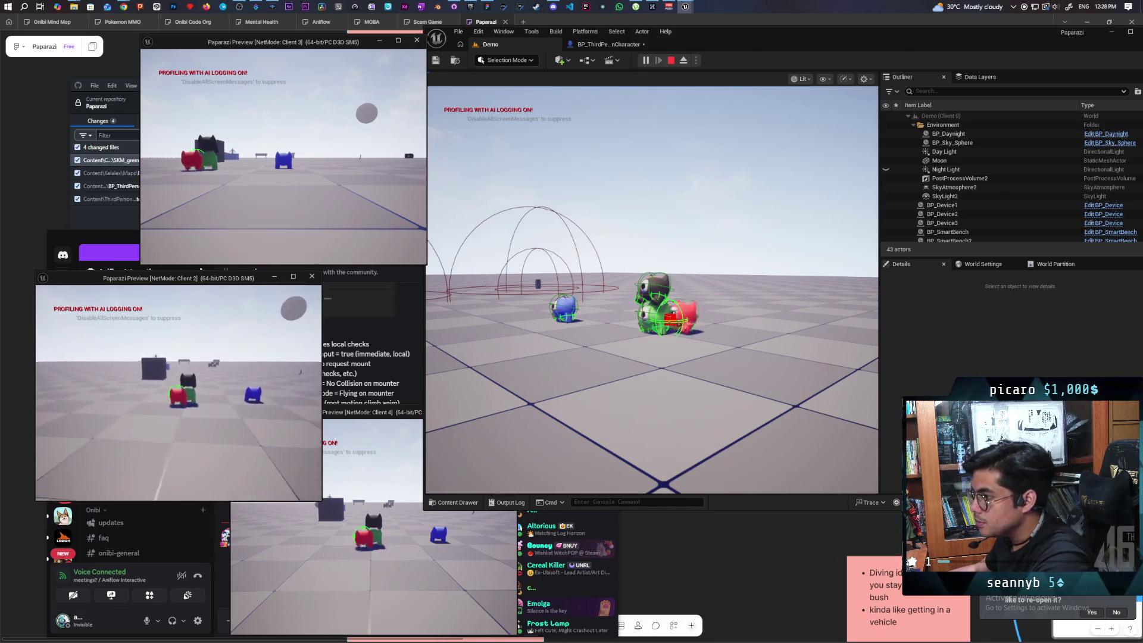
key("e")
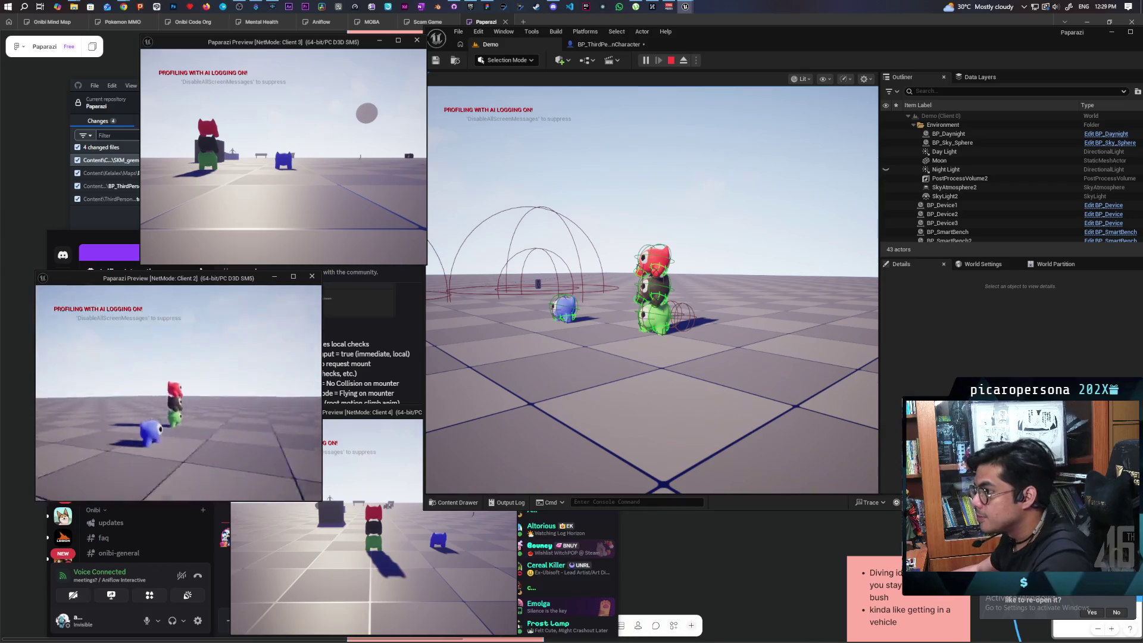
left_click(360, 556)
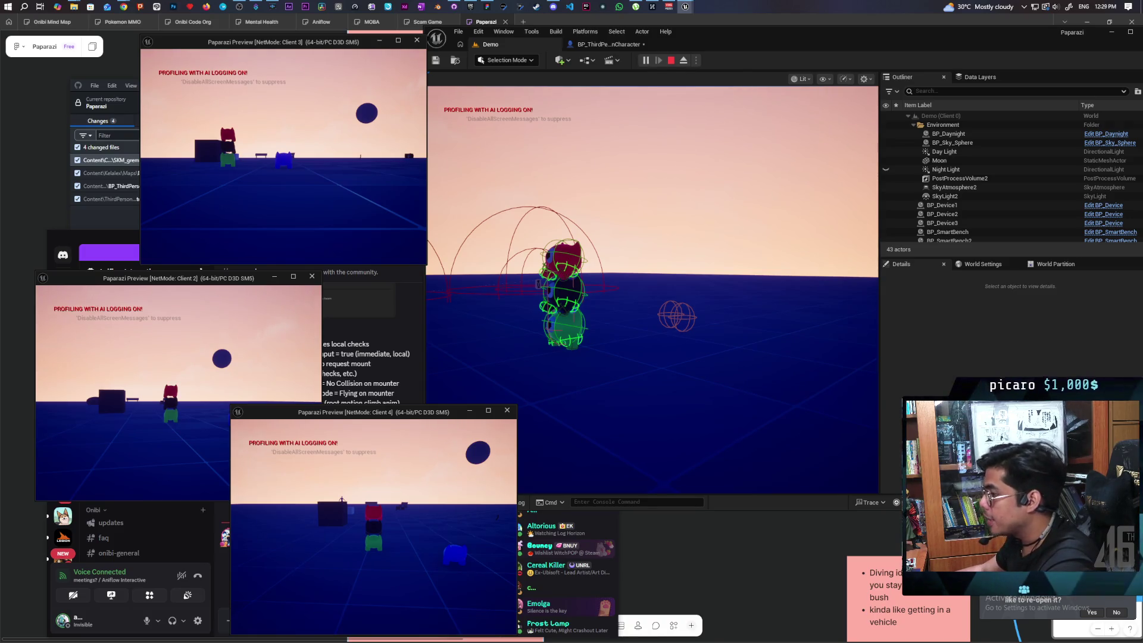
key("Escape")
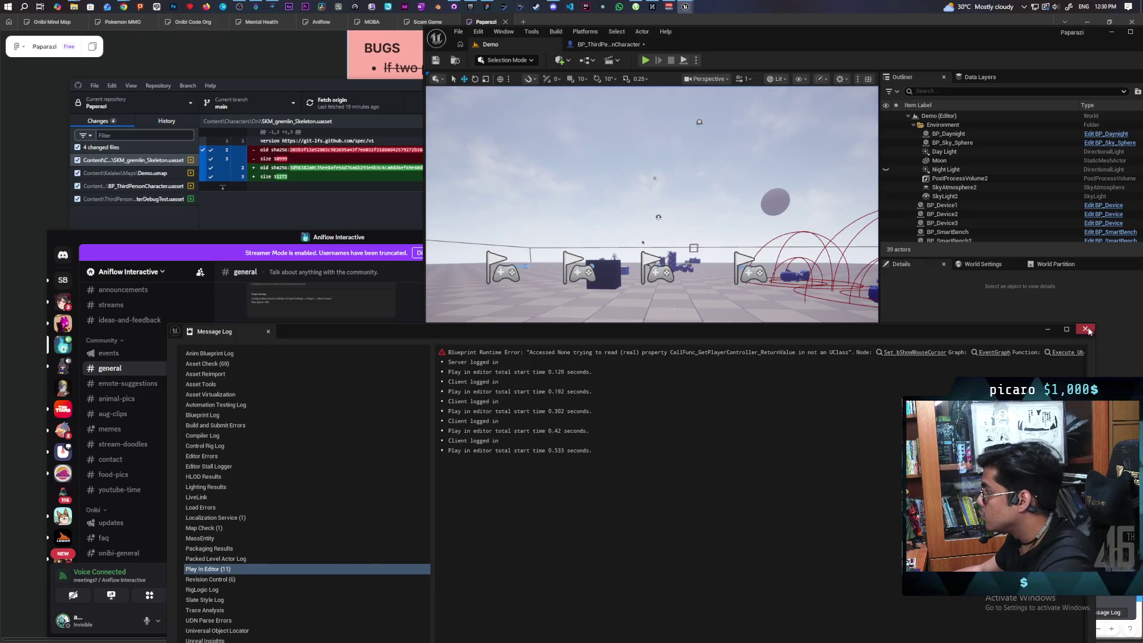
Parent CameraBoom under the Mesh (CharacterMesh0) component and launch another four-client play test from Demo.
left_click(1086, 329)
left_click(607, 44)
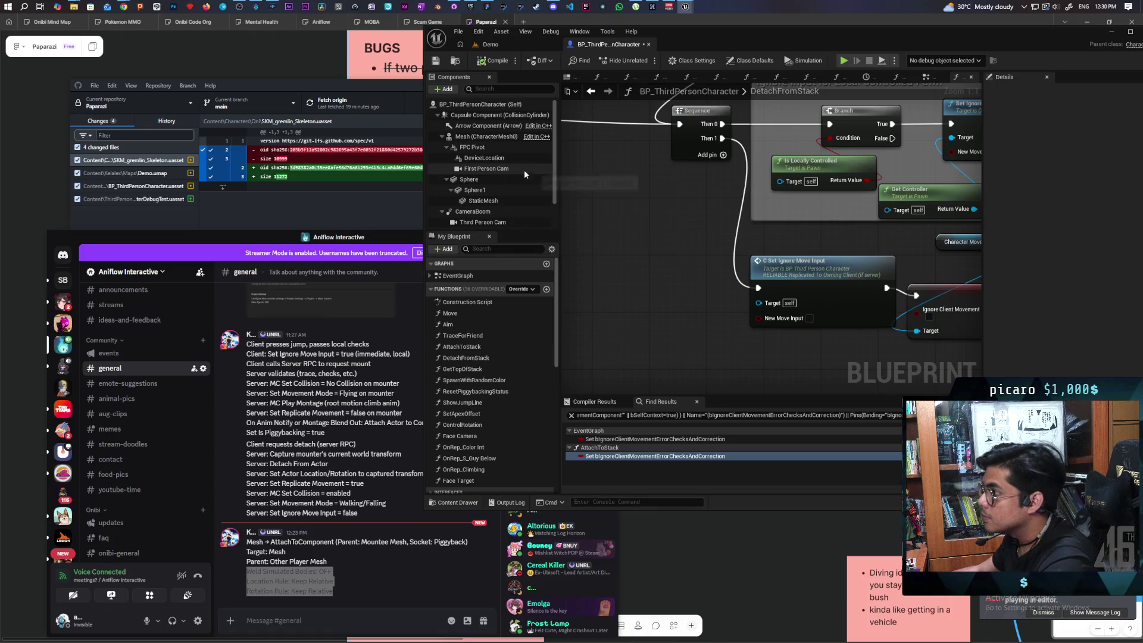
left_click(524, 185)
scroll(520, 193, "up", 2)
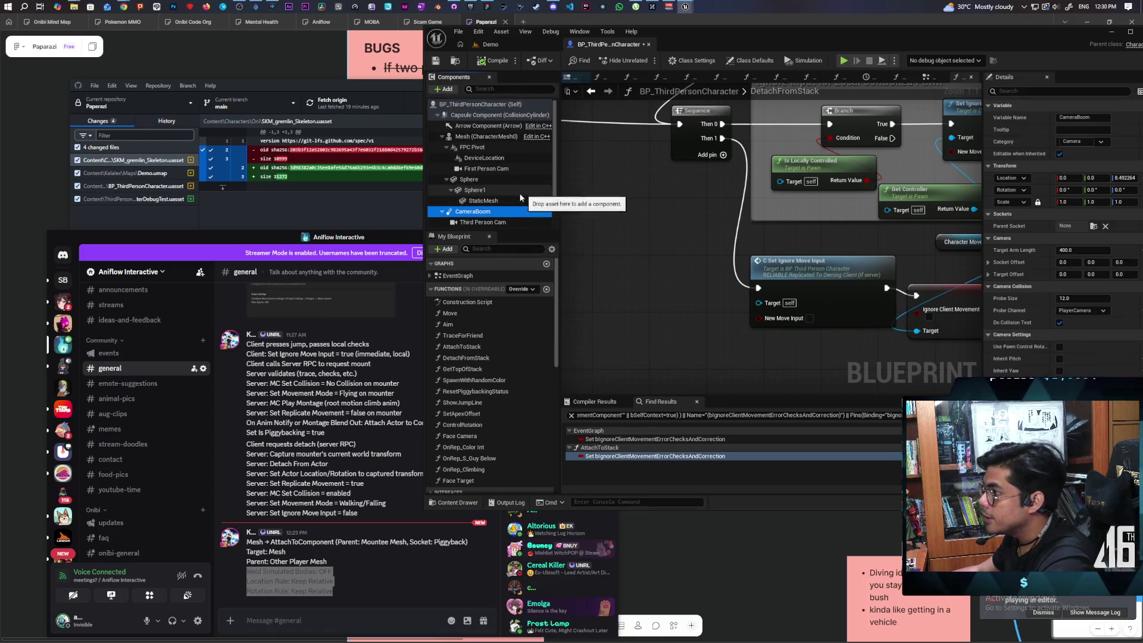
left_click_drag(467, 215, 468, 138)
scroll(525, 200, "down", 1)
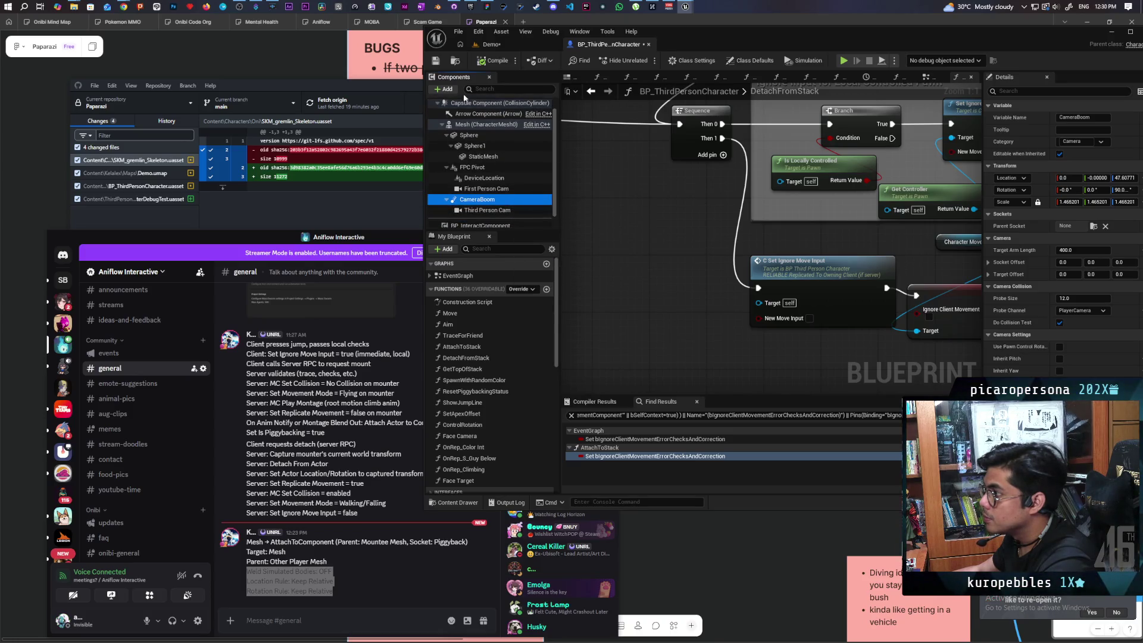
left_click(512, 44)
left_click(645, 60)
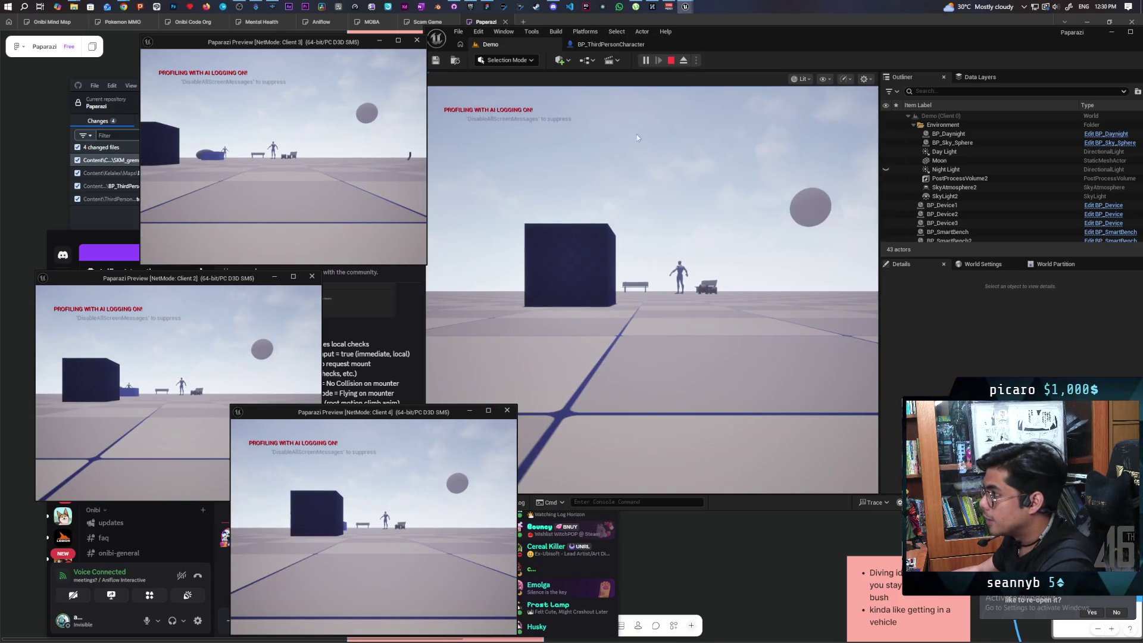
Stop the test, inspect the character in the 3D preview, and undo the CameraBoom-to-Mesh attachment.
key("Escape")
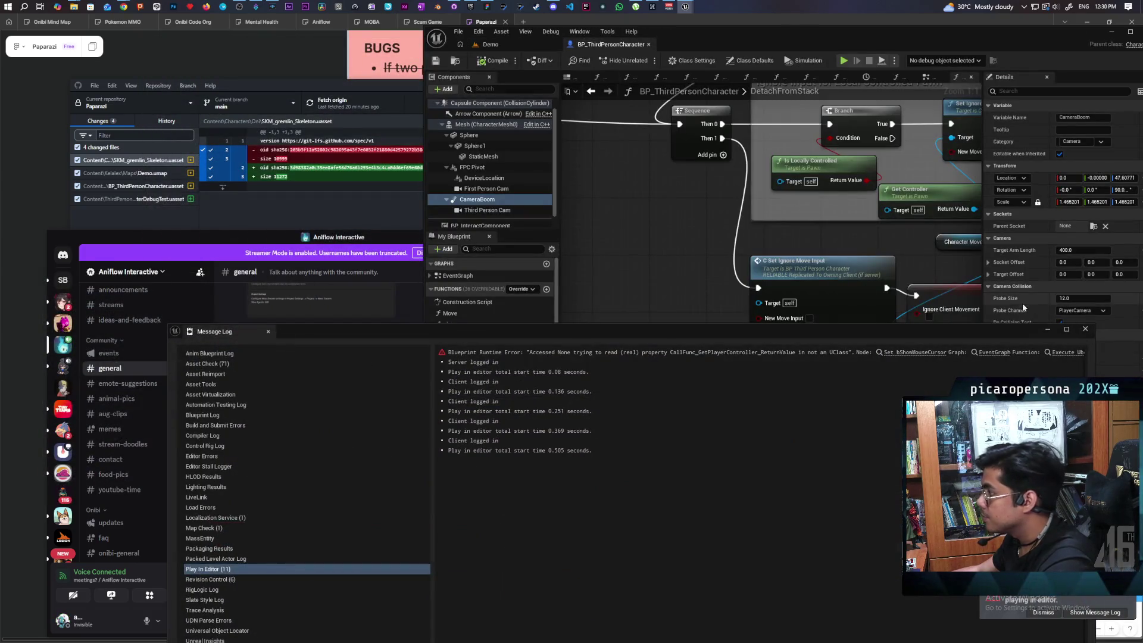
left_click(1085, 330)
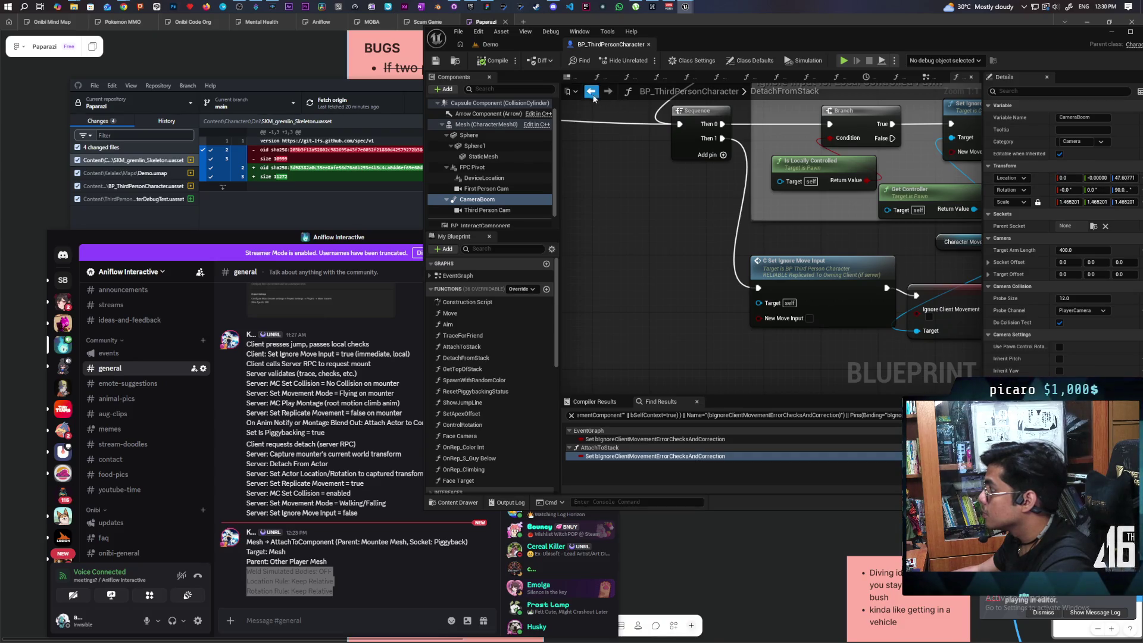
left_click(568, 77)
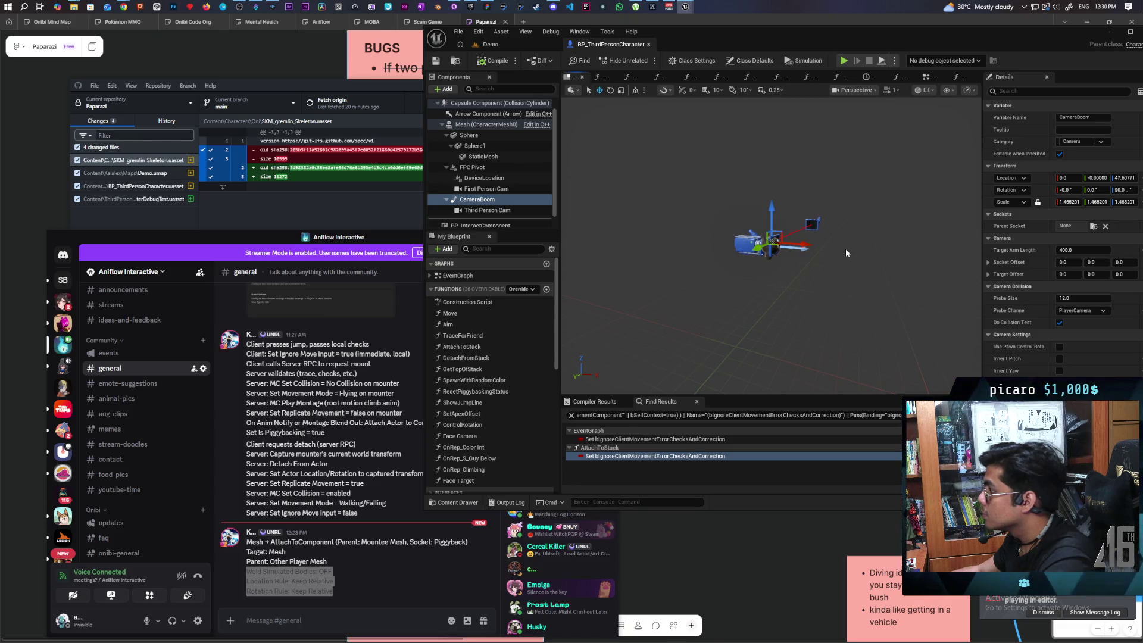
mouse_move(808, 206)
left_mouse_down()
mouse_move(715, 214)
mouse_move(791, 229)
left_mouse_up()
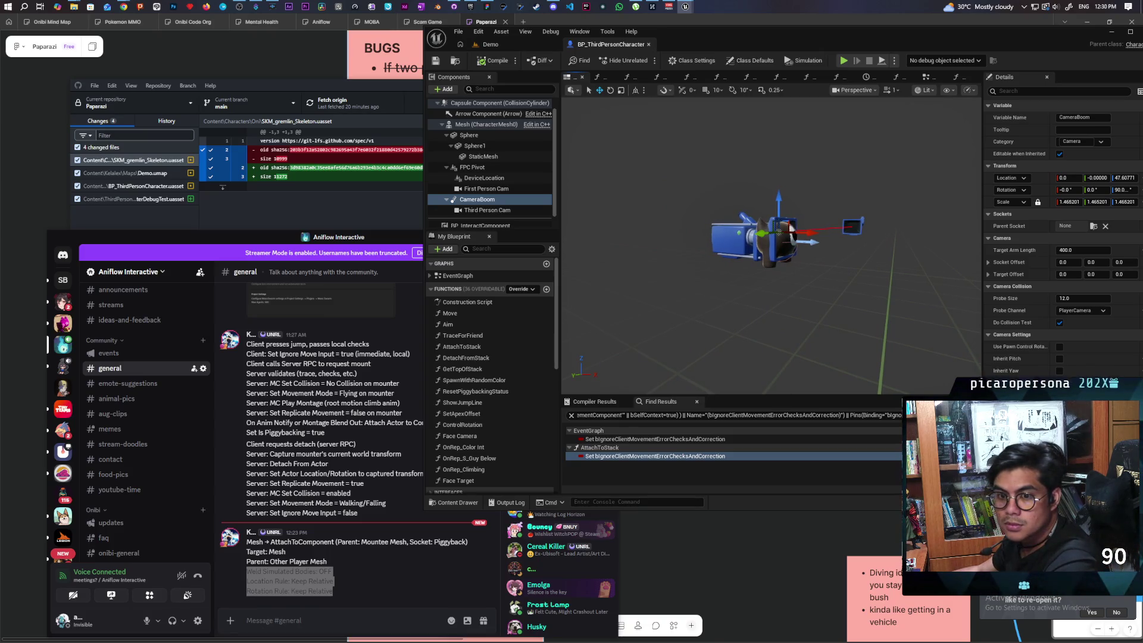
left_click_drag(791, 229, 583, 230)
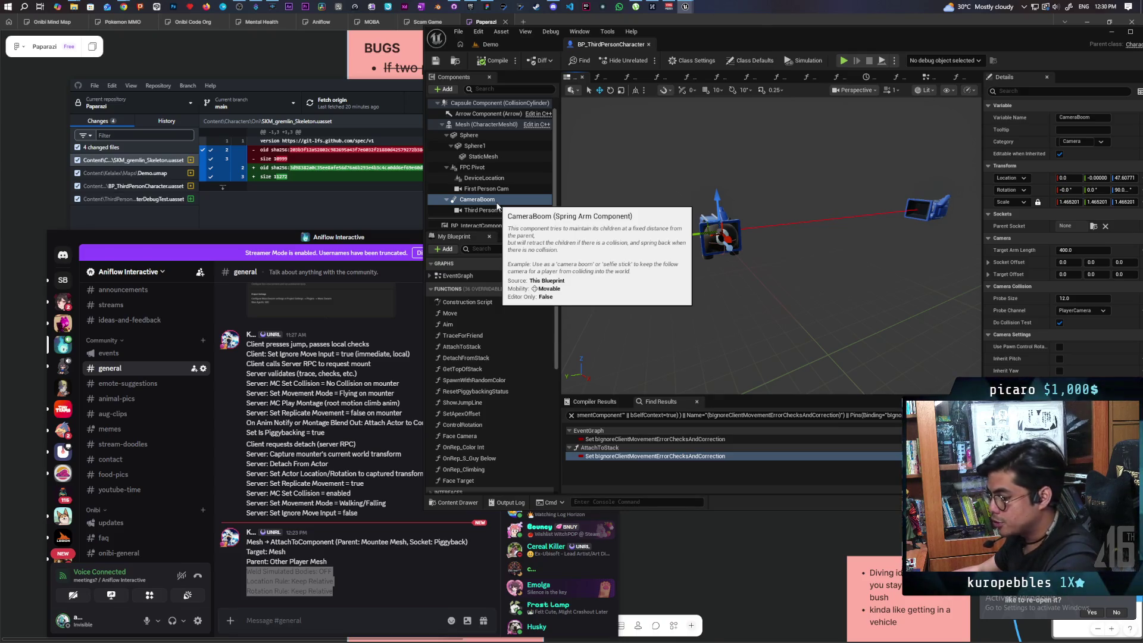
key("ctrl+z")
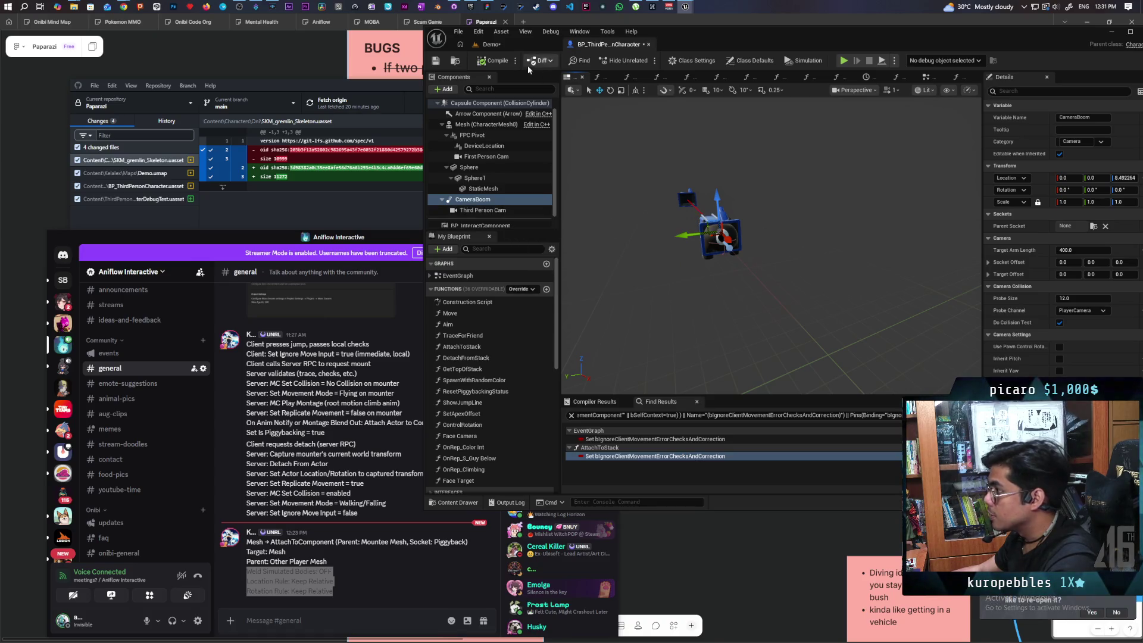
In AttachToStack, connect Capsule Component to the attach node's Target instead of Mesh.
left_click(928, 77)
scroll(712, 382, "down", 3)
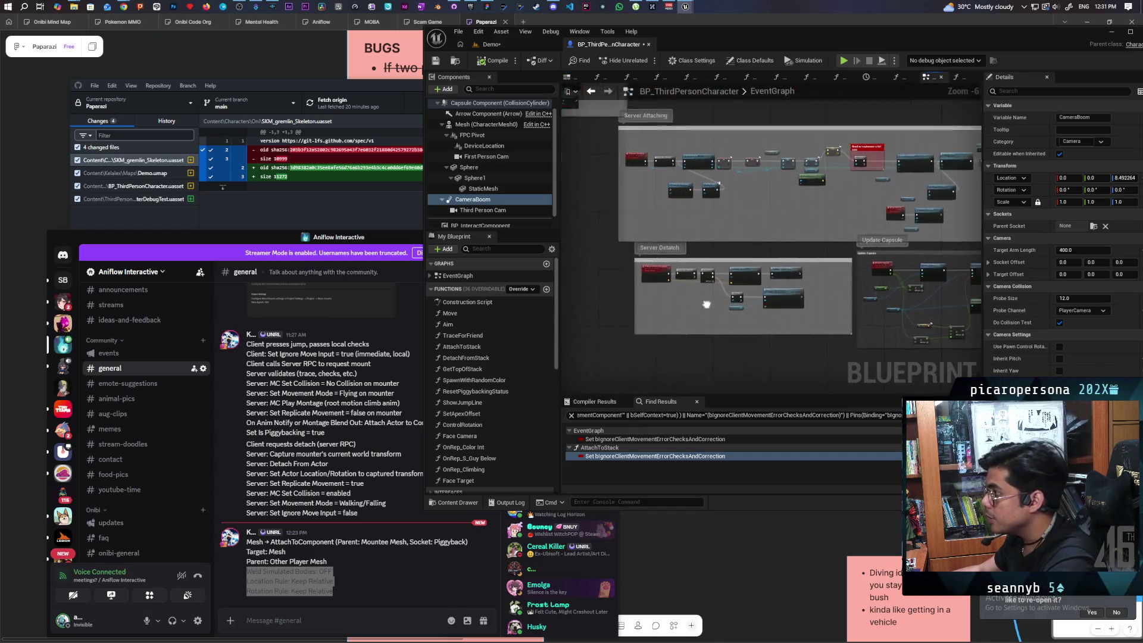
mouse_move(707, 304)
left_mouse_down()
mouse_move(637, 279)
mouse_move(827, 252)
mouse_move(692, 269)
left_mouse_up()
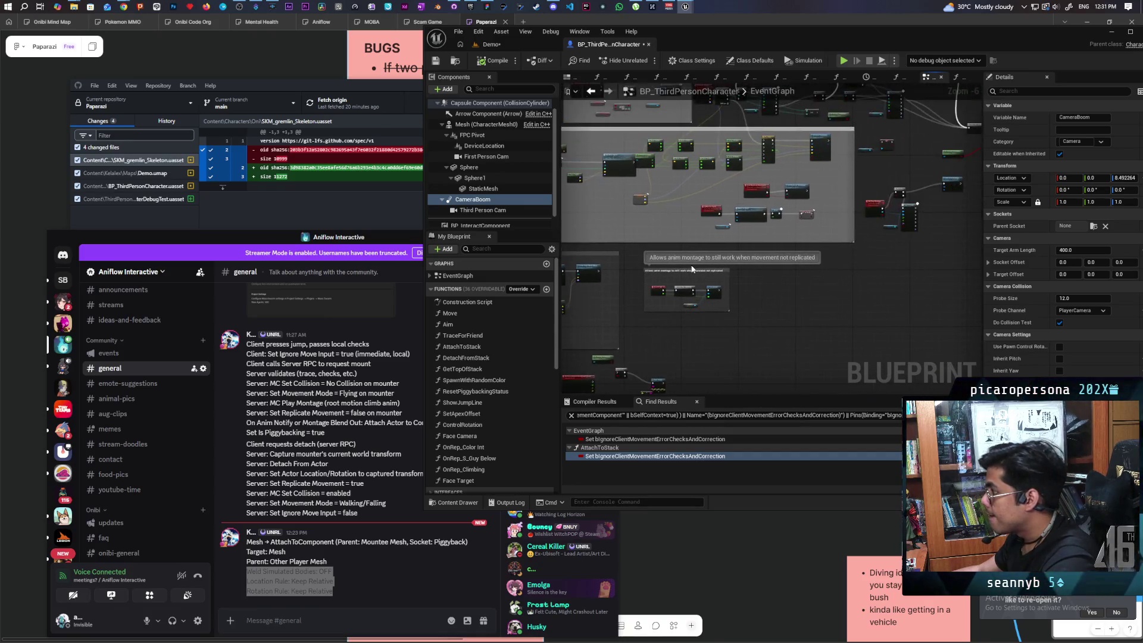
scroll(692, 269, "up", 5)
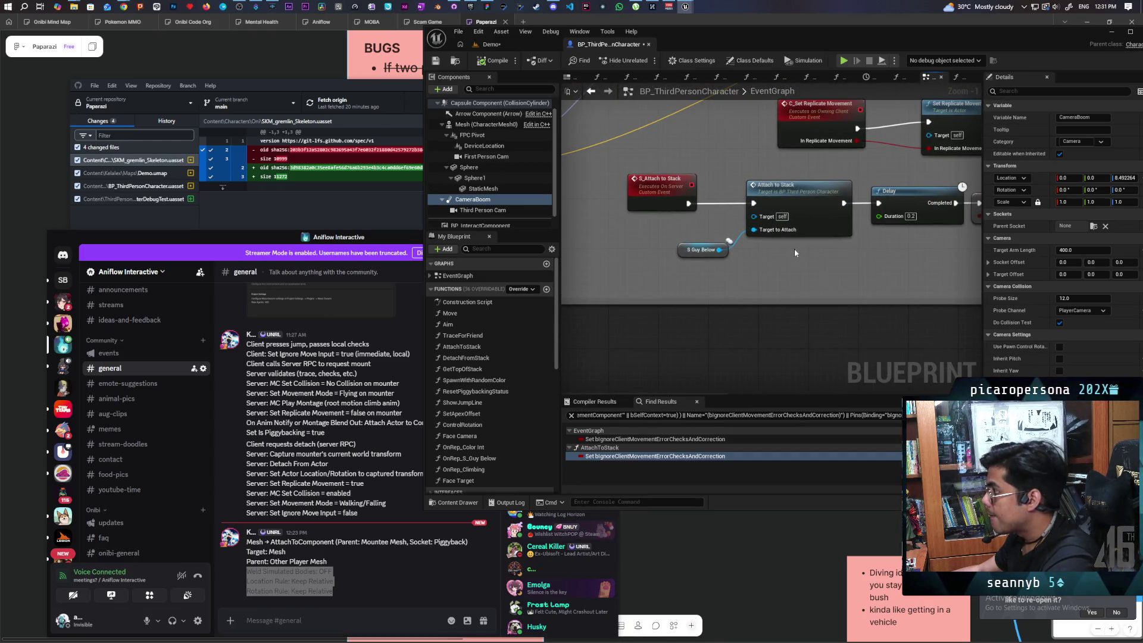
double_click(802, 205)
scroll(753, 263, "up", 4)
left_click_drag(719, 193, 781, 190)
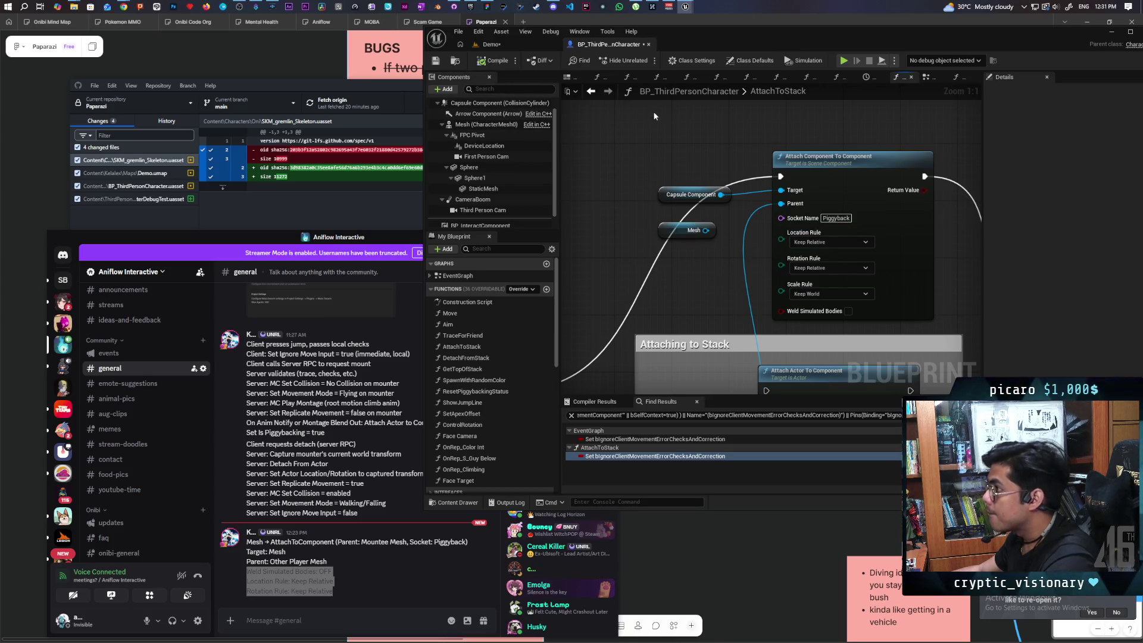
left_click(498, 43)
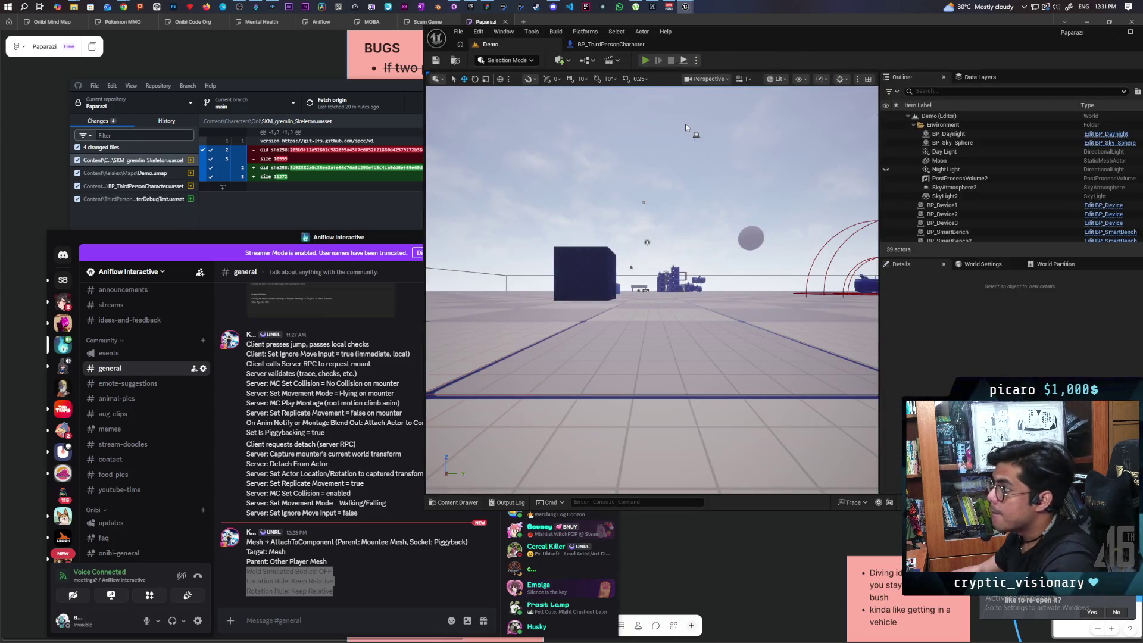
Run a brief four-client play test from the main game view, then stop it.
key("alt+p")
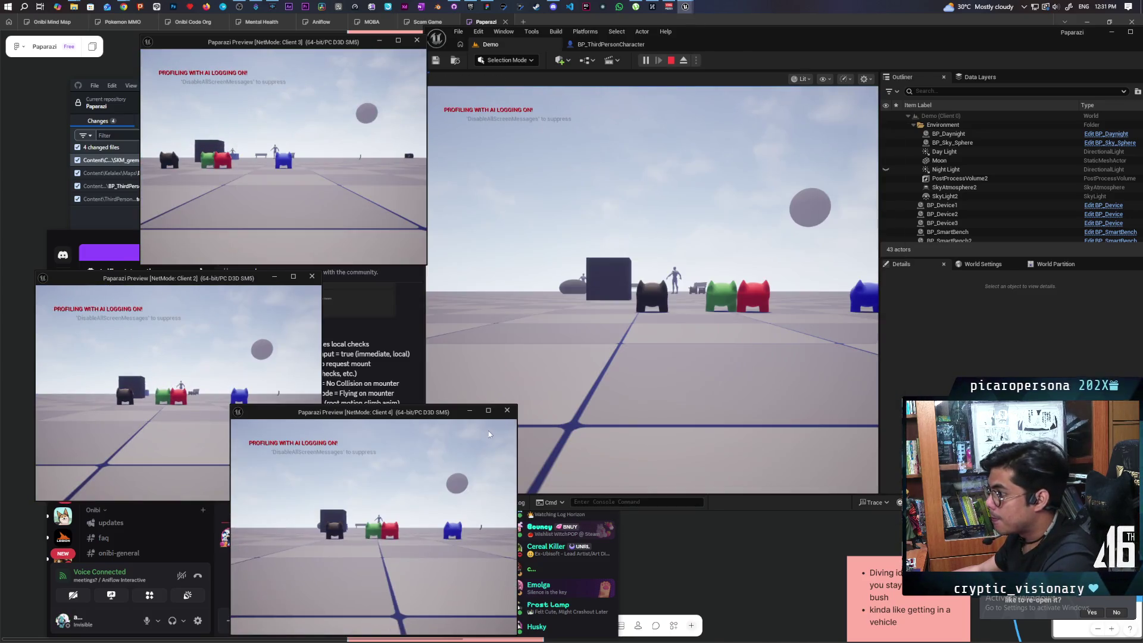
left_click(652, 289)
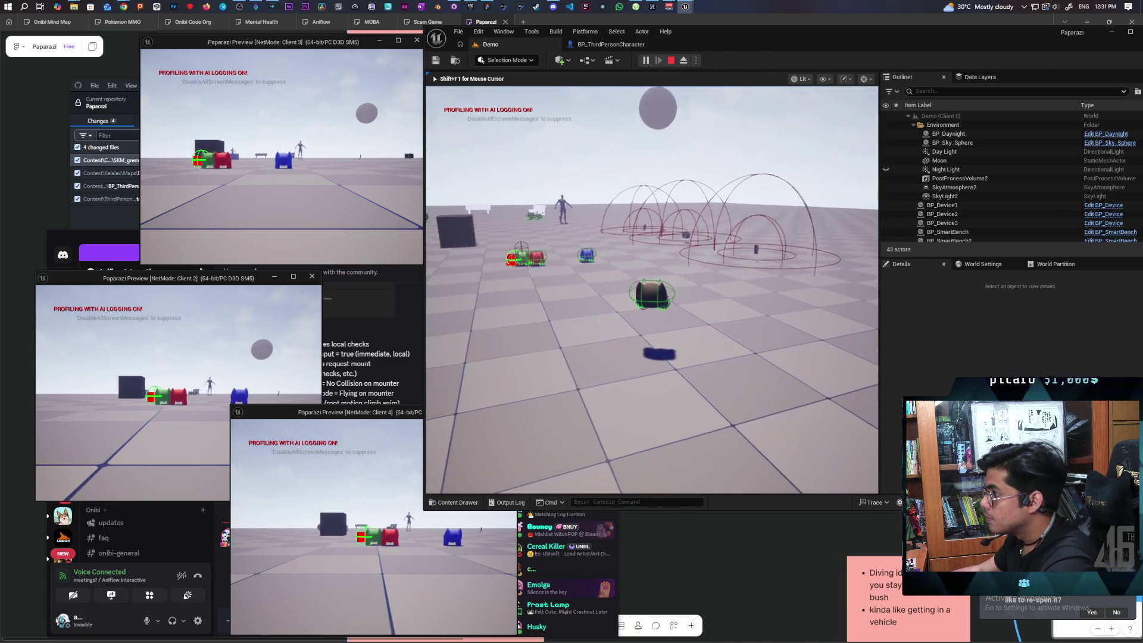
key("Escape")
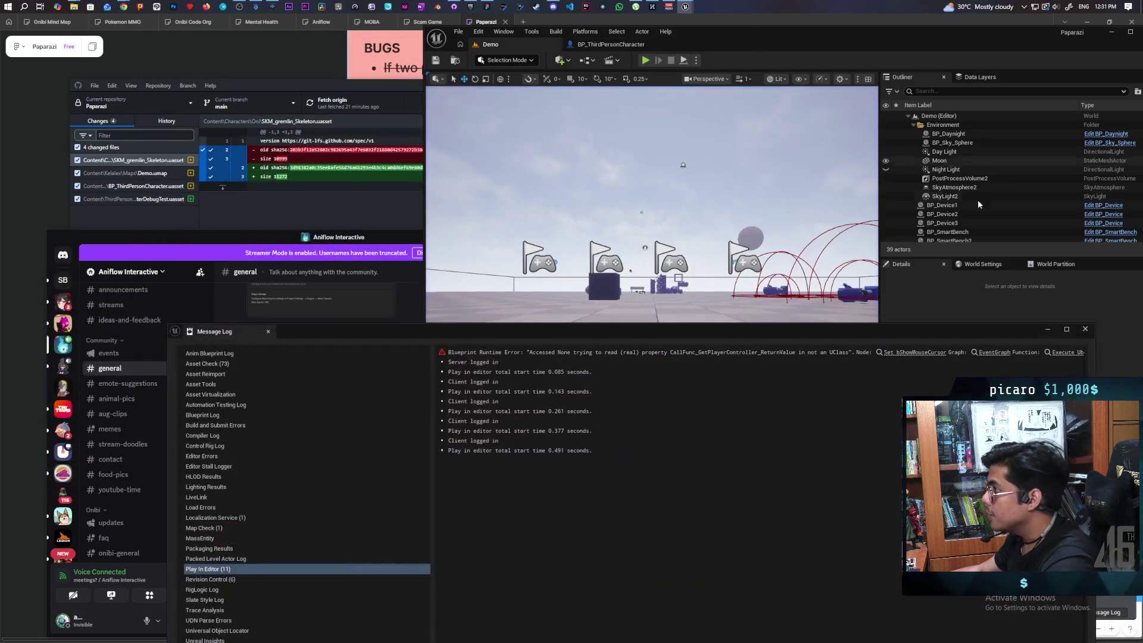
Set the attach node's Location Rule to Snap to Target and Rotation Rule to Keep World, saving the blueprint.
left_click(1085, 328)
left_click(611, 44)
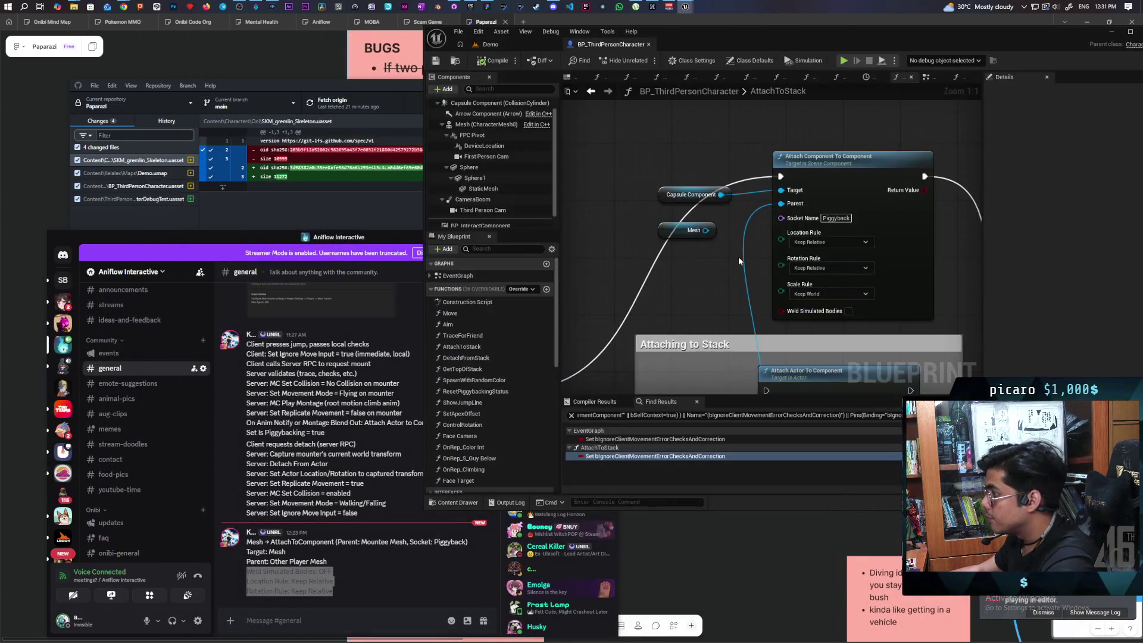
left_click(836, 242)
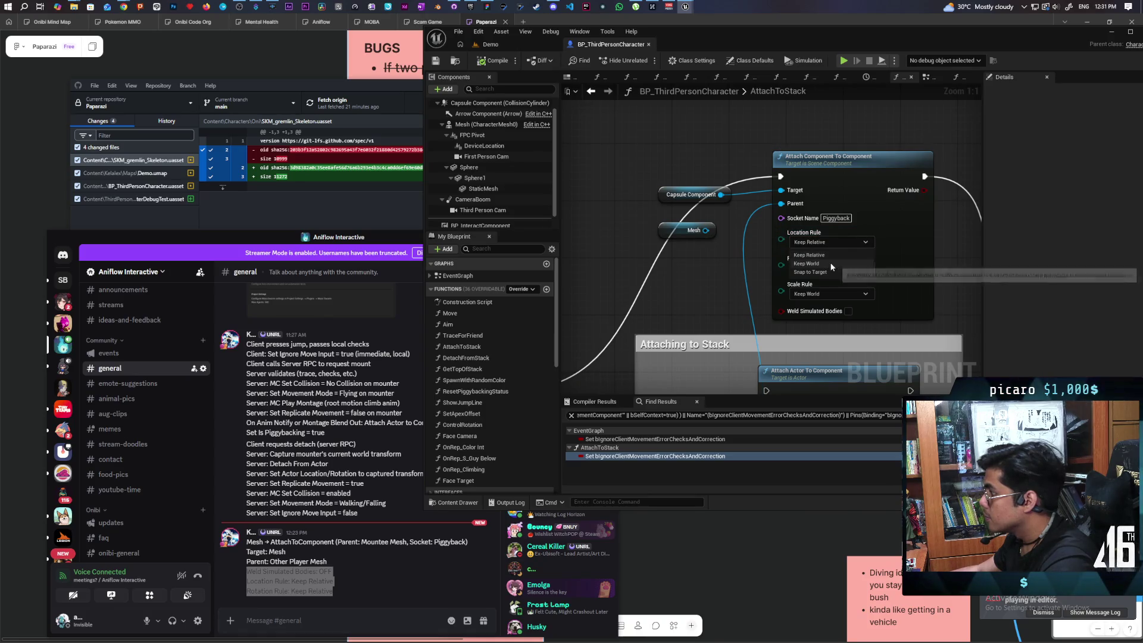
left_click(830, 262)
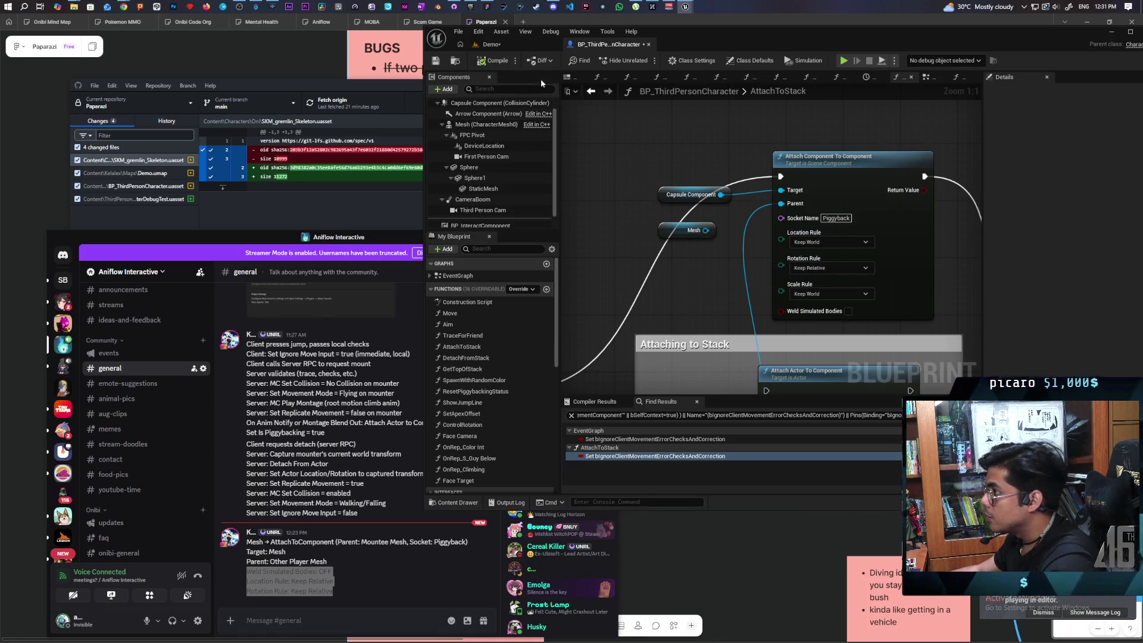
key("ctrl+s")
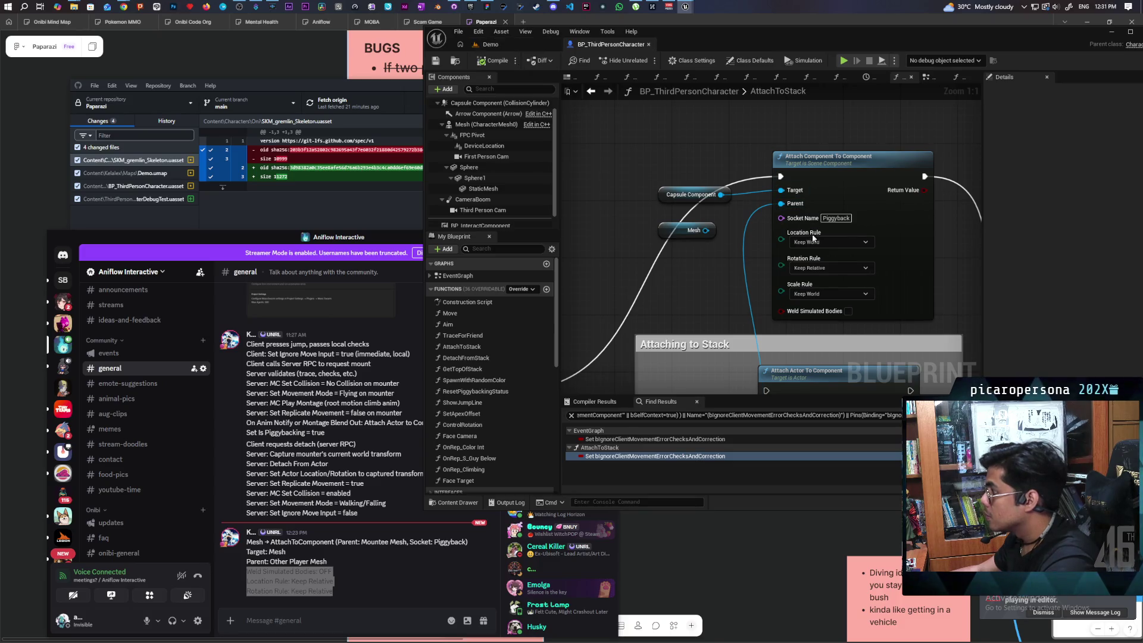
left_click(846, 269)
left_click(822, 288)
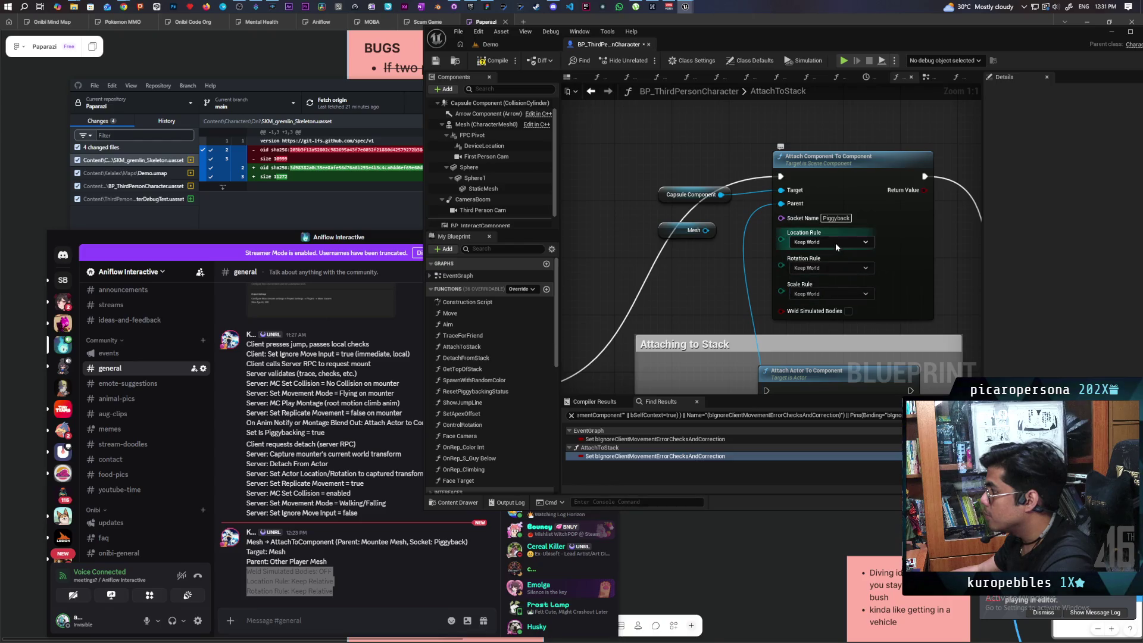
left_click(838, 242)
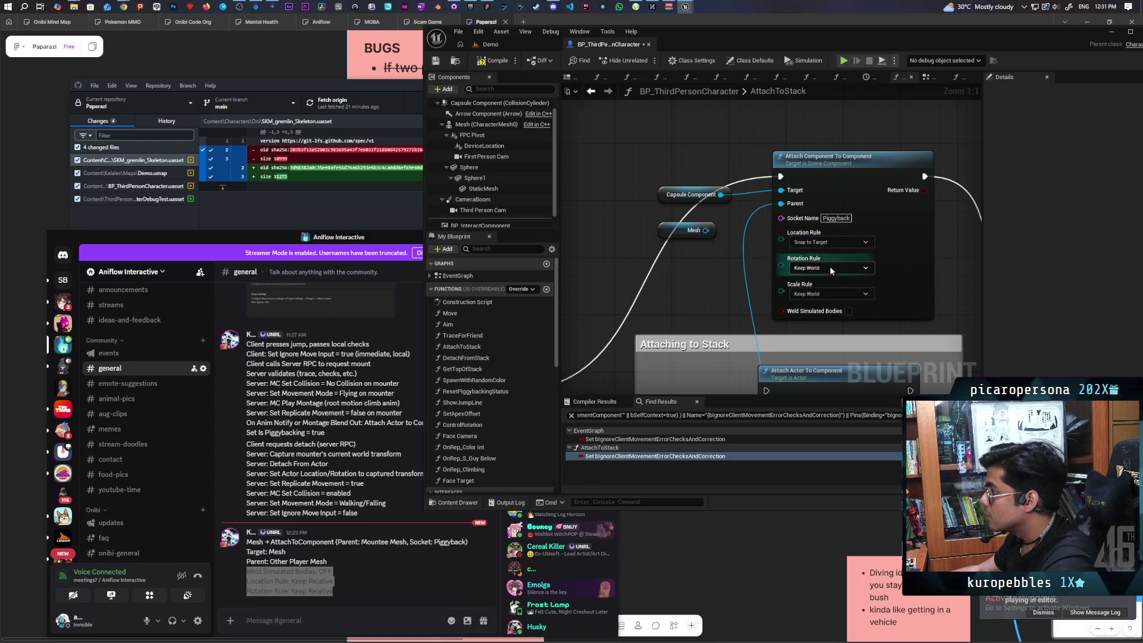
left_click(830, 266)
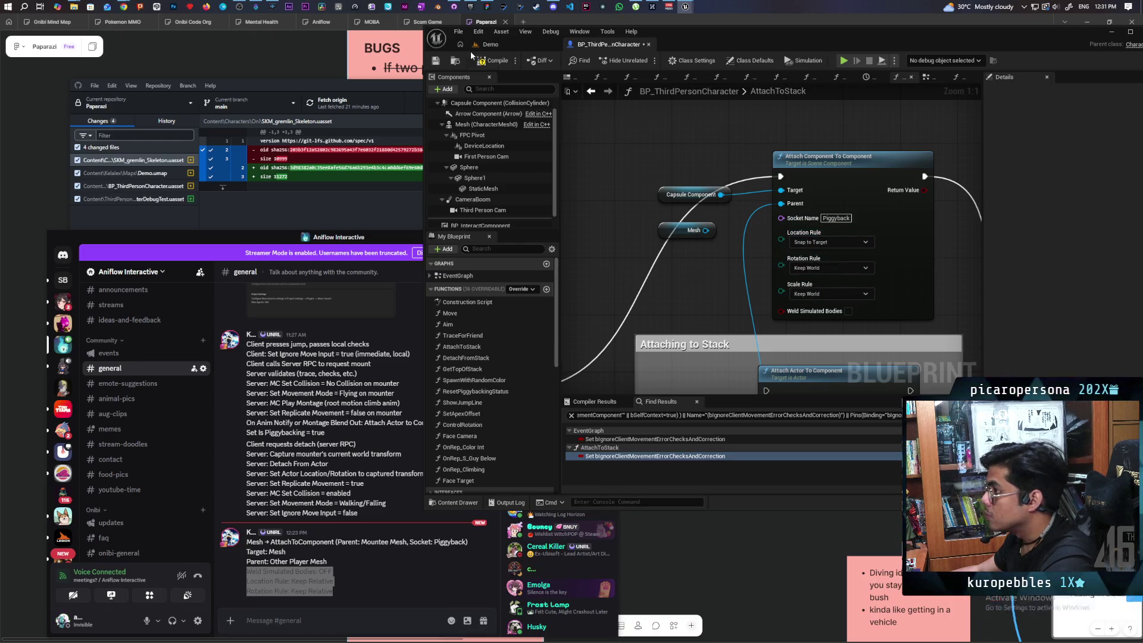
left_click(521, 47)
Launch four-client play, walk the character around the red and green creatures, check Client 4, then stop.
key("alt+p")
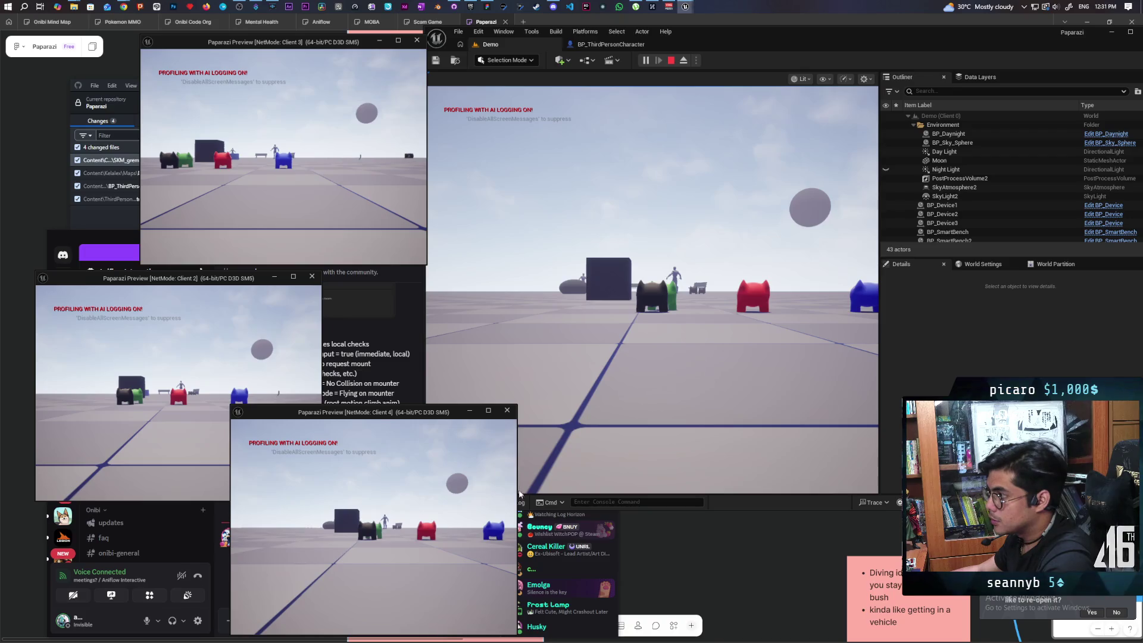
left_click(652, 290)
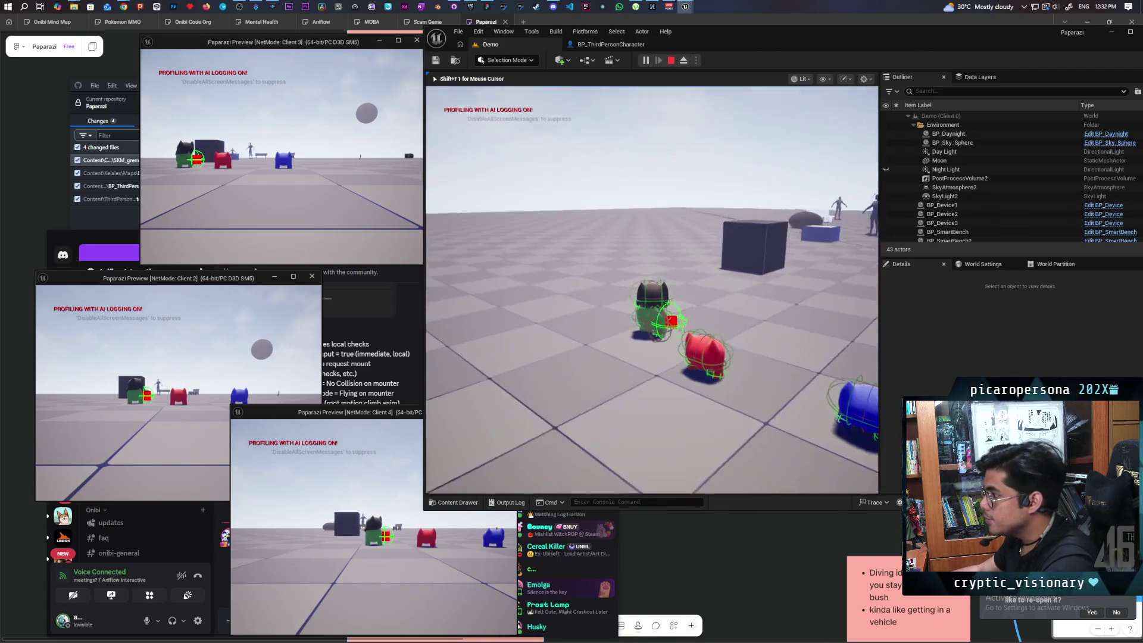
key("w")
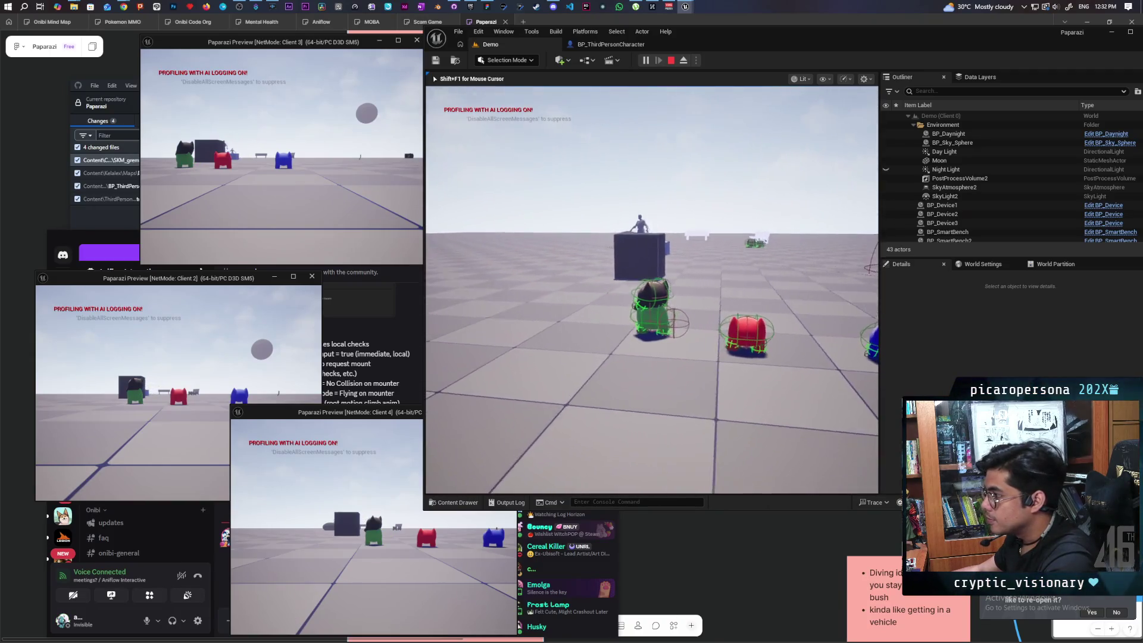
key("w")
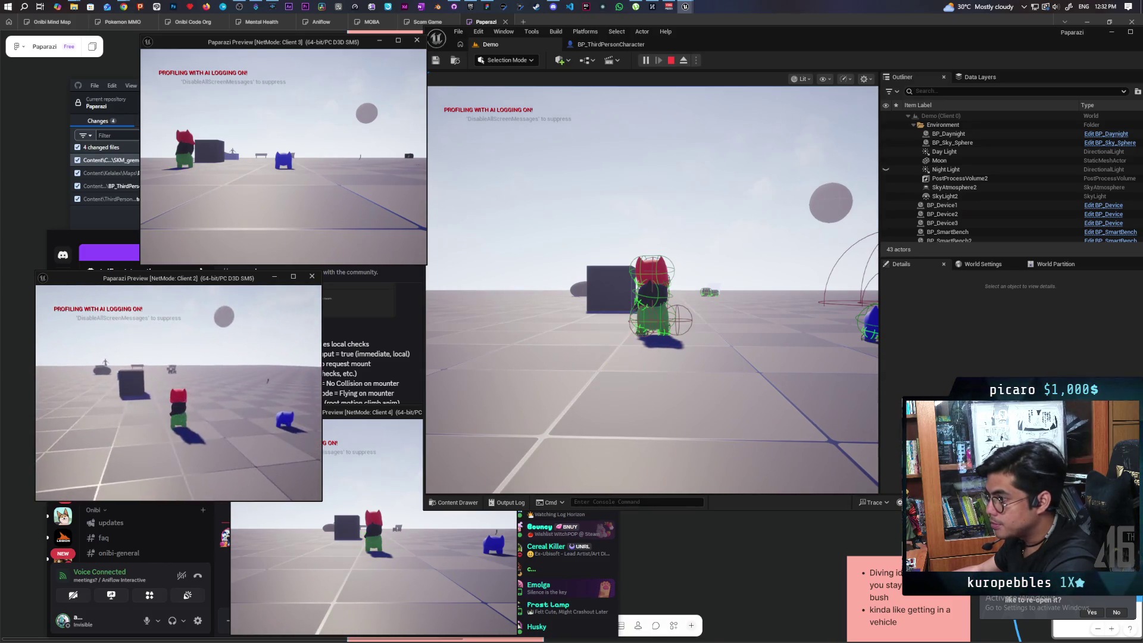
key("alt+Tab")
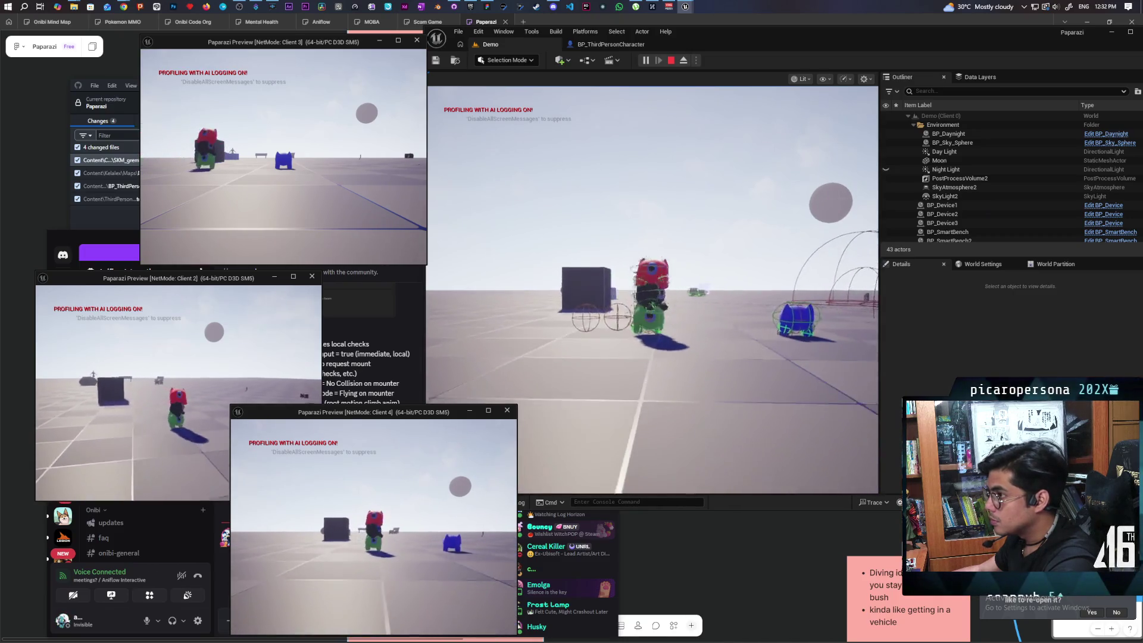
key("Escape")
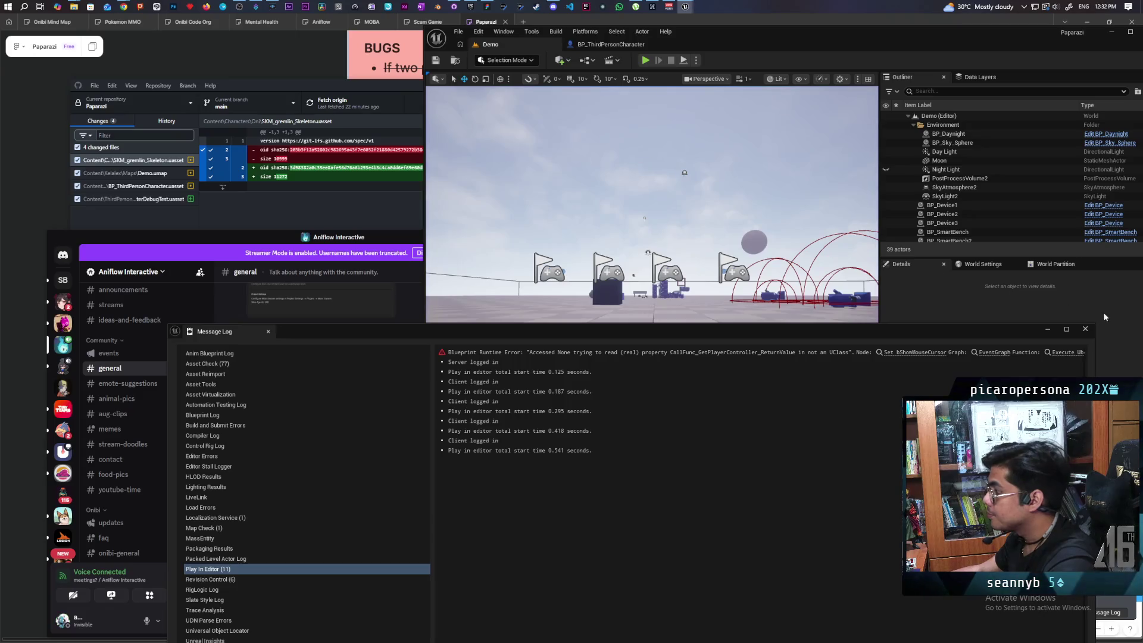
Close the Message Log and pan the AttachToStack graph to the Disable Collision comment.
left_click(1086, 329)
left_click(611, 44)
scroll(695, 267, "down", 3)
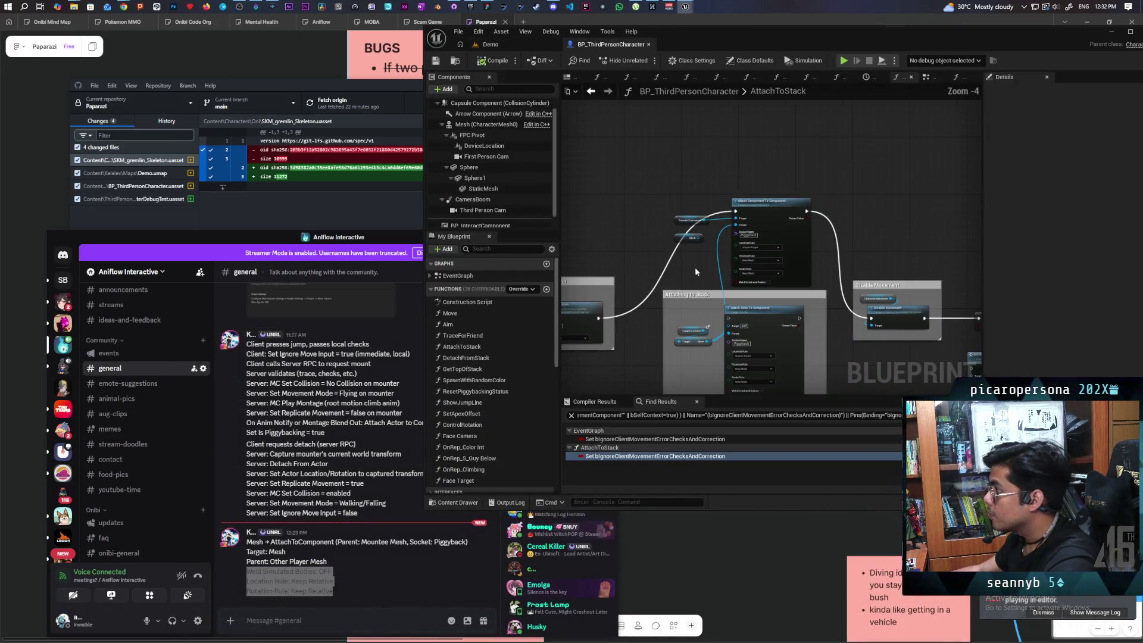
scroll(697, 273, "up", 3)
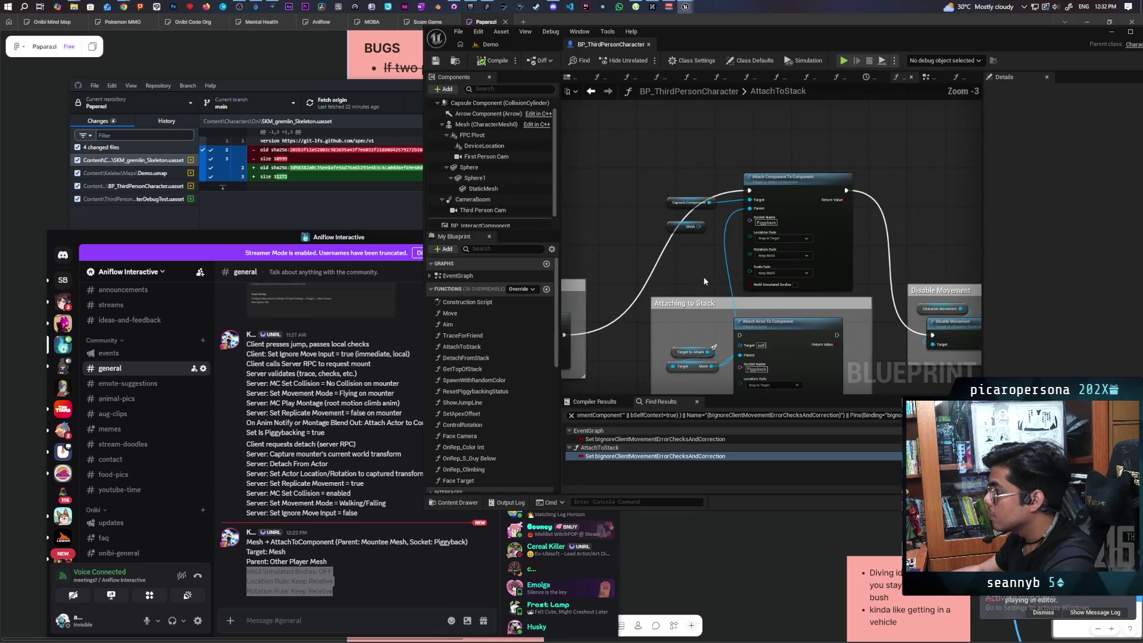
mouse_move(688, 243)
left_mouse_down()
mouse_move(855, 221)
mouse_move(720, 187)
mouse_move(756, 186)
mouse_move(625, 225)
left_mouse_up()
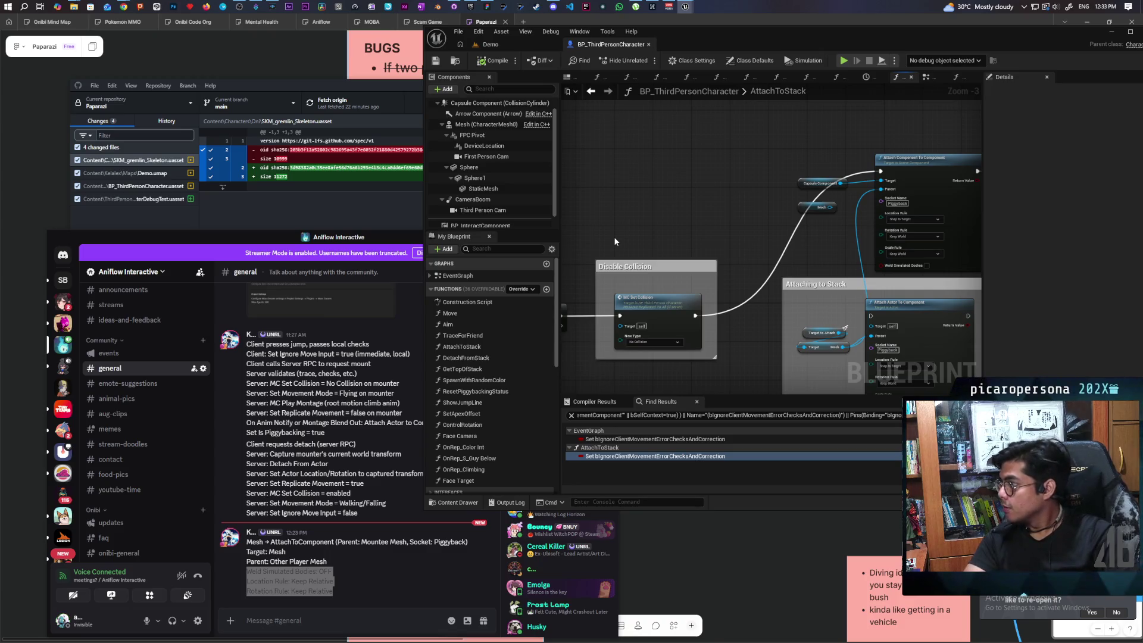
scroll(804, 239, "up", 3)
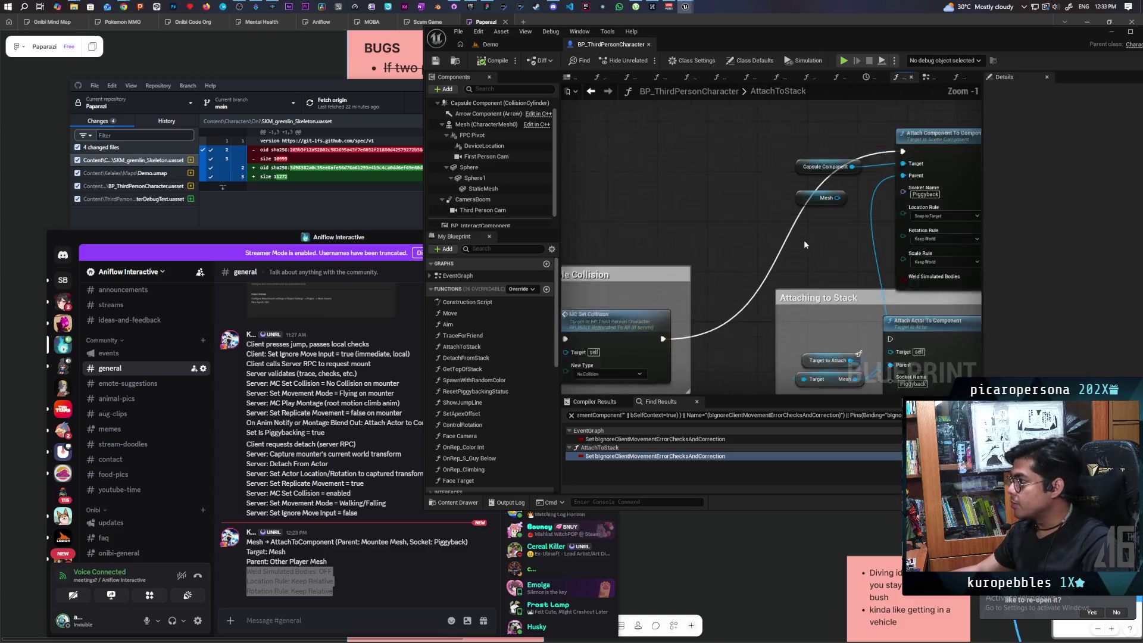
left_click_drag(643, 225, 707, 227)
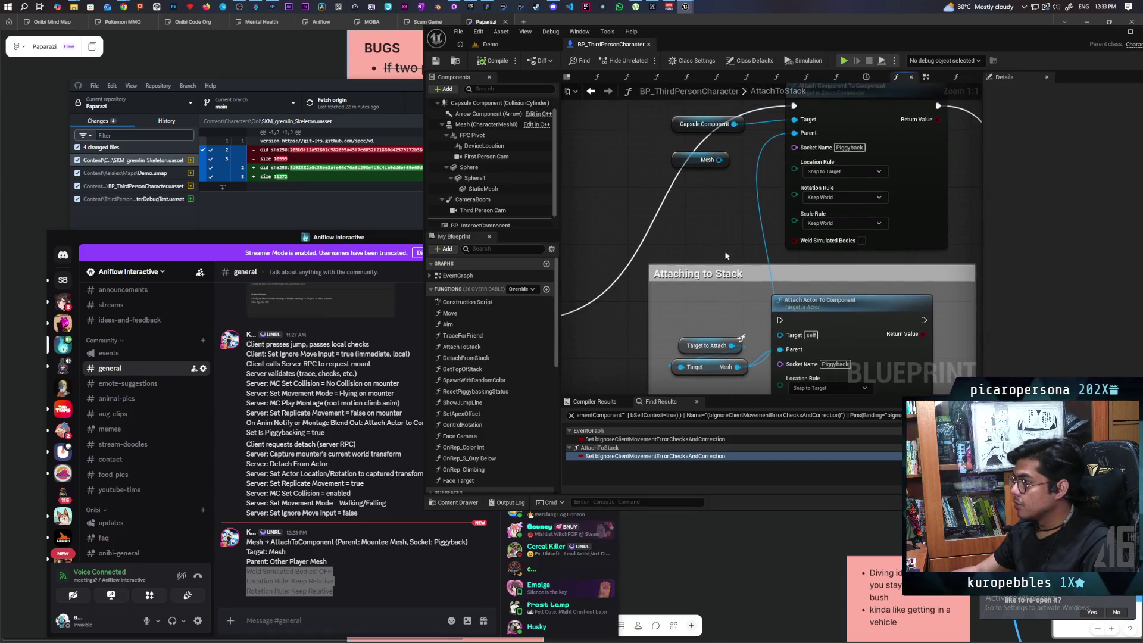
Reposition the Target to Attach and Target/Mesh nodes beside the Attaching to Stack comment.
mouse_move(694, 331)
left_mouse_down()
mouse_move(718, 369)
mouse_move(698, 346)
mouse_move(660, 362)
left_mouse_up()
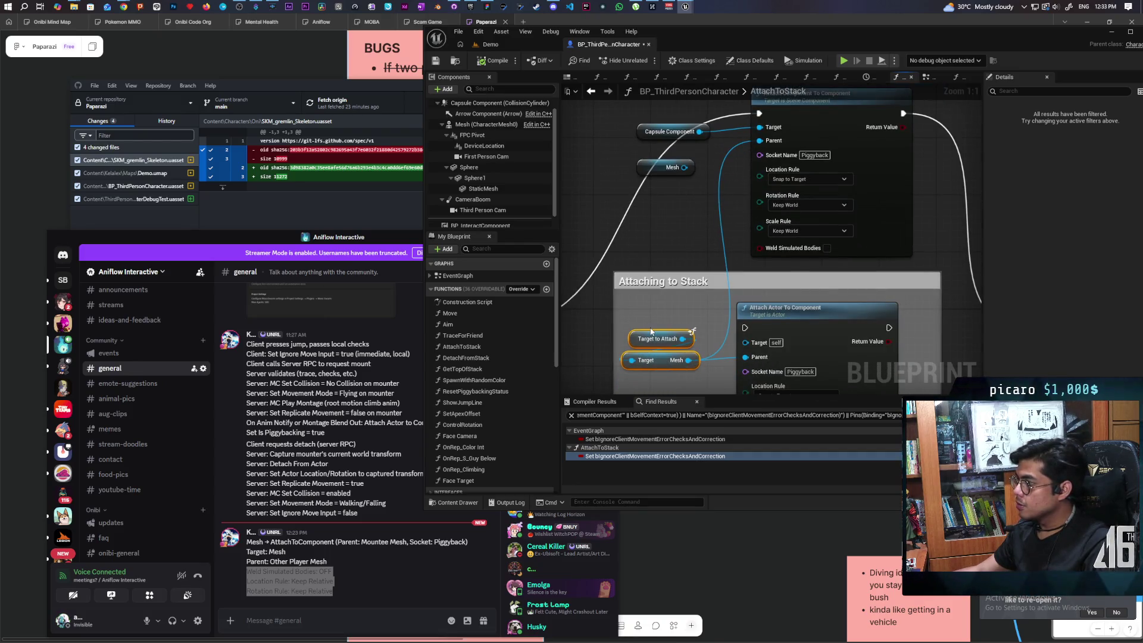
scroll(650, 332, "down", 1)
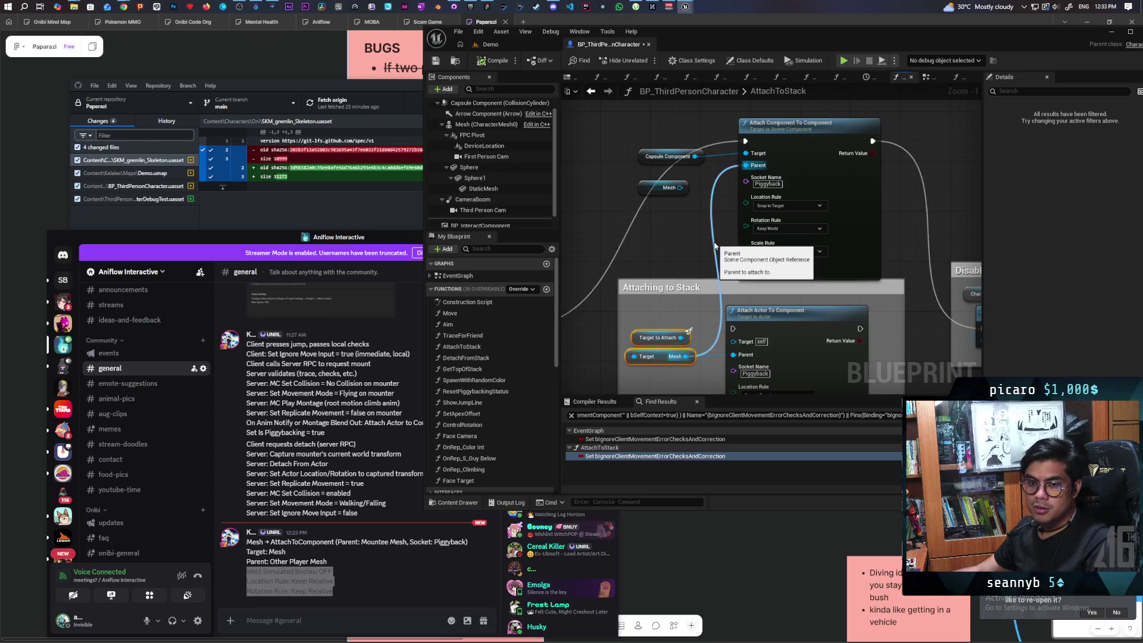
scroll(679, 335, "up", 1)
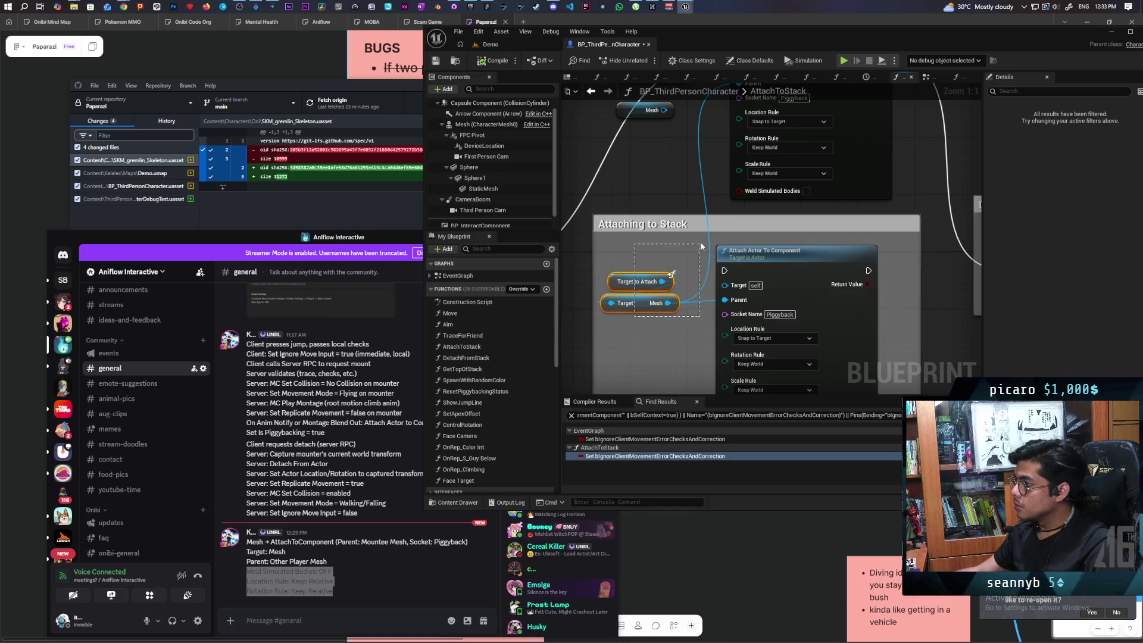
left_click_drag(635, 317, 687, 263)
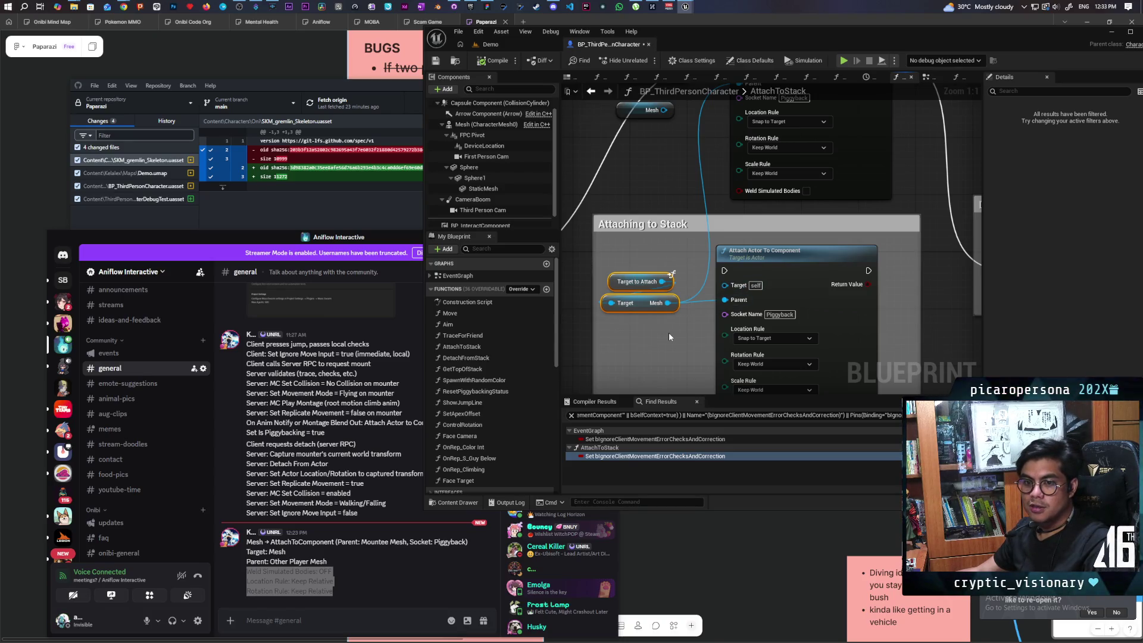
left_click_drag(669, 337, 690, 303)
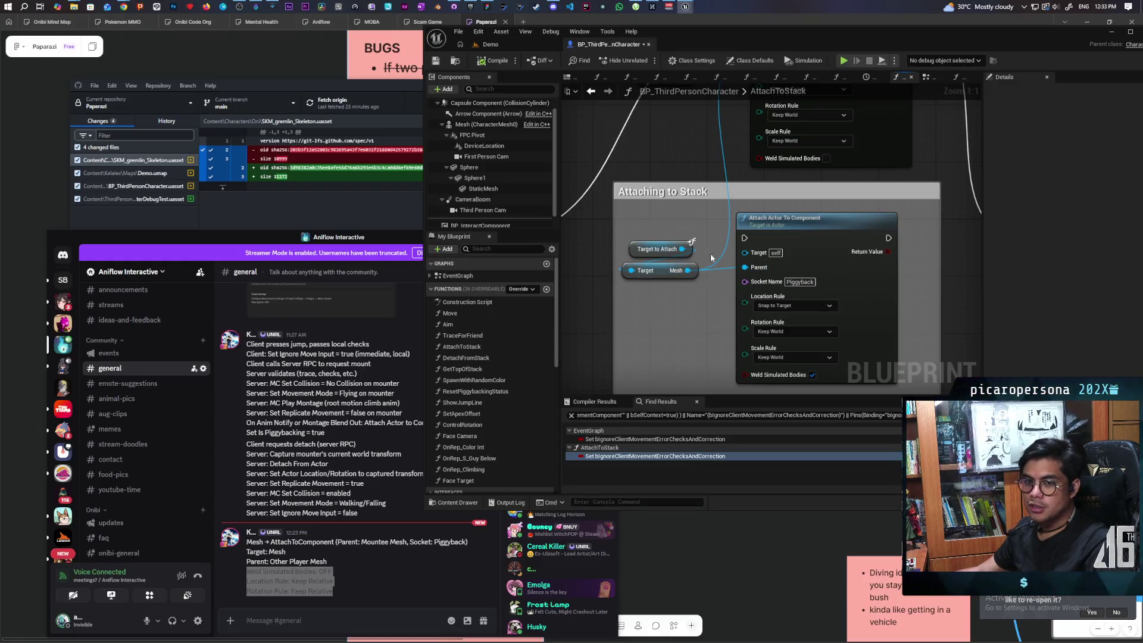
mouse_move(724, 269)
left_mouse_down()
mouse_move(720, 309)
mouse_move(744, 226)
mouse_move(706, 238)
mouse_move(700, 200)
left_mouse_up()
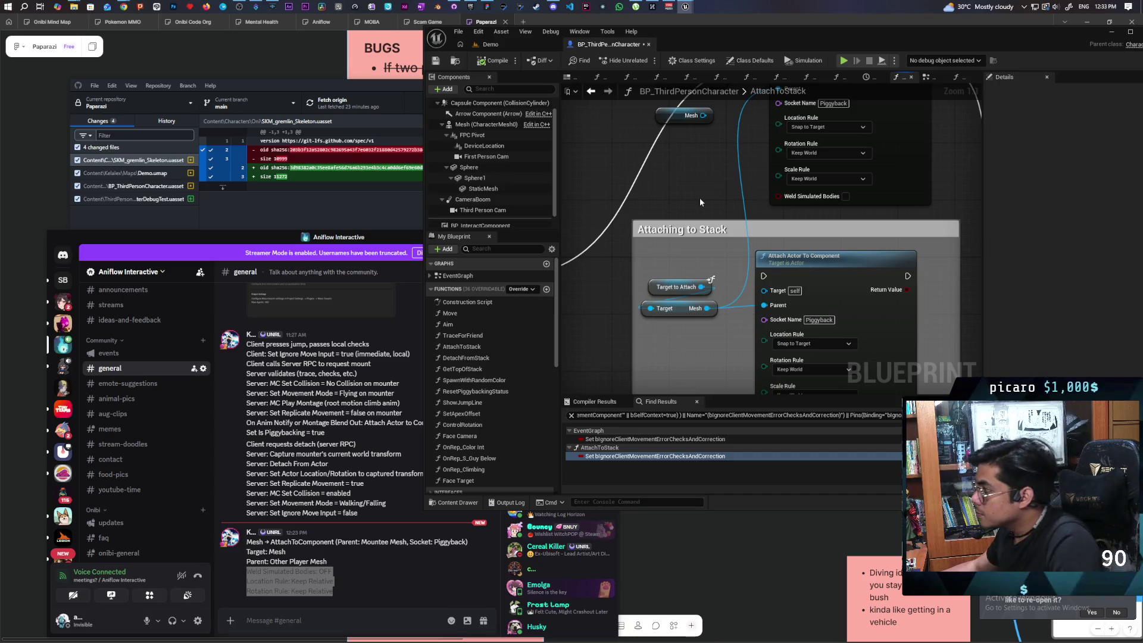
left_click_drag(699, 198, 655, 268)
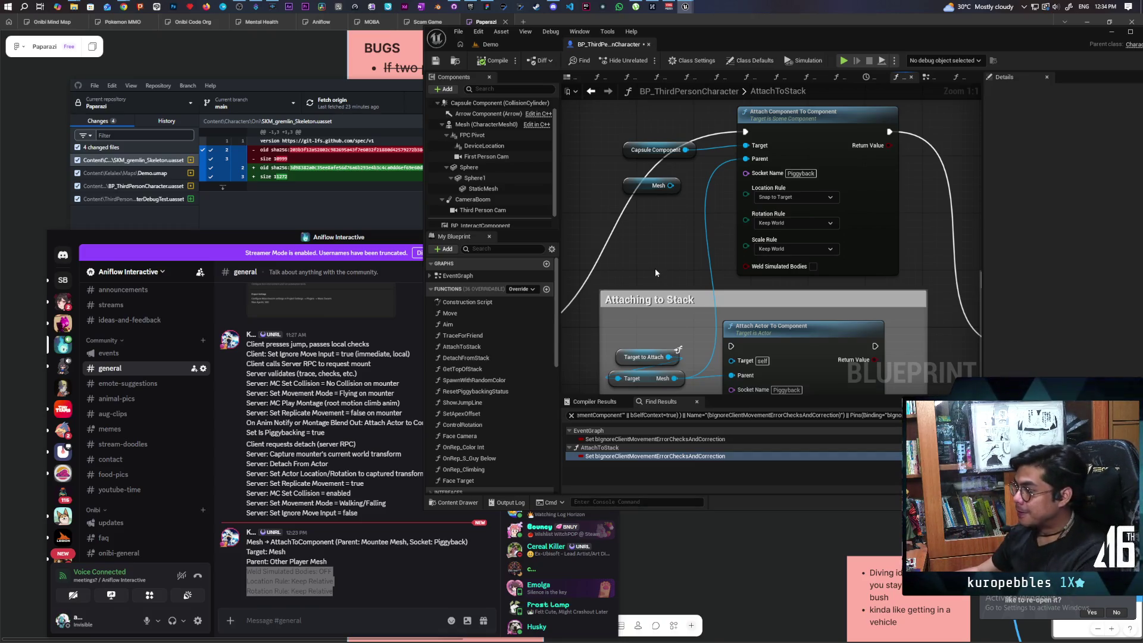
mouse_move(669, 243)
left_mouse_down()
mouse_move(697, 271)
mouse_move(723, 163)
mouse_move(772, 188)
mouse_move(716, 191)
mouse_move(724, 230)
left_mouse_up()
Select the Attach Component To Component group and route execution into Attach Actor To Component.
scroll(716, 194, "down", 2)
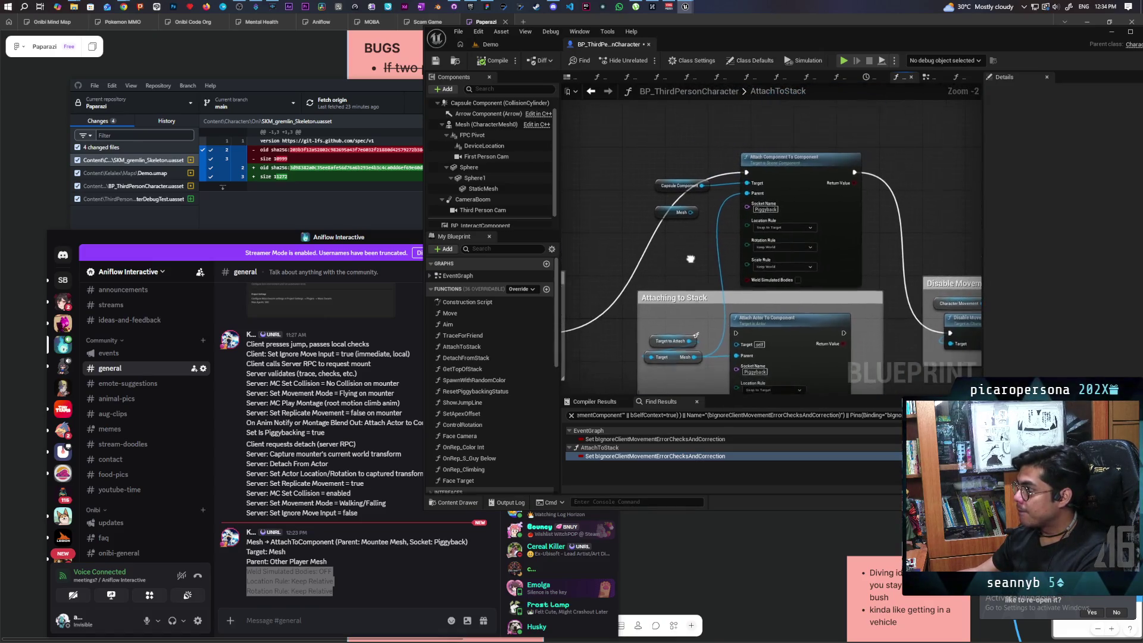
left_click_drag(649, 144, 799, 240)
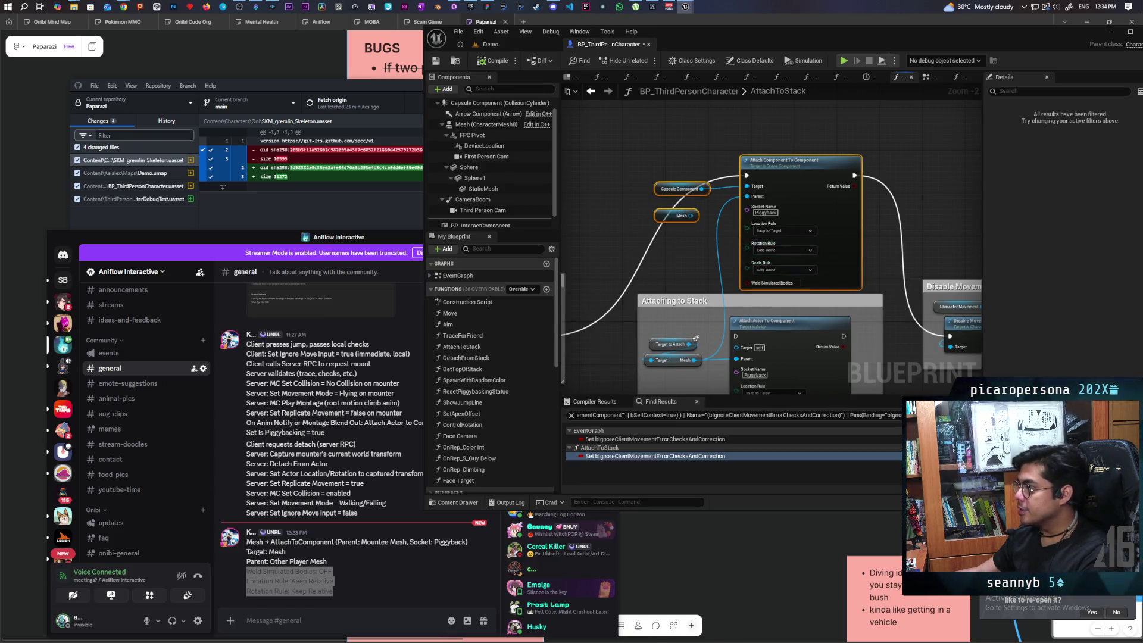
mouse_move(755, 388)
left_mouse_down()
mouse_move(736, 296)
mouse_move(680, 286)
mouse_move(671, 298)
left_mouse_up()
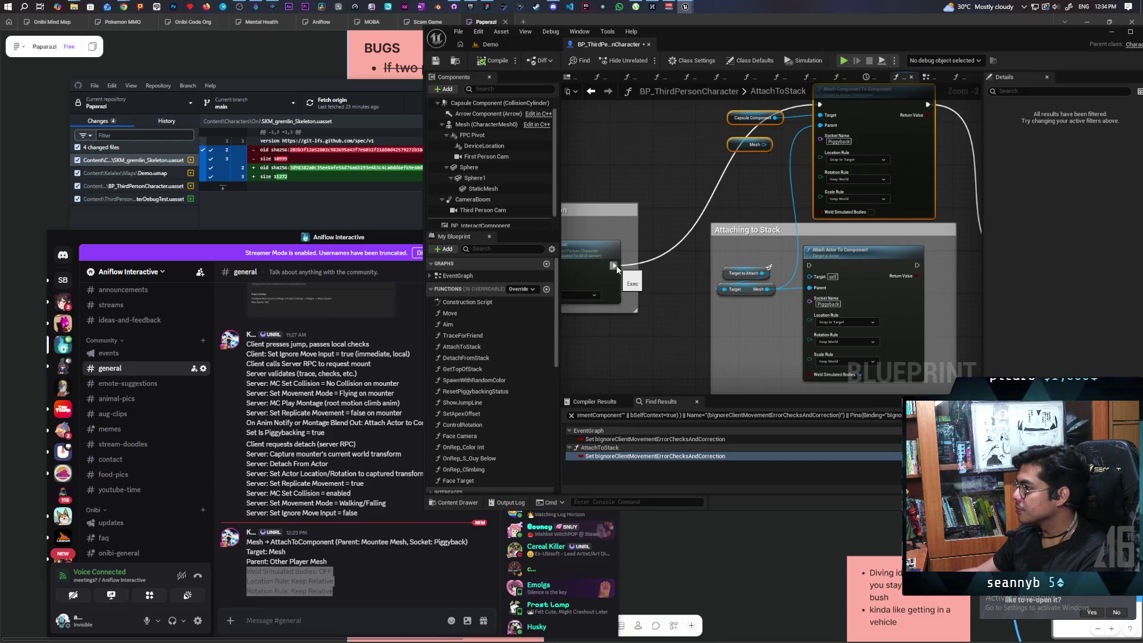
left_click_drag(614, 266, 808, 265)
left_click_drag(939, 275, 766, 296)
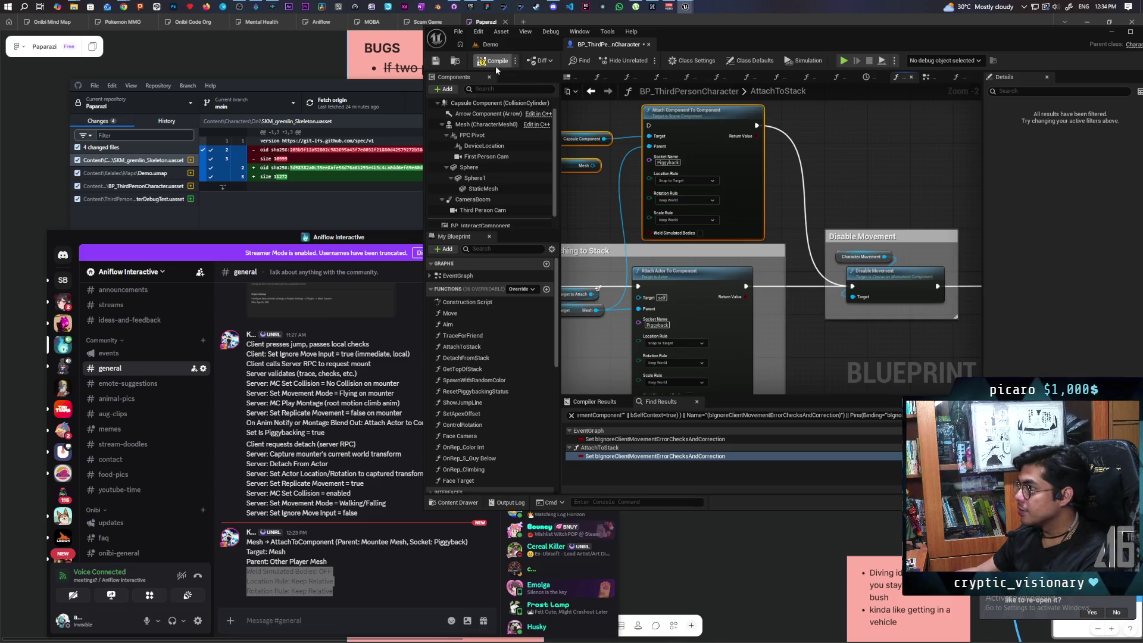
left_click(495, 43)
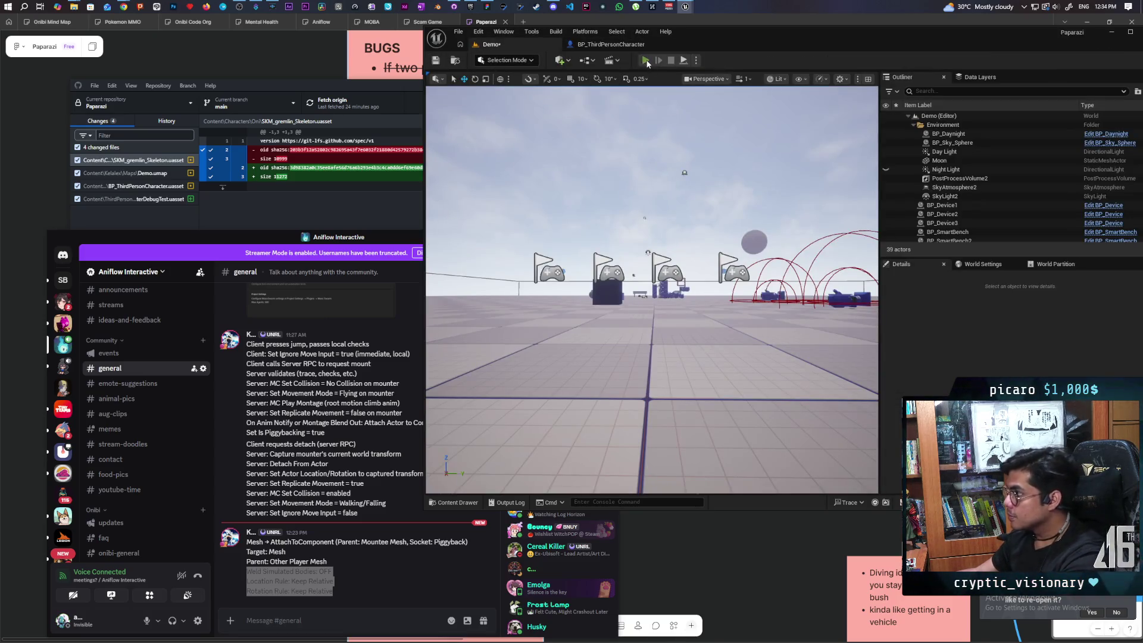
Start four-client play and mount the blue character onto the red one in Client 3.
left_click(646, 61)
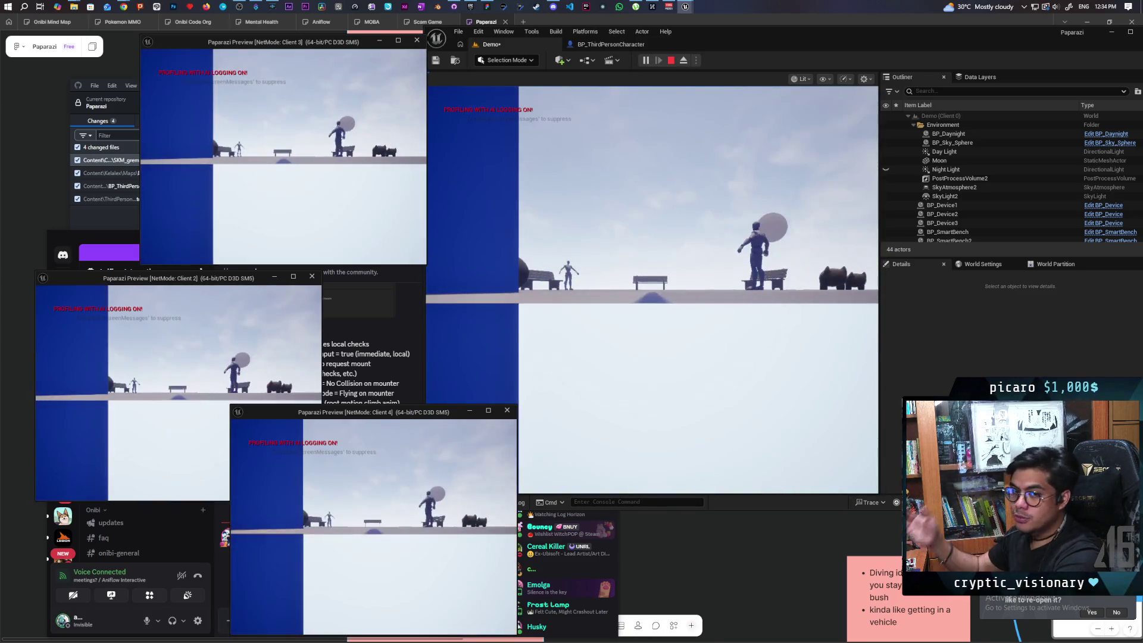
key("alt+Tab")
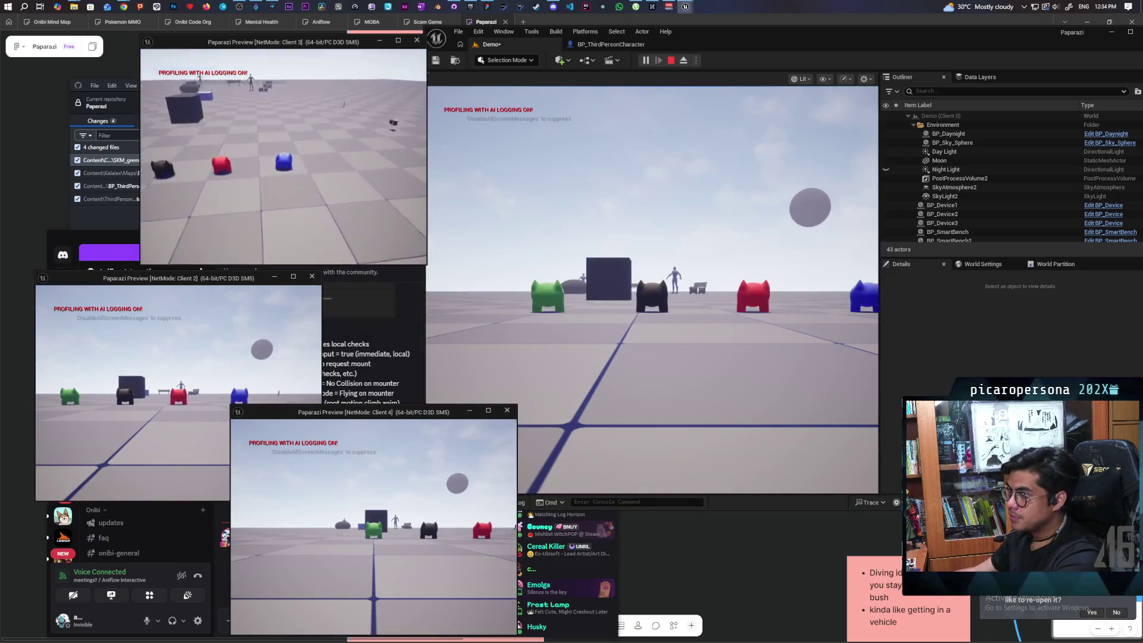
key("w")
key("e")
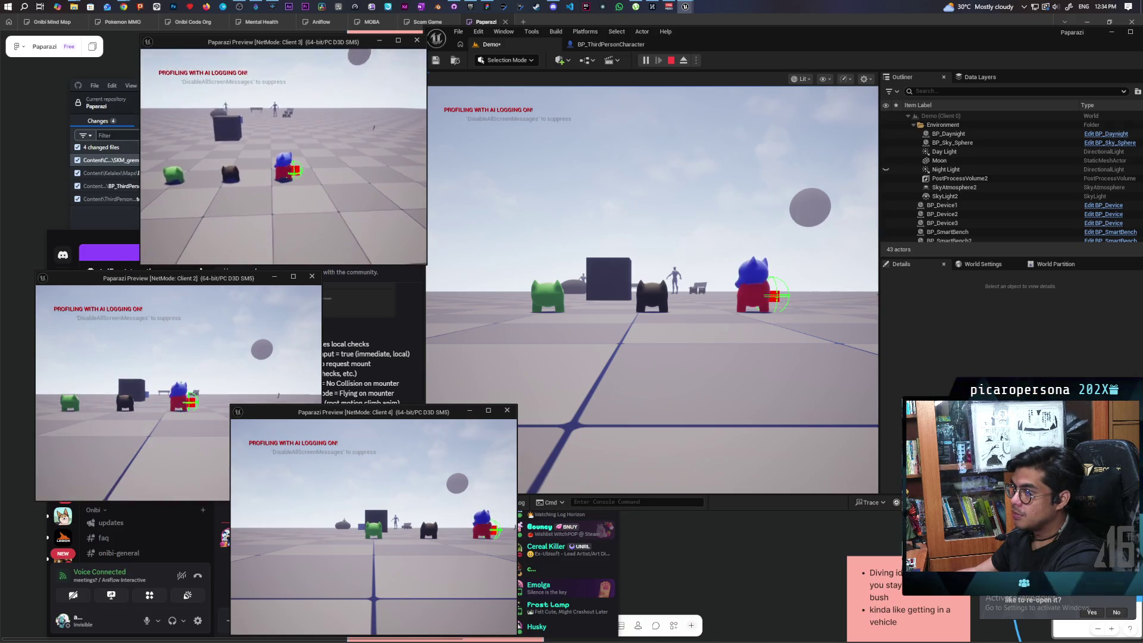
key("a")
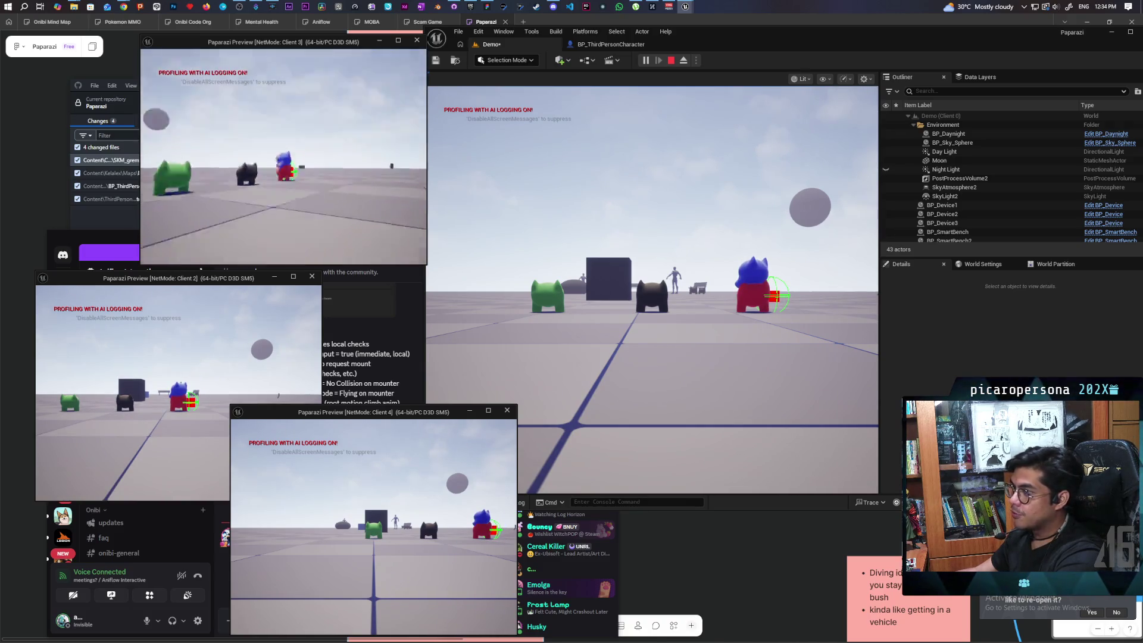
key("a")
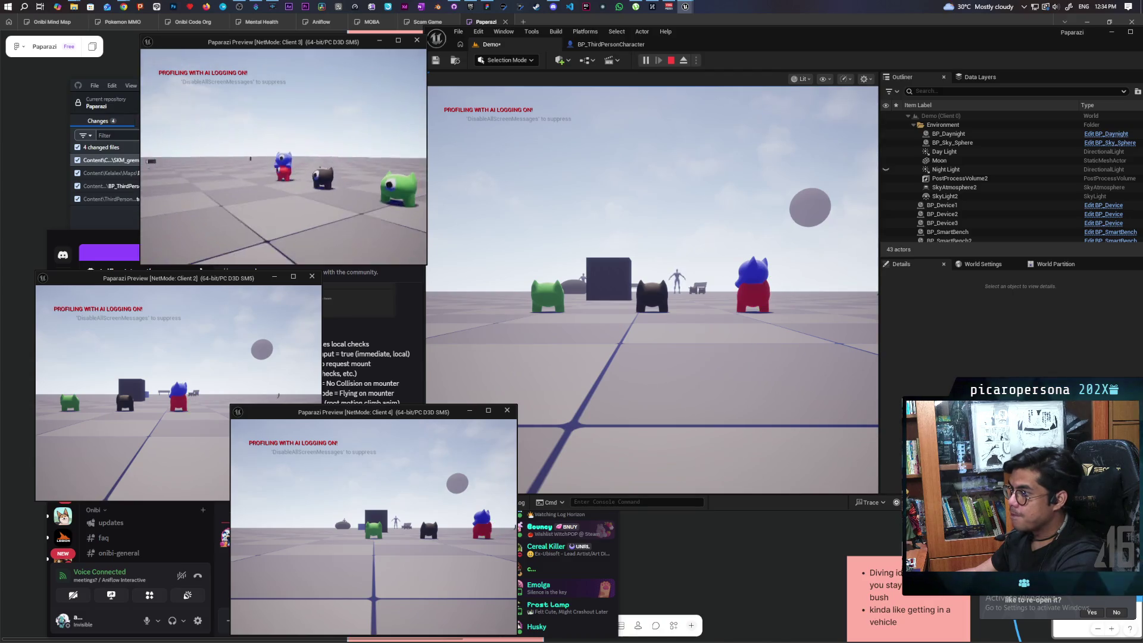
key("a")
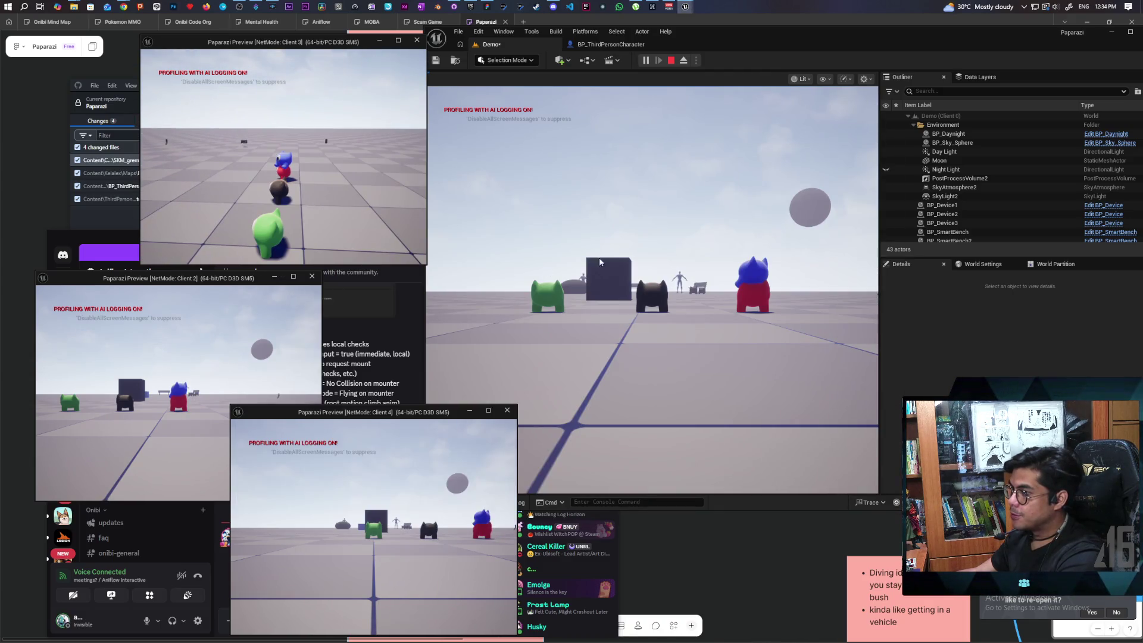
Jump with the main game view's character, release the mouse, and stop the play session.
left_click(600, 262)
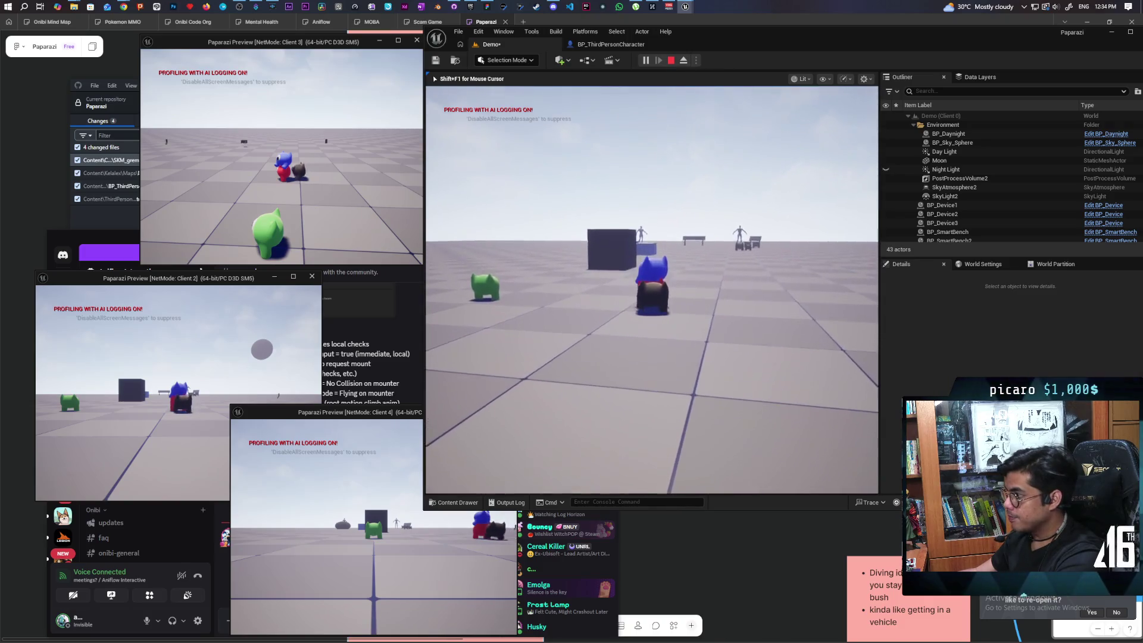
key("space")
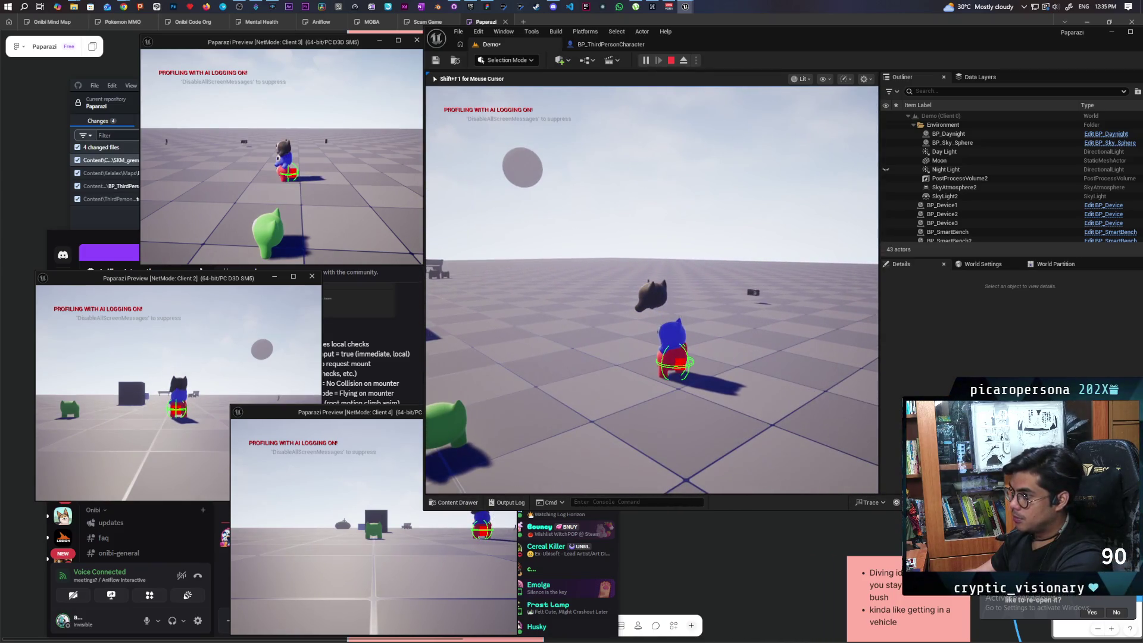
key("shift+F1")
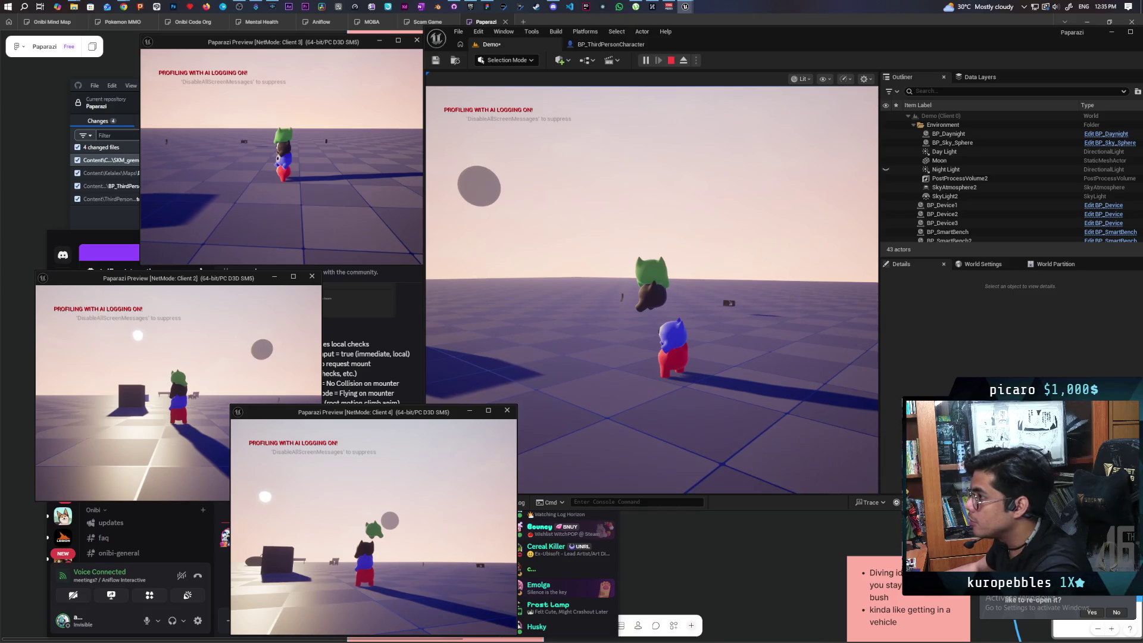
key("Escape")
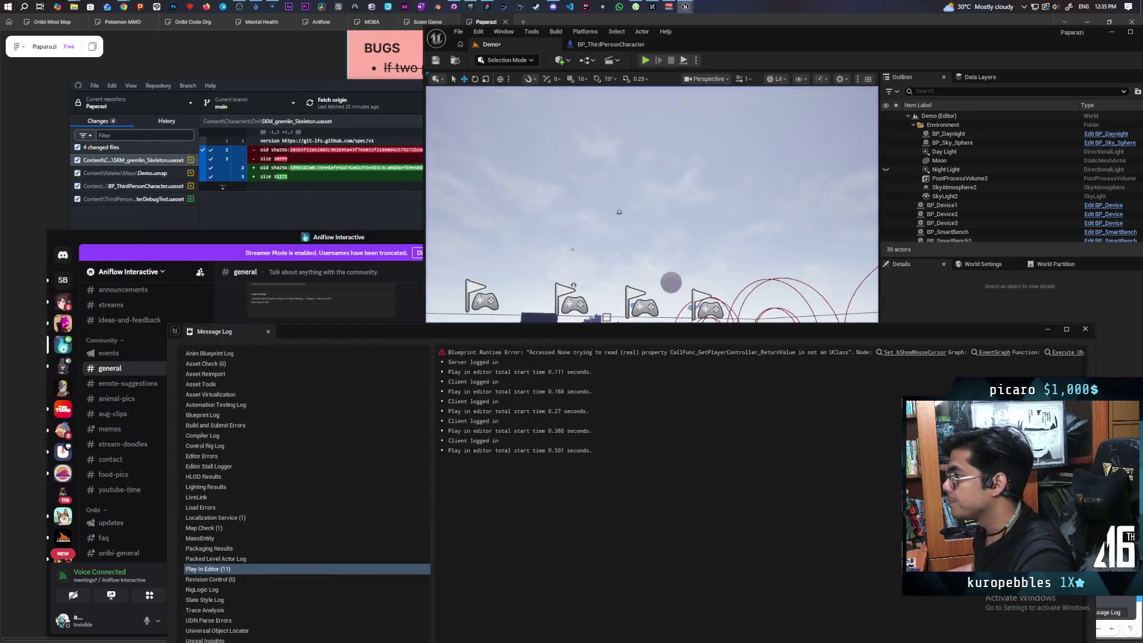
Route AttachToStack's execution into Attach Component To Component, then start a new Demo-level play session.
left_click(1086, 329)
left_click(630, 46)
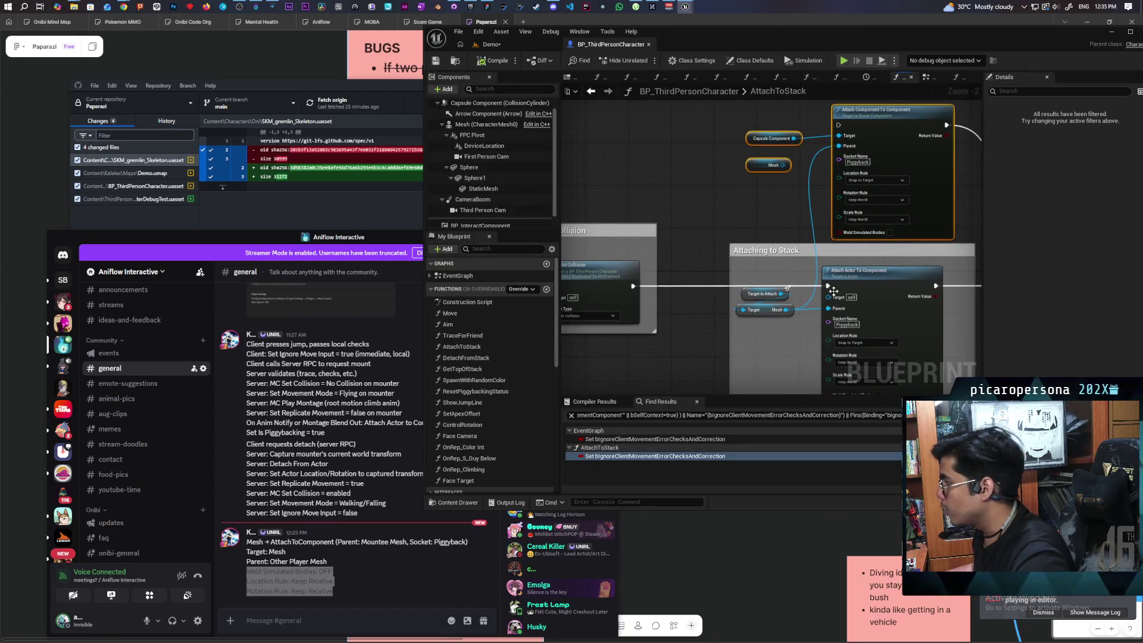
mouse_move(833, 290)
left_mouse_down()
mouse_move(792, 250)
mouse_move(839, 125)
left_mouse_up()
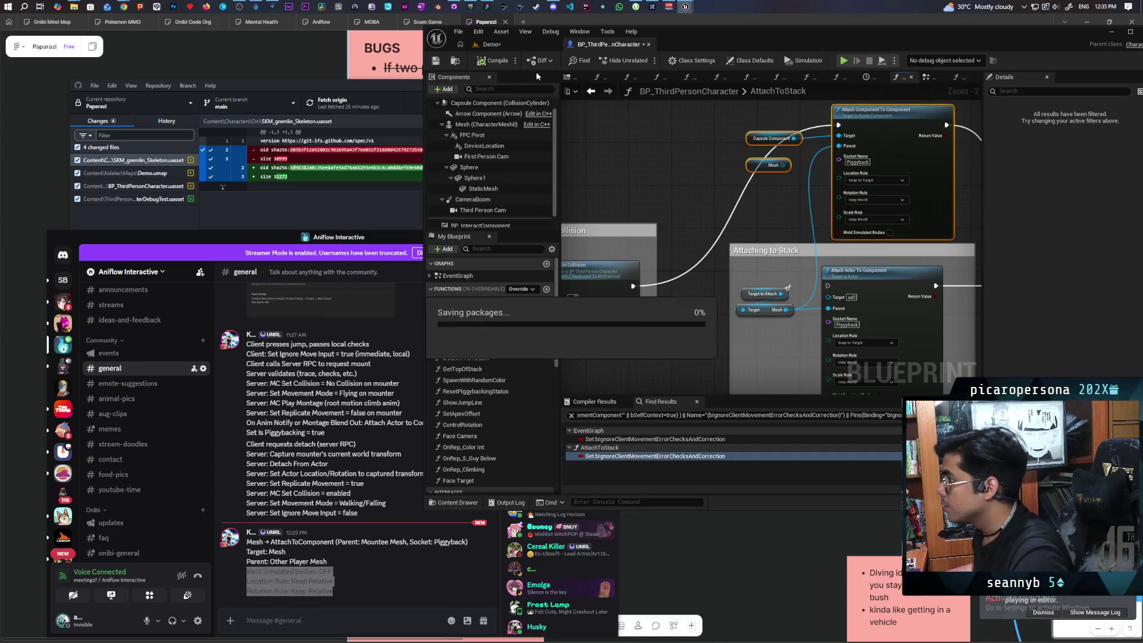
left_click(512, 43)
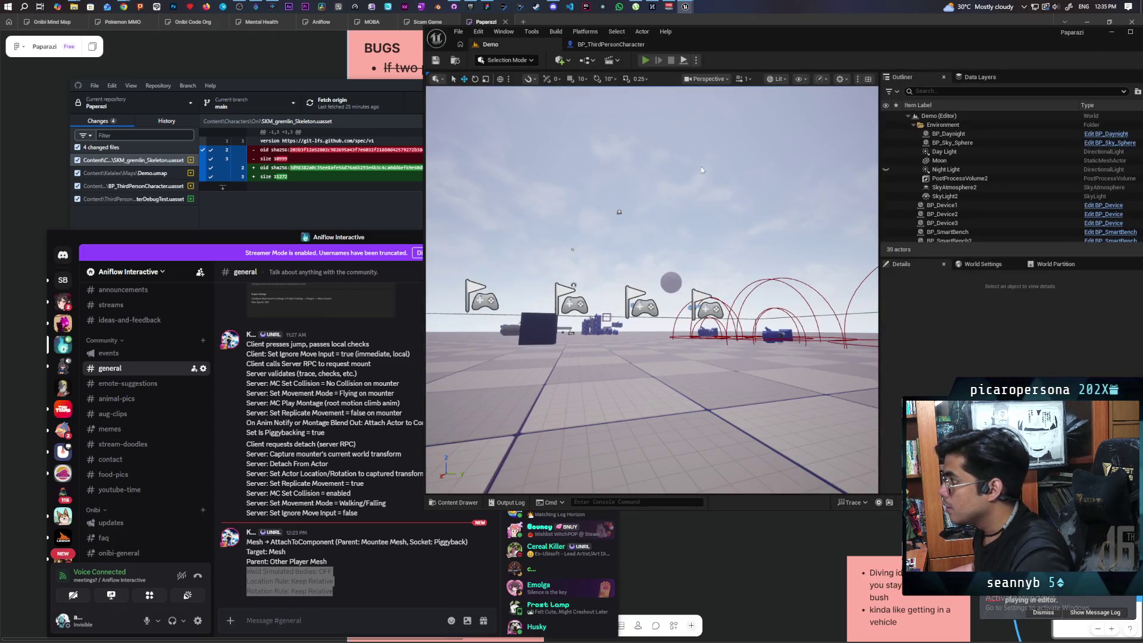
key("alt+p")
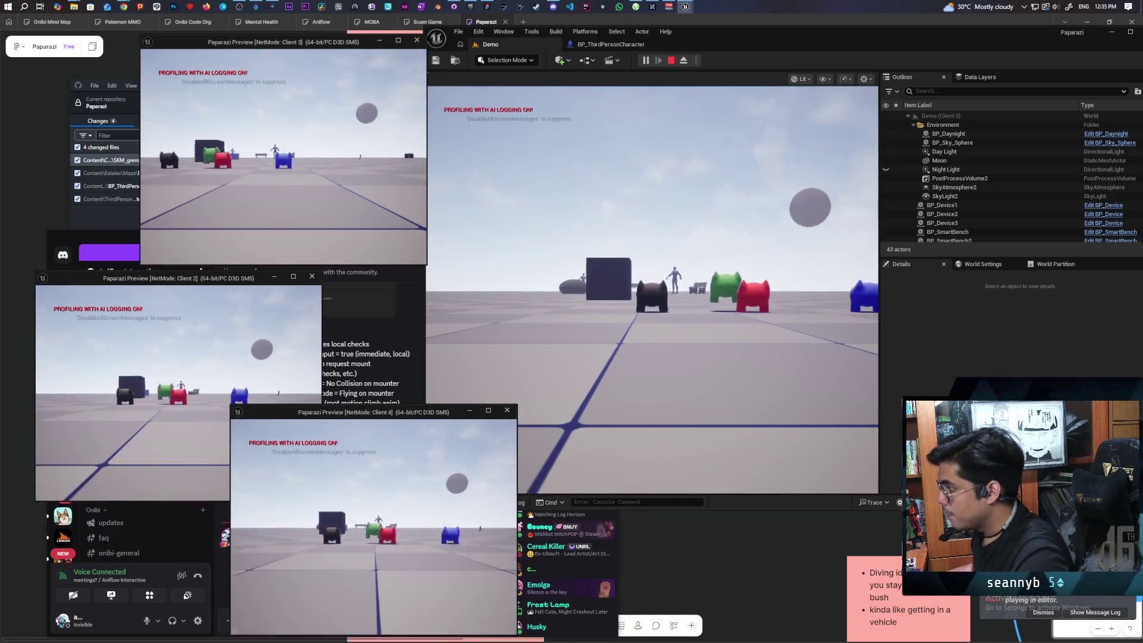
In Client 4, walk the green character forward and climb it onto the red one.
left_click(652, 286)
key("w")
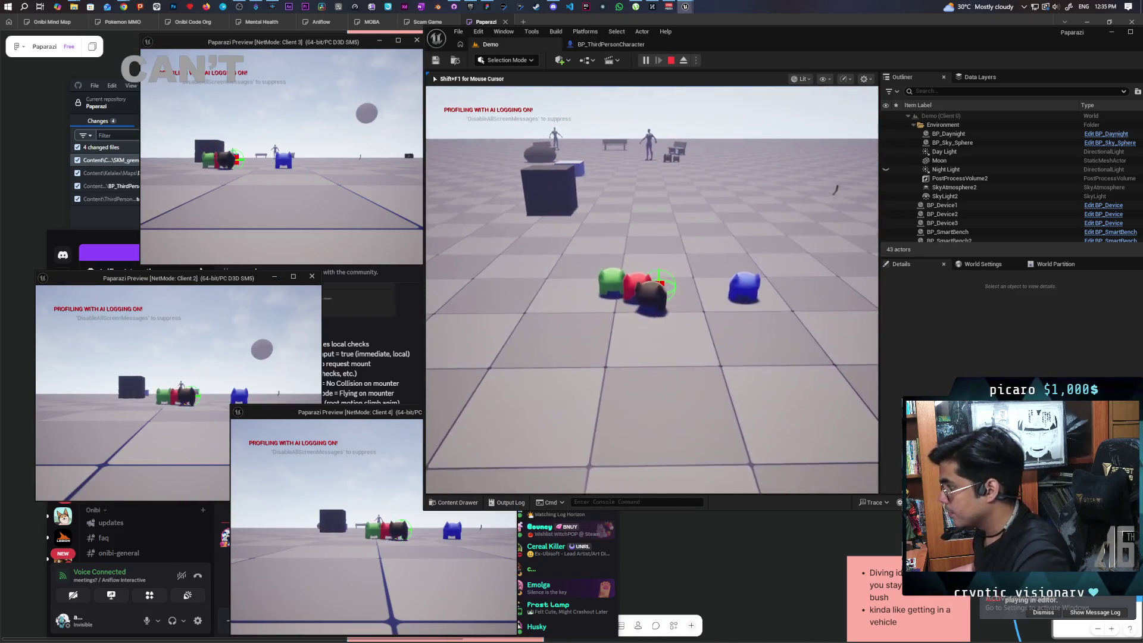
key("shift+F1")
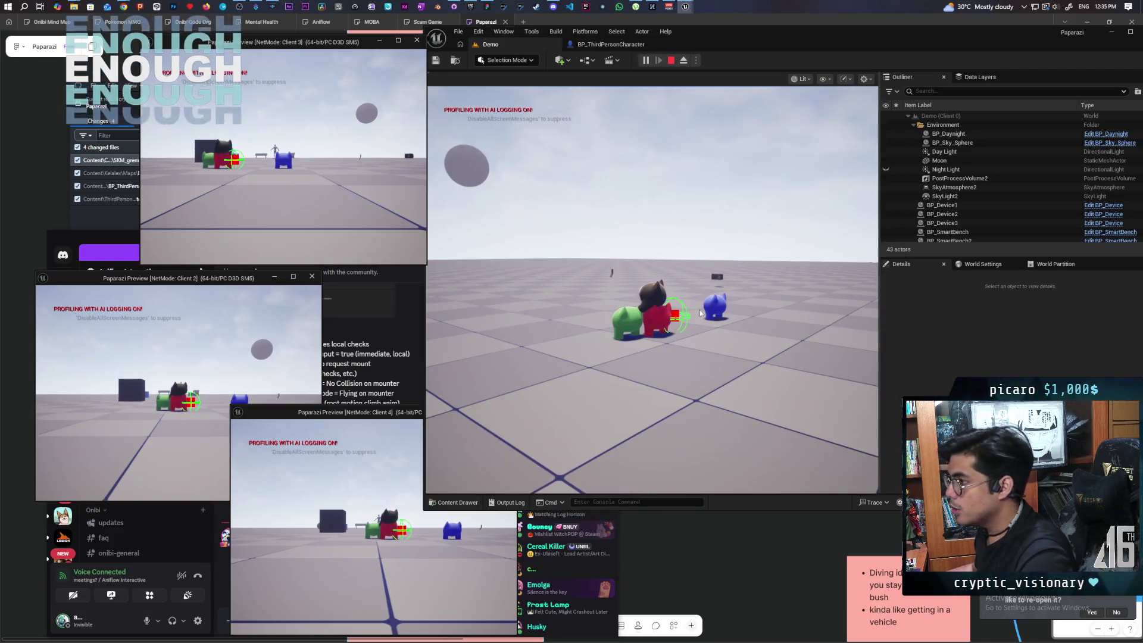
left_click(374, 524)
key("w")
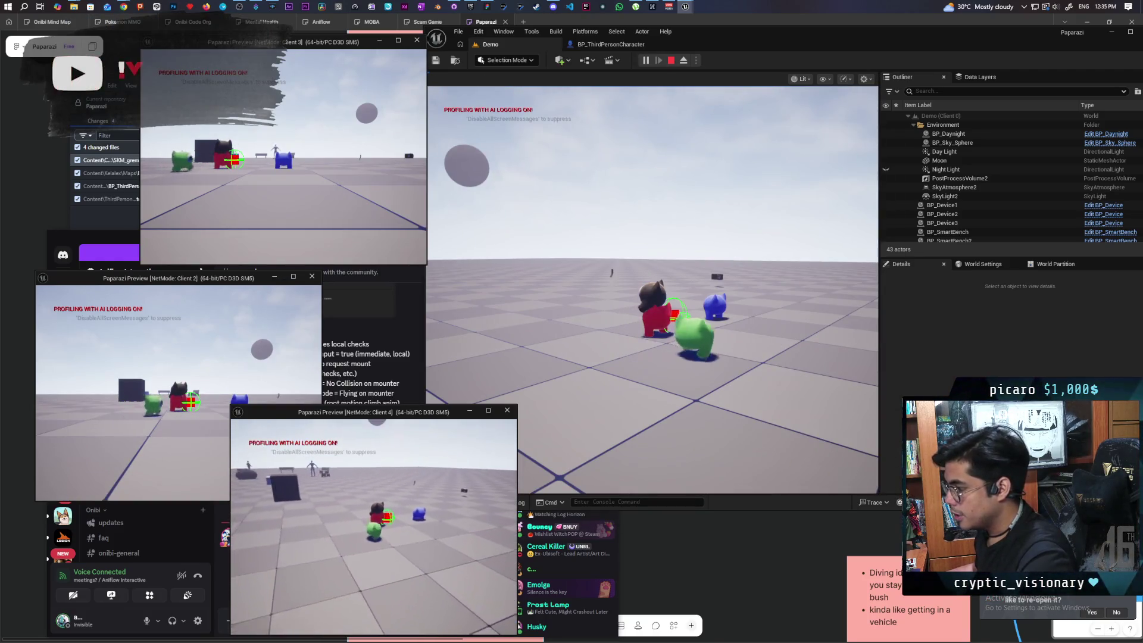
key("e")
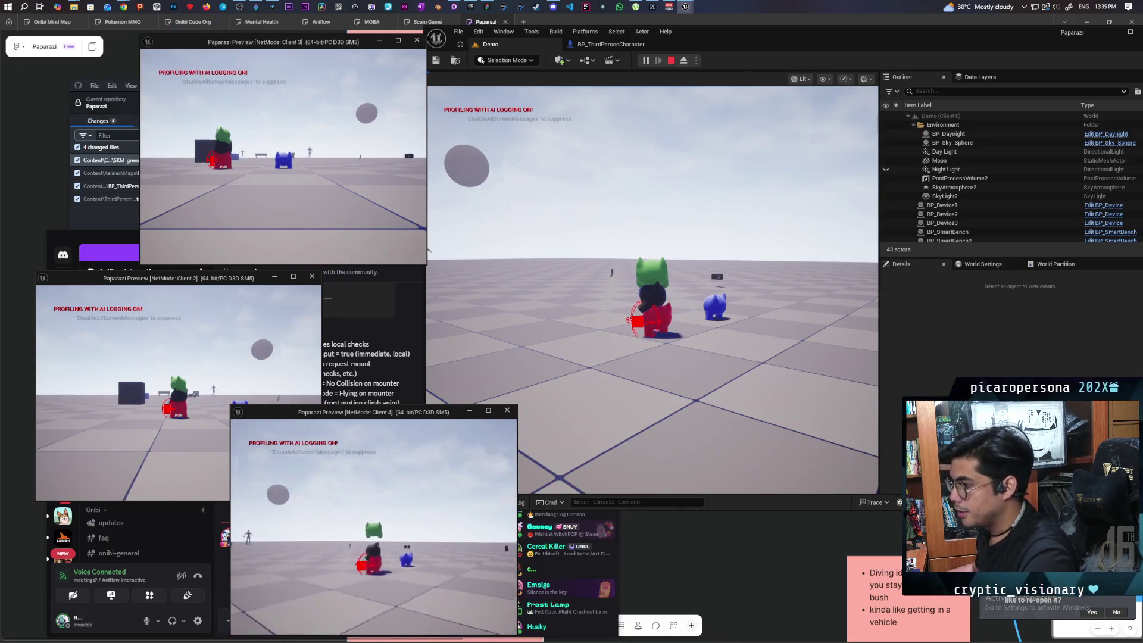
Walk the blue character to the pair, mount it on top, then stop the session.
key("alt+Tab")
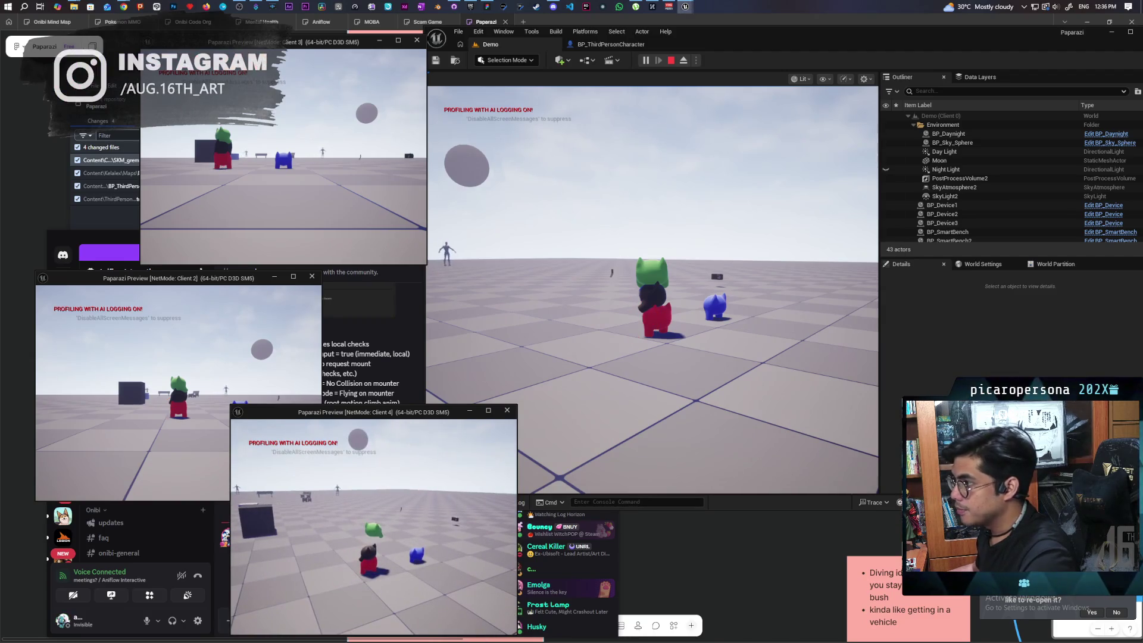
key("w")
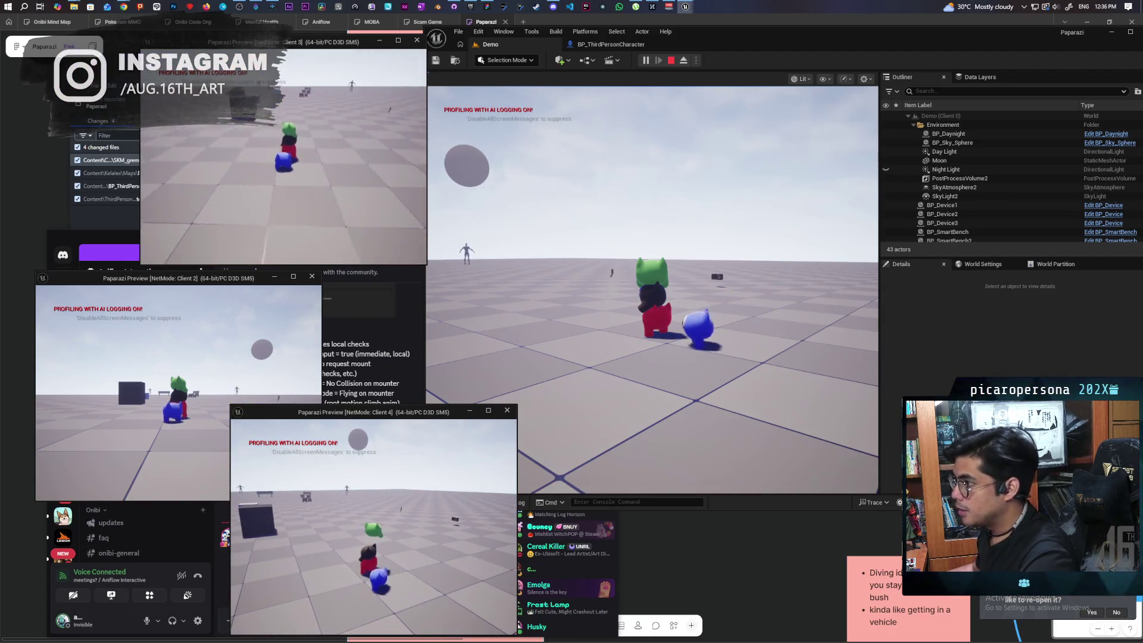
key("e")
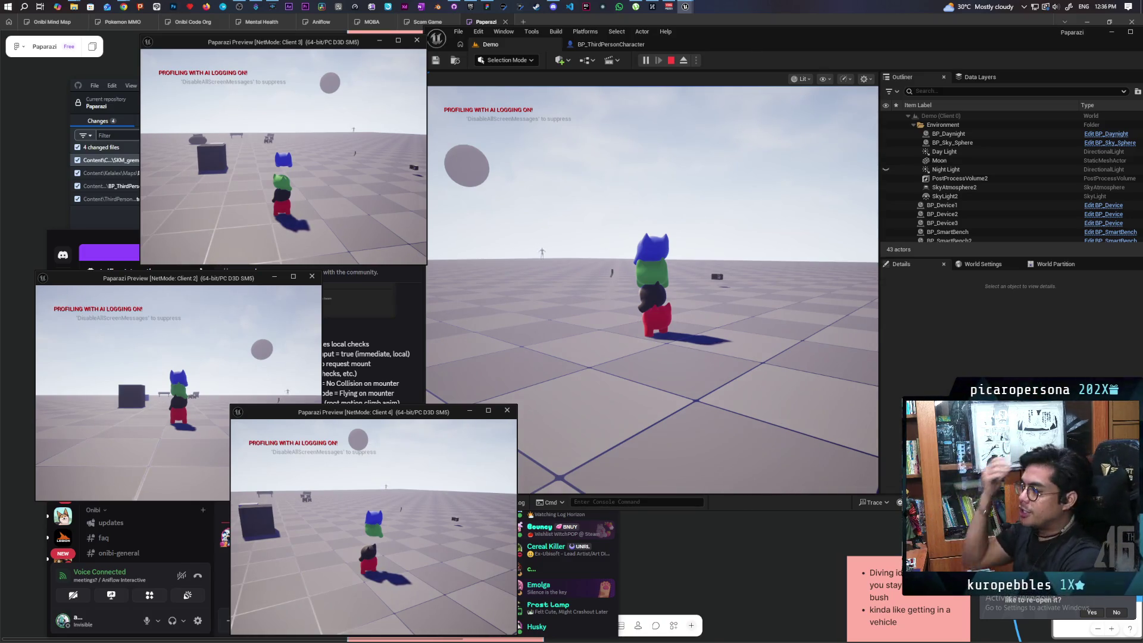
key("Escape")
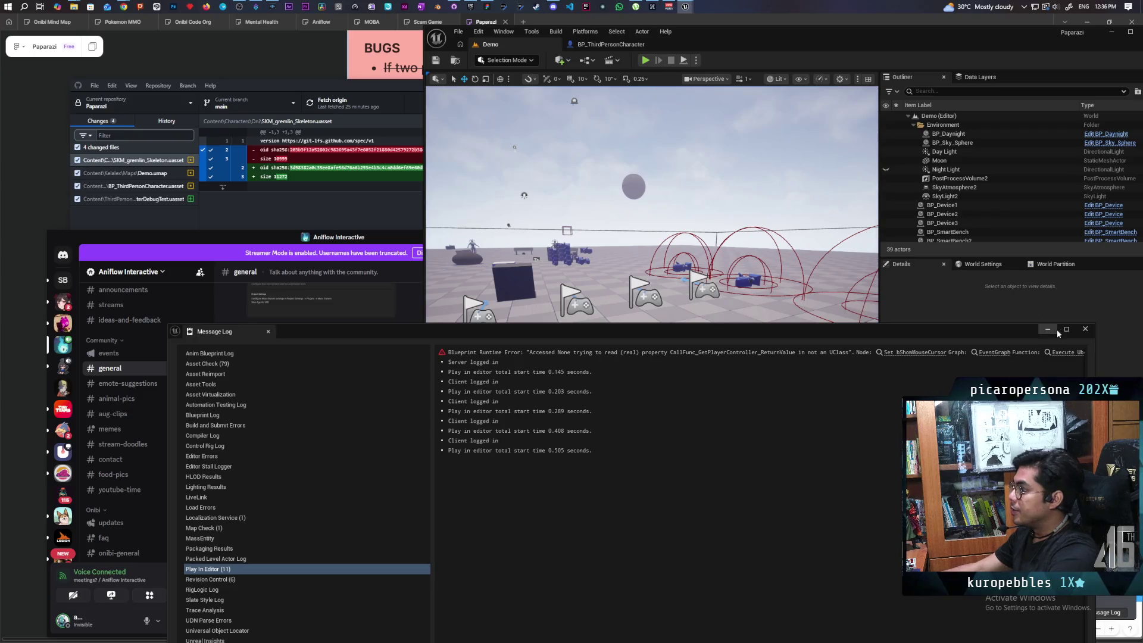
Make Mesh the attach parent, save BP_ThirdPersonCharacter, and return to the Demo level.
left_click(1084, 329)
left_click(604, 44)
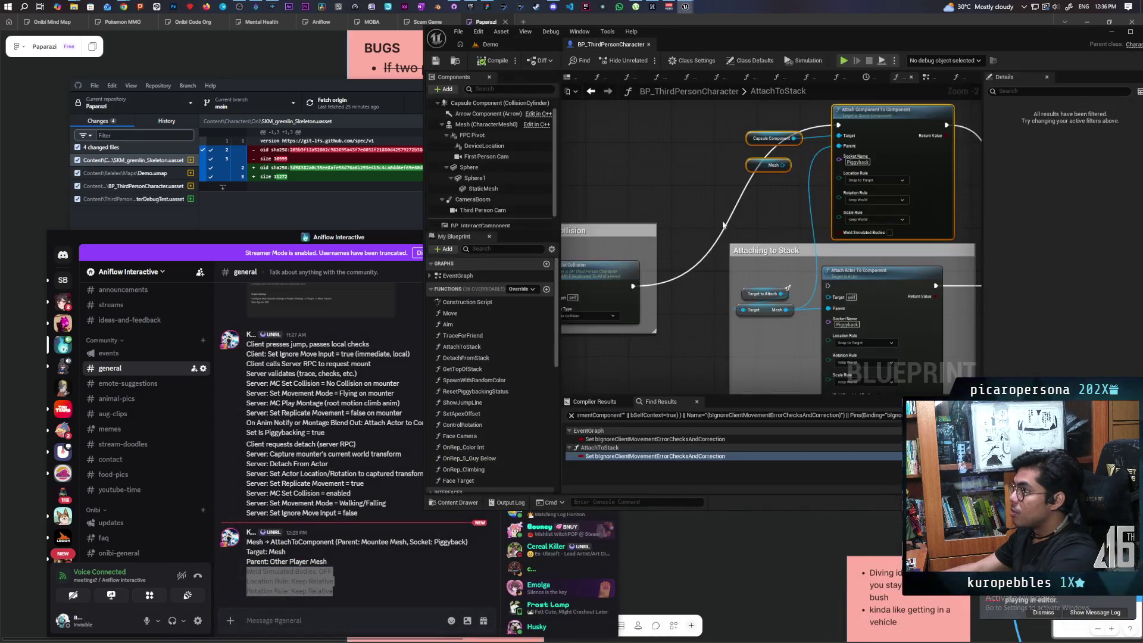
left_click_drag(747, 205, 803, 185)
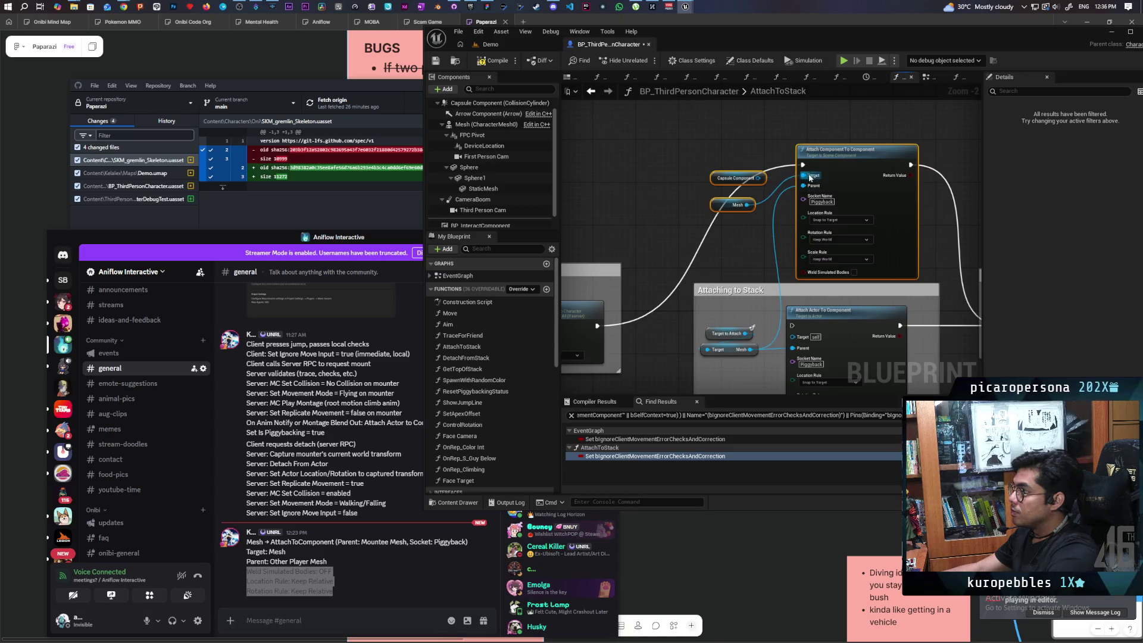
key("ctrl+s")
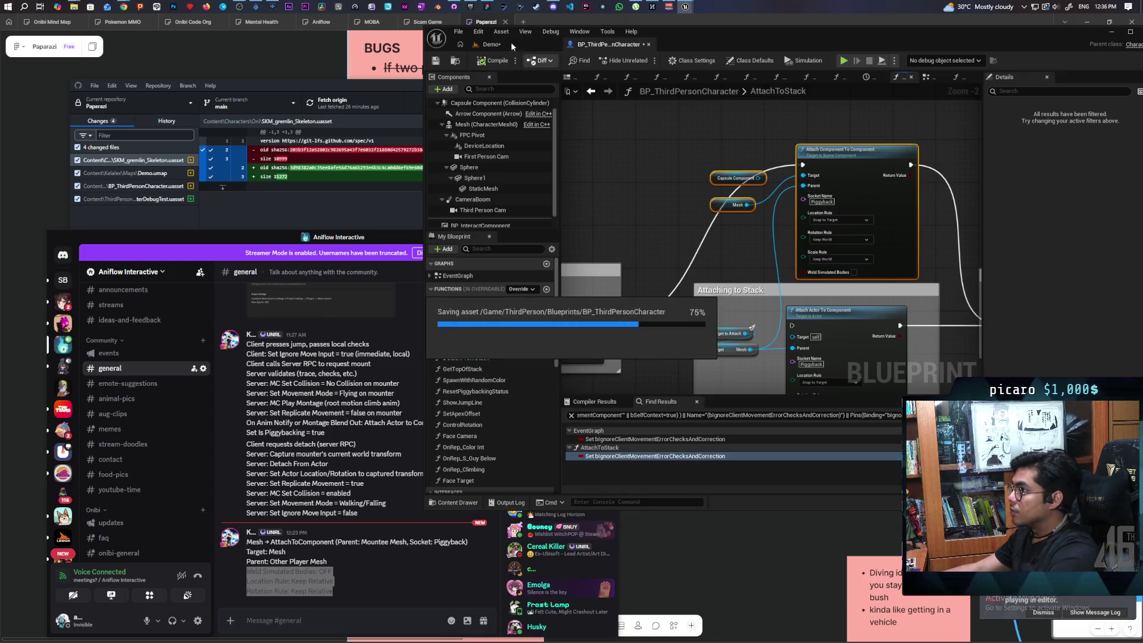
left_click(511, 43)
Start the four-client session and stack the black, then the blue character onto the red one.
key("alt+p")
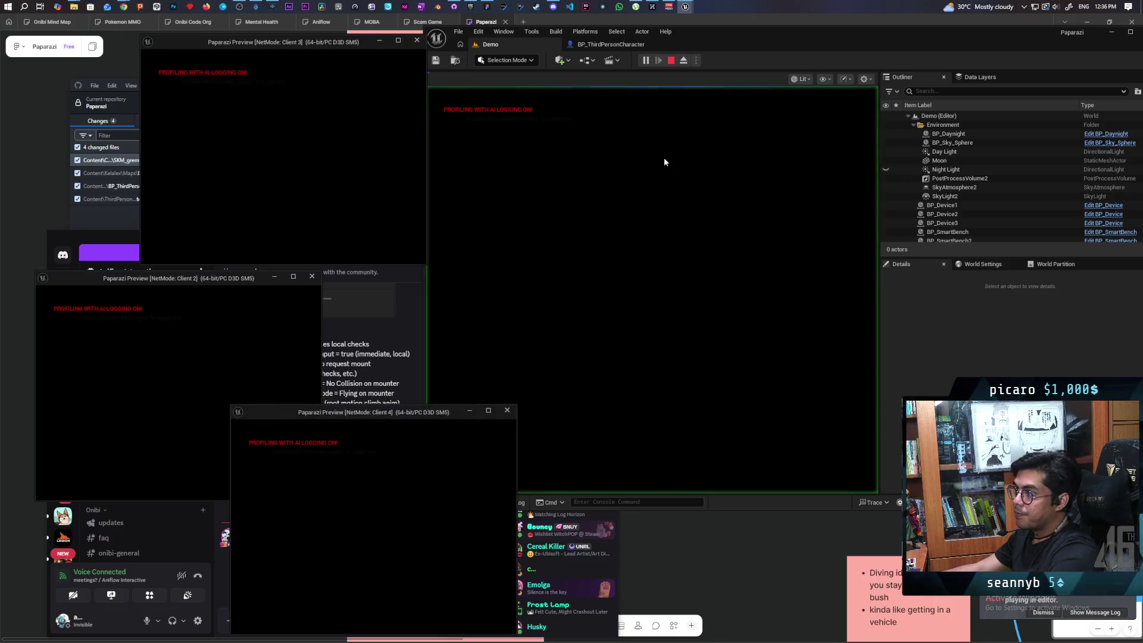
key("alt+Tab")
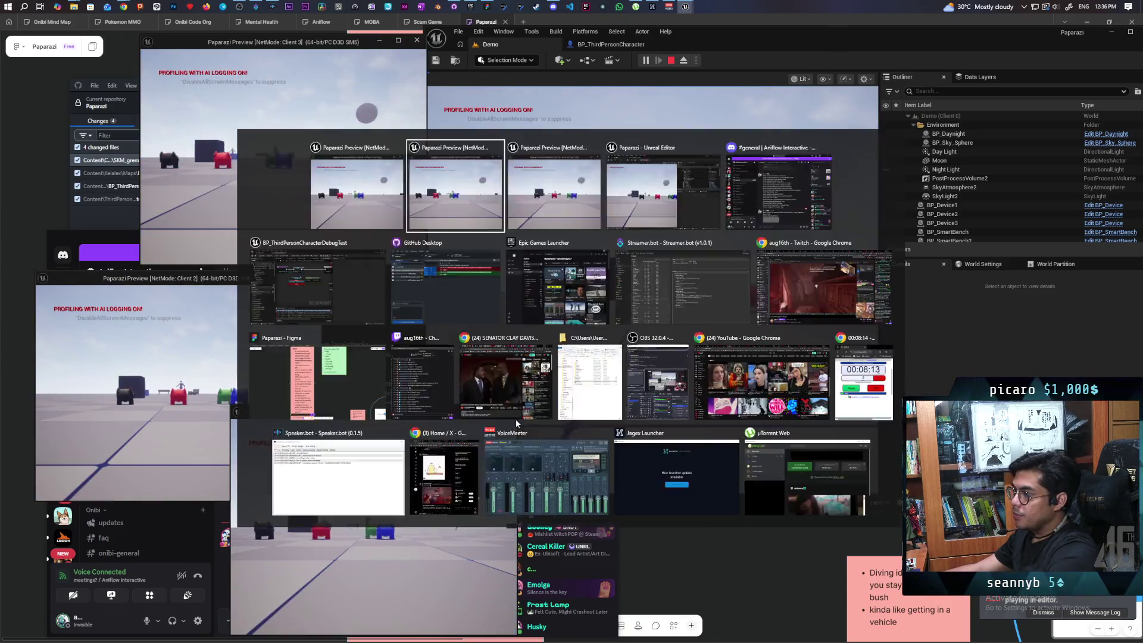
key("e")
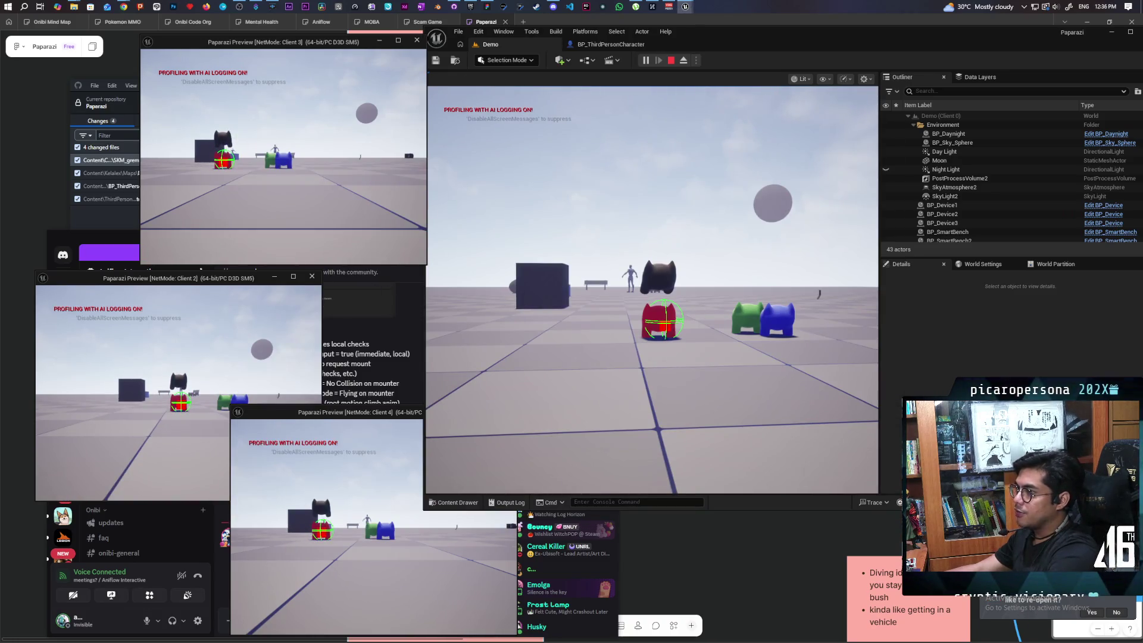
key("e")
key("e")
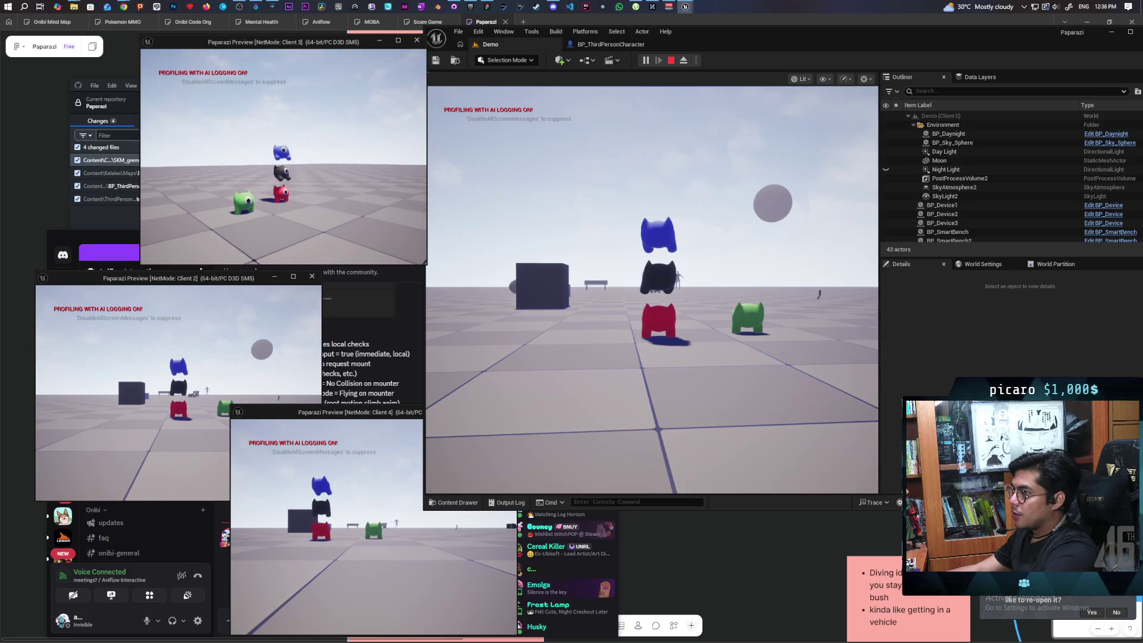
In Client 4, walk the green character over, climb it onto the stack's top, then stop.
key("alt+Tab")
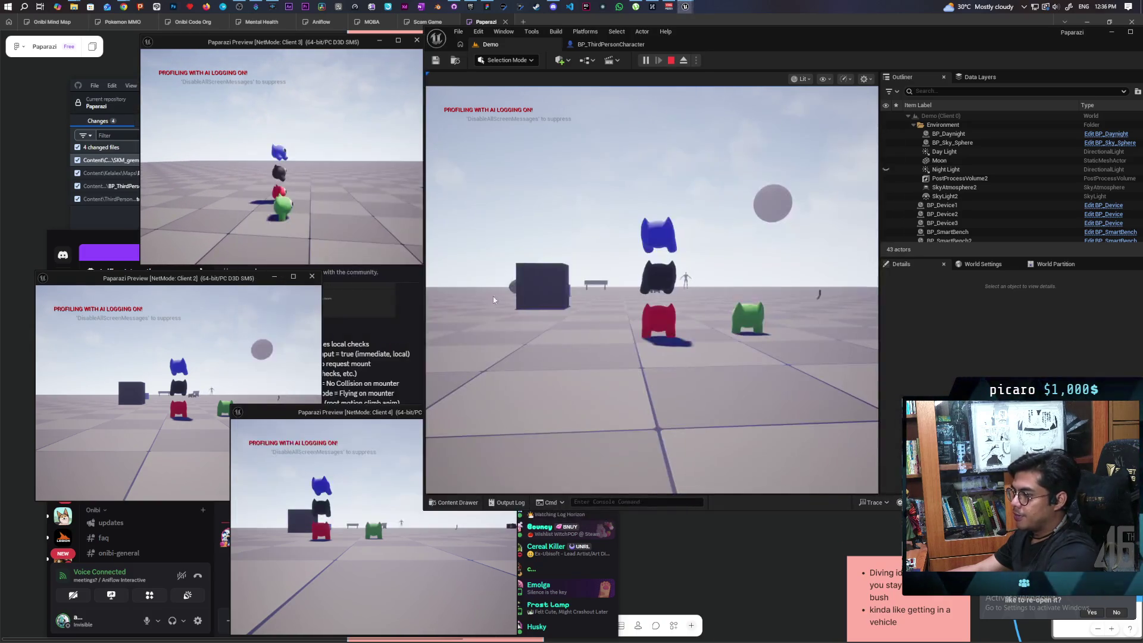
left_click(379, 527)
key("w")
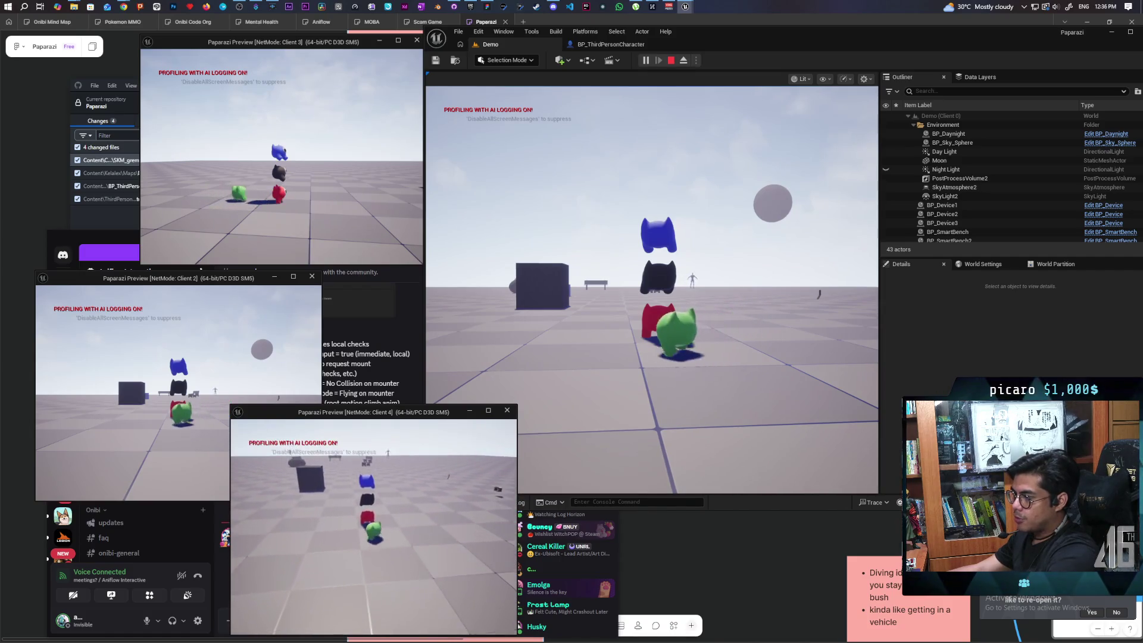
key("space")
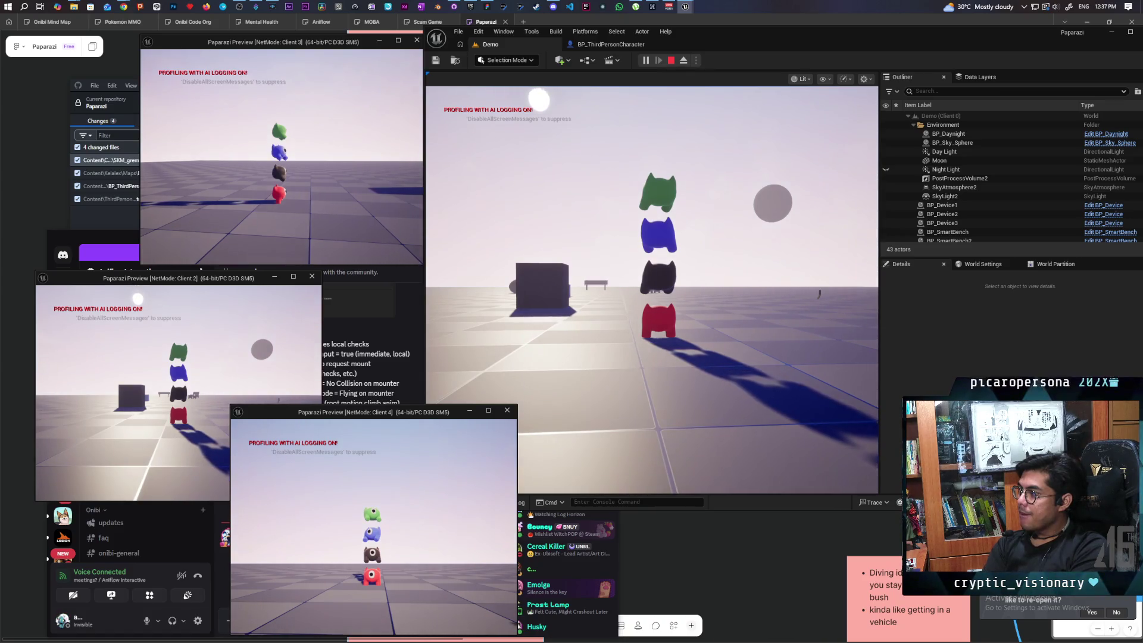
key("Escape")
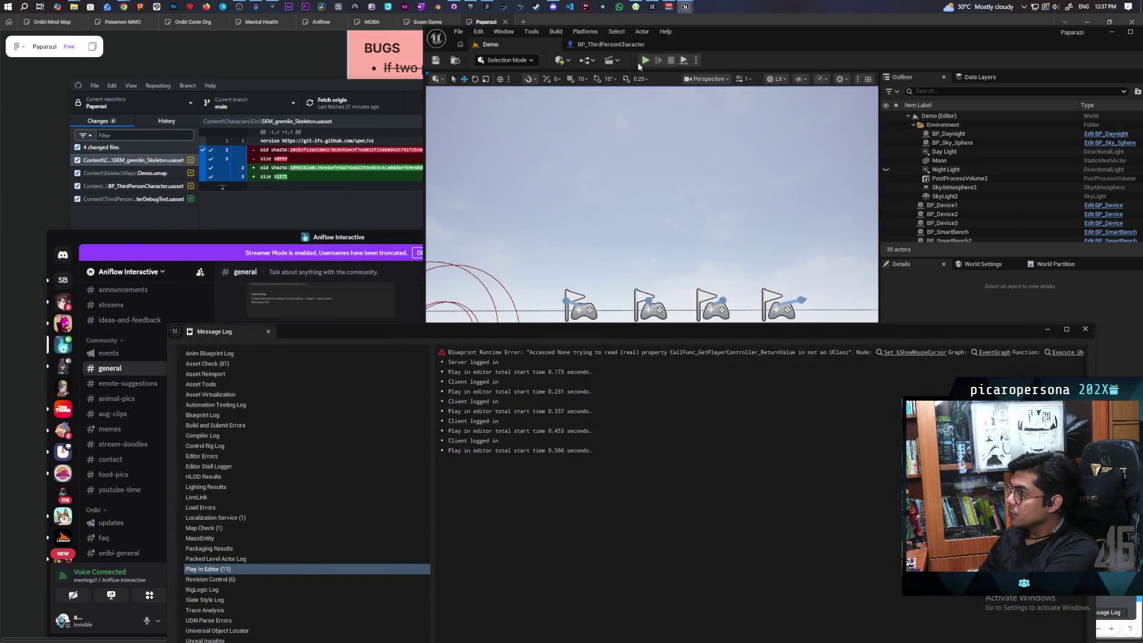
Dismiss the Message Log and frame Attach Component To Component in BP_ThirdPersonCharacter's AttachToStack graph.
left_click(658, 67)
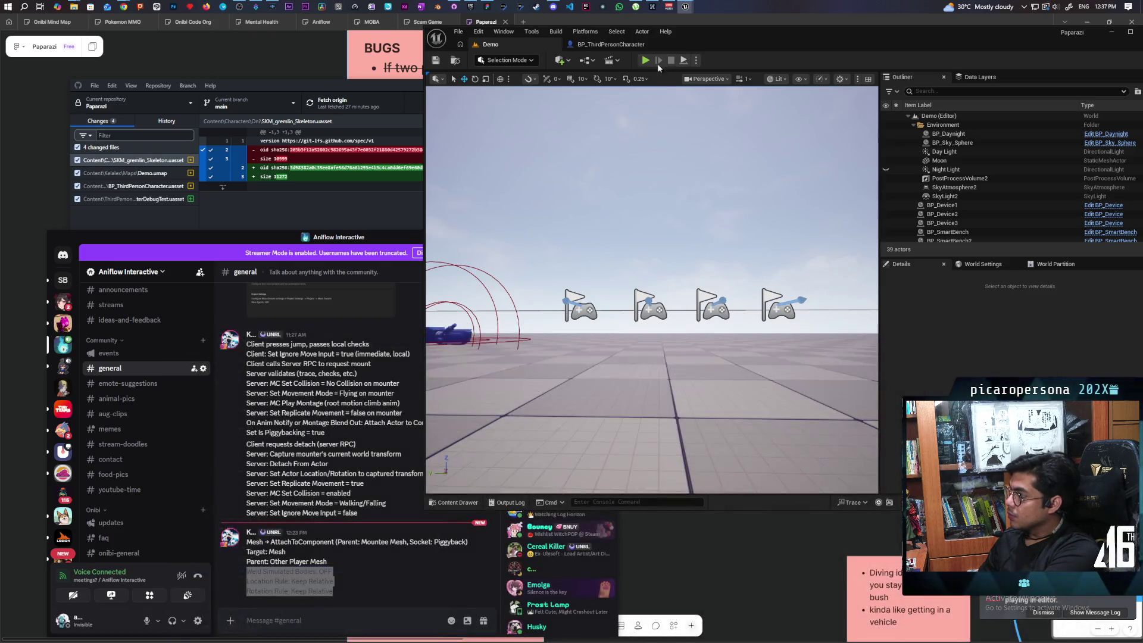
left_click(613, 46)
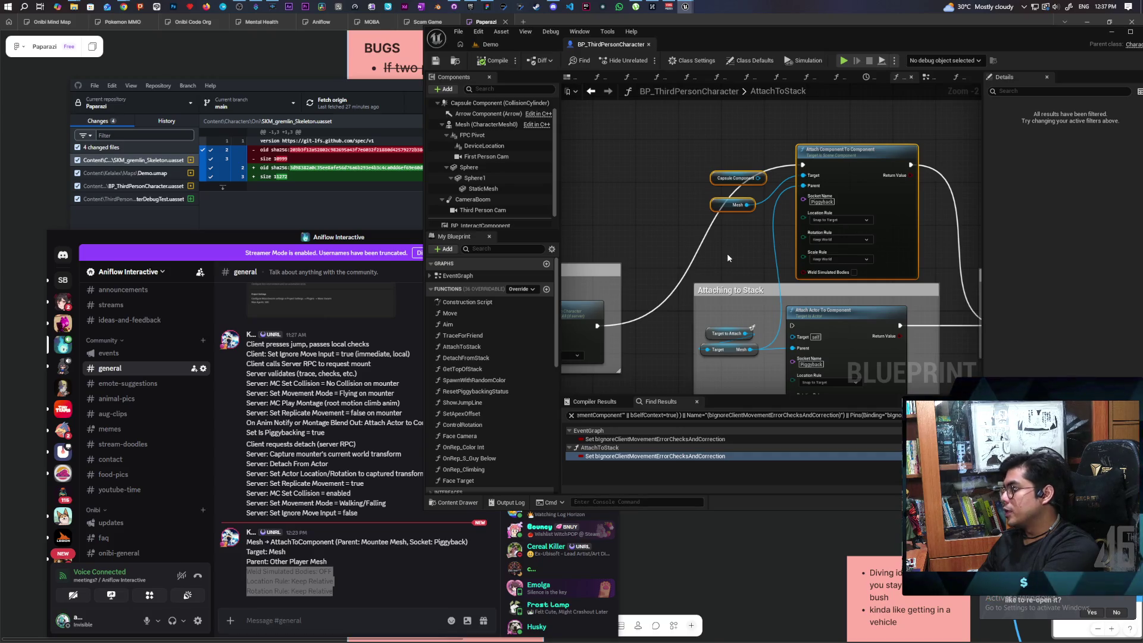
scroll(726, 252, "up", 2)
mouse_move(748, 268)
left_mouse_down()
mouse_move(694, 266)
mouse_move(661, 298)
mouse_move(690, 250)
mouse_move(703, 255)
mouse_move(685, 290)
mouse_move(707, 218)
left_mouse_up()
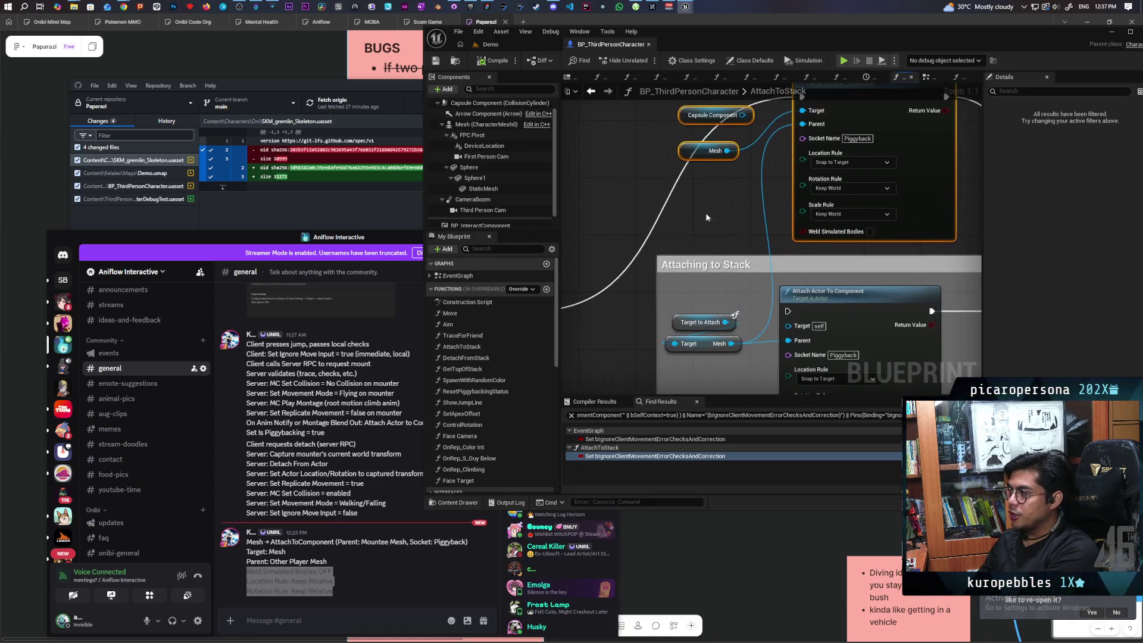
left_click_drag(699, 353, 662, 418)
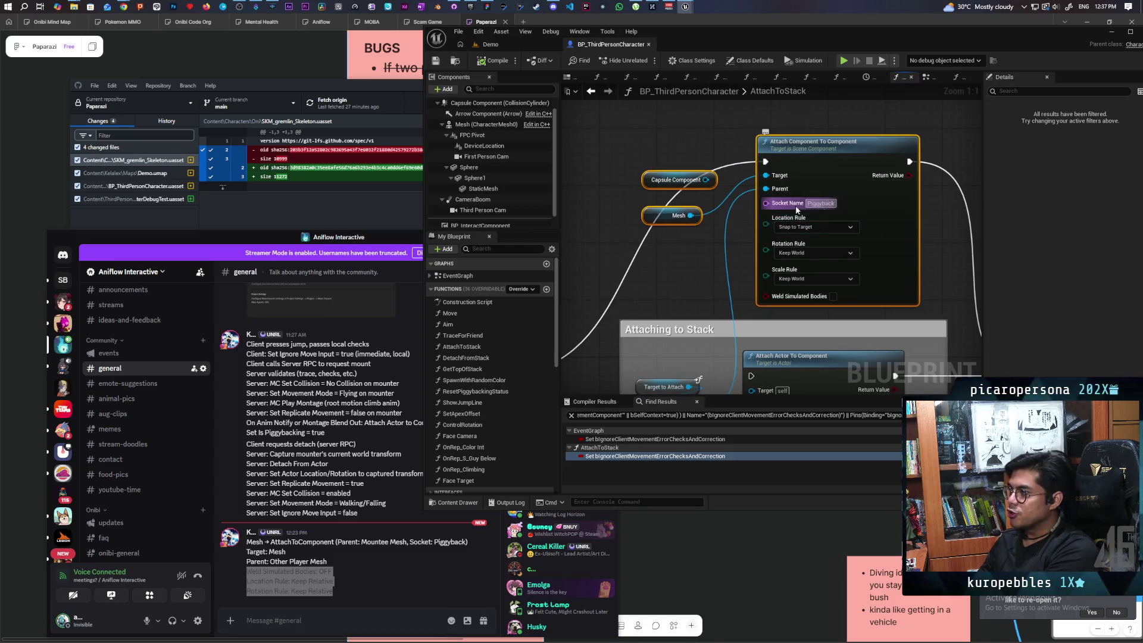
Set the attach node's socket name to Piggyback.
left_click(701, 258)
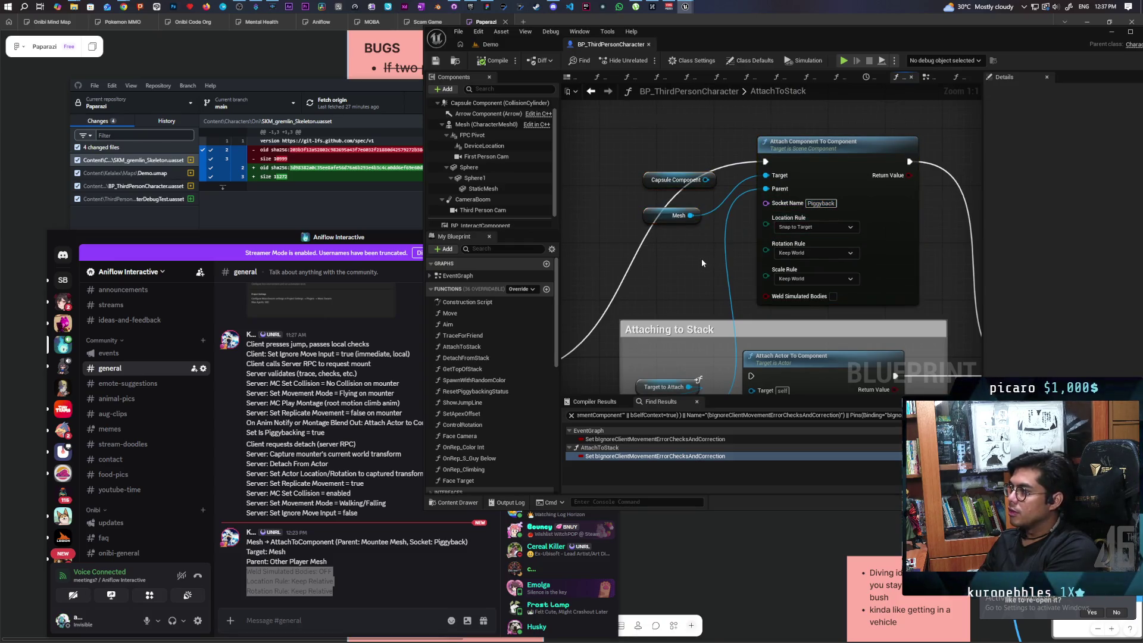
left_click(821, 203)
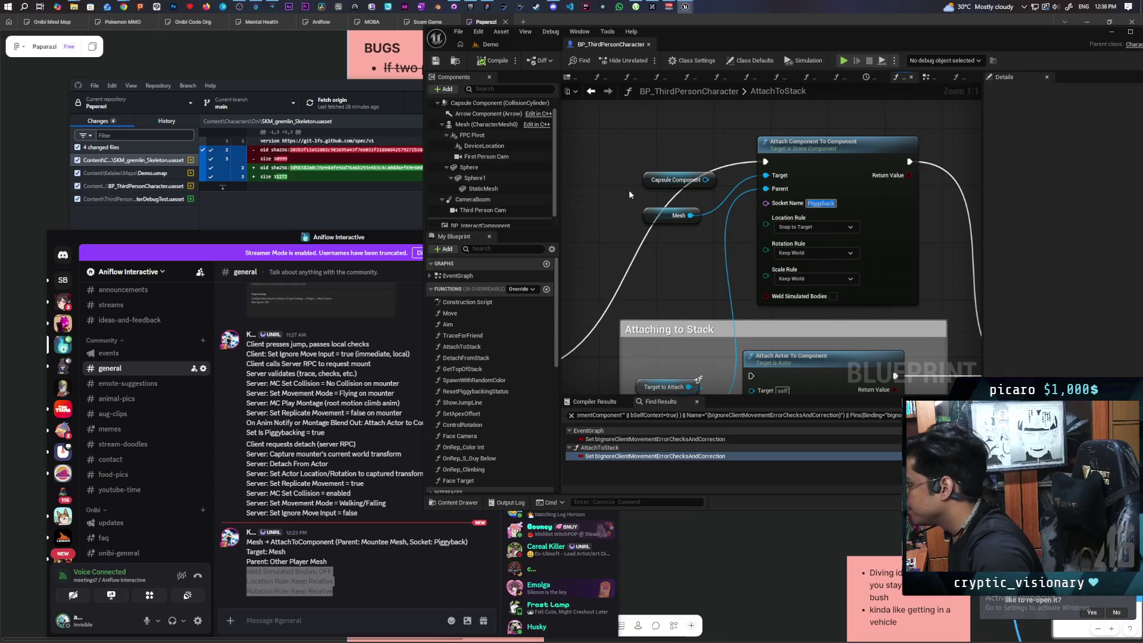
key("Return")
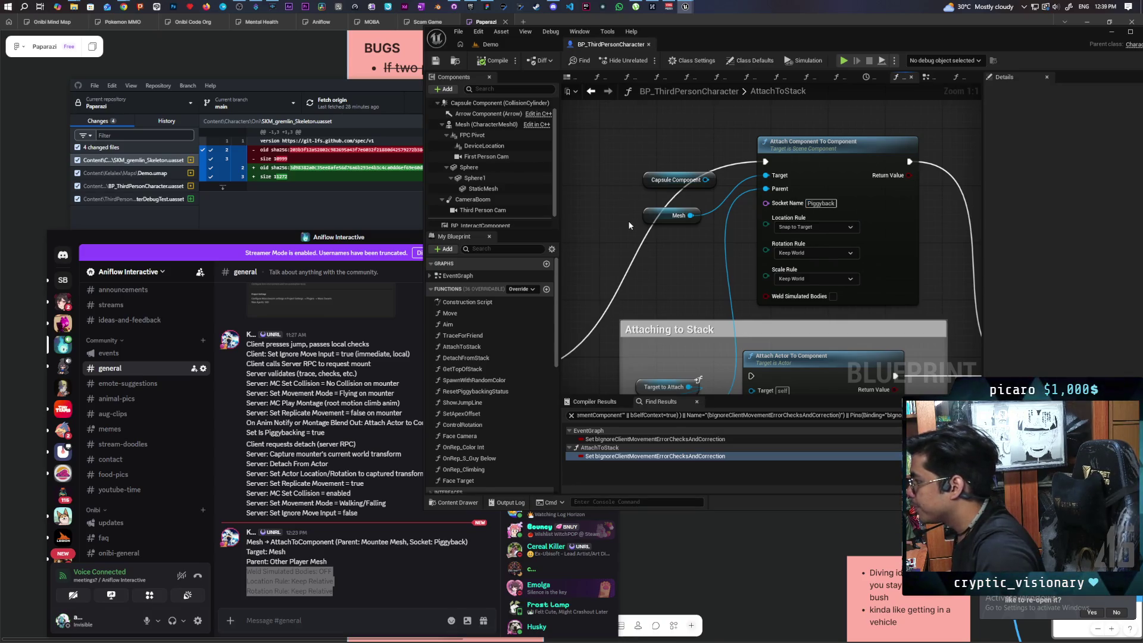
Set the Rotation Rule to Snap to Target, save, and return to the Demo level.
left_click(813, 252)
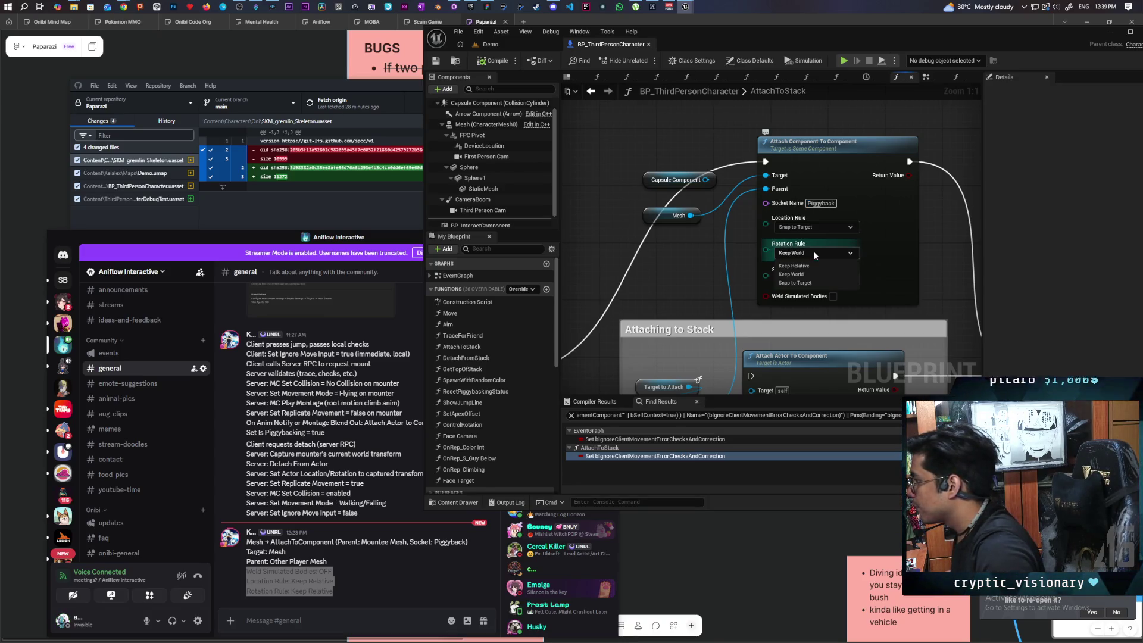
left_click(801, 282)
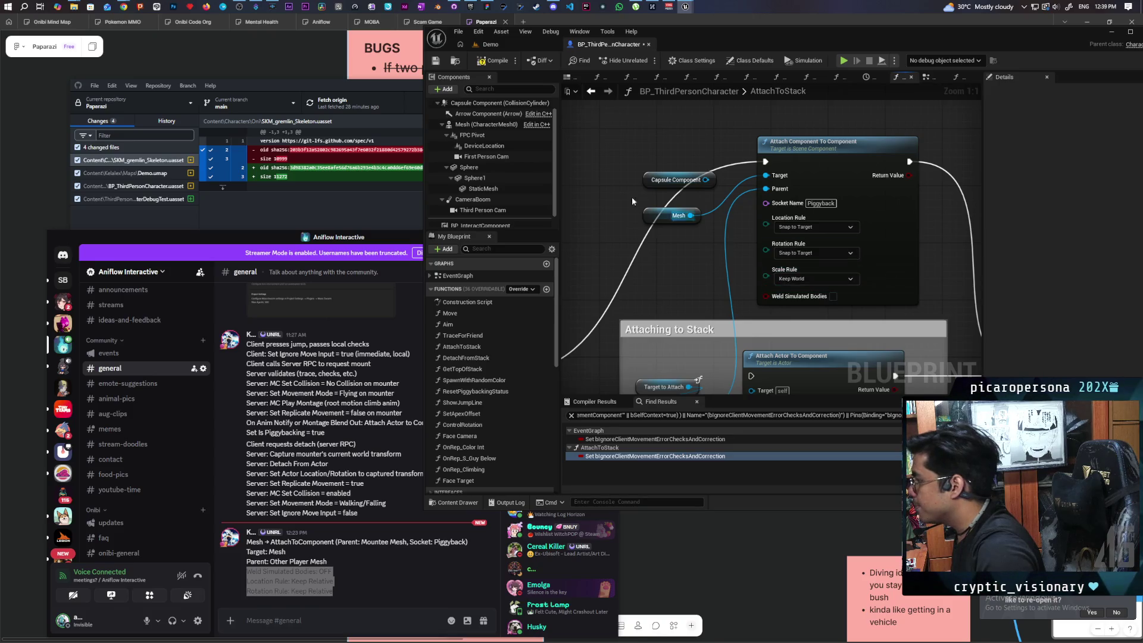
left_click(515, 47)
key("ctrl+s")
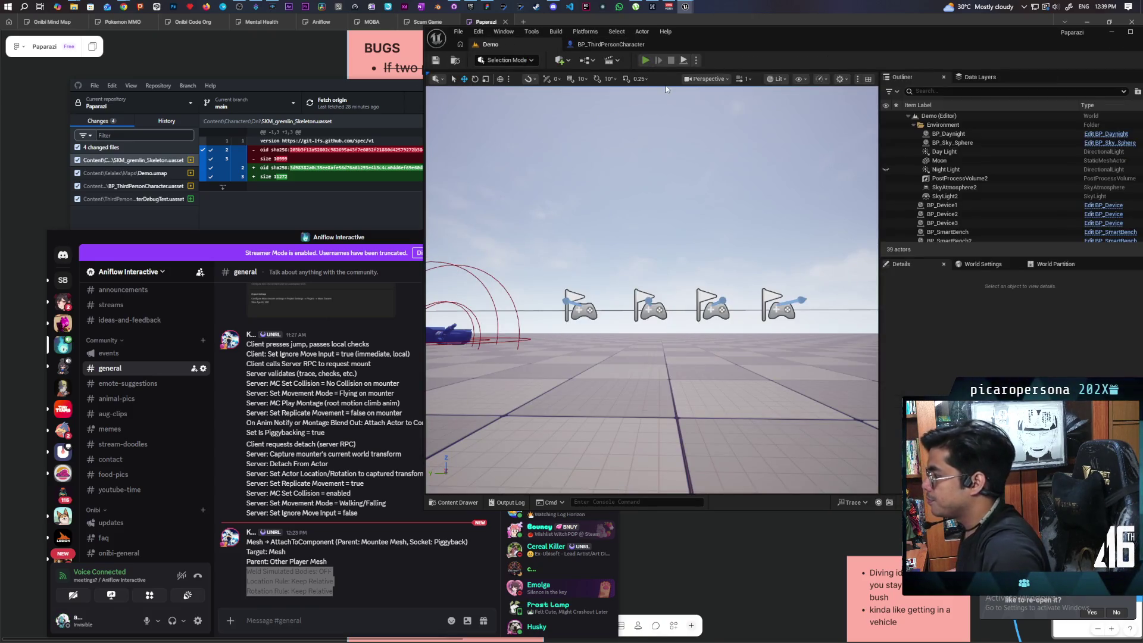
Launch the four-client session and walk the black character toward the green and red ones.
key("alt+p")
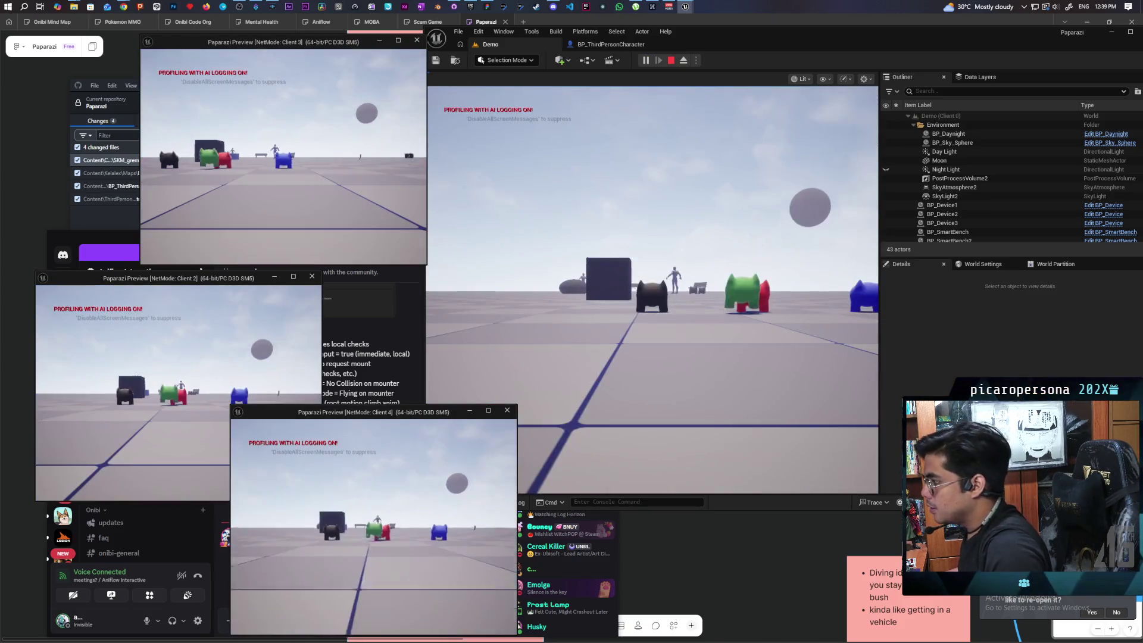
left_click(652, 290)
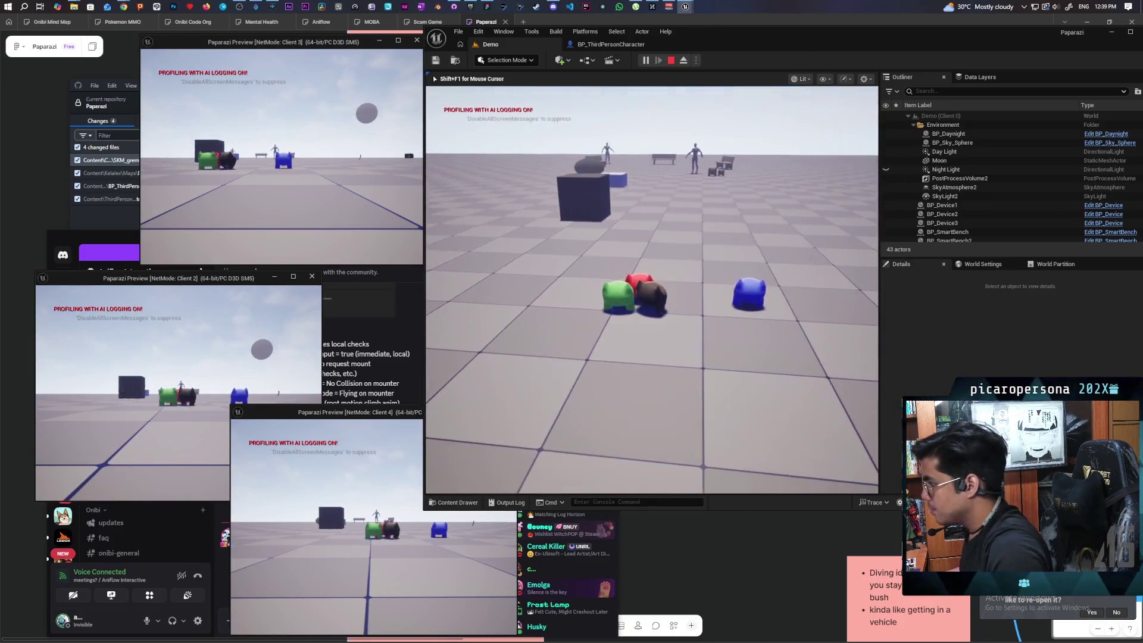
key("s")
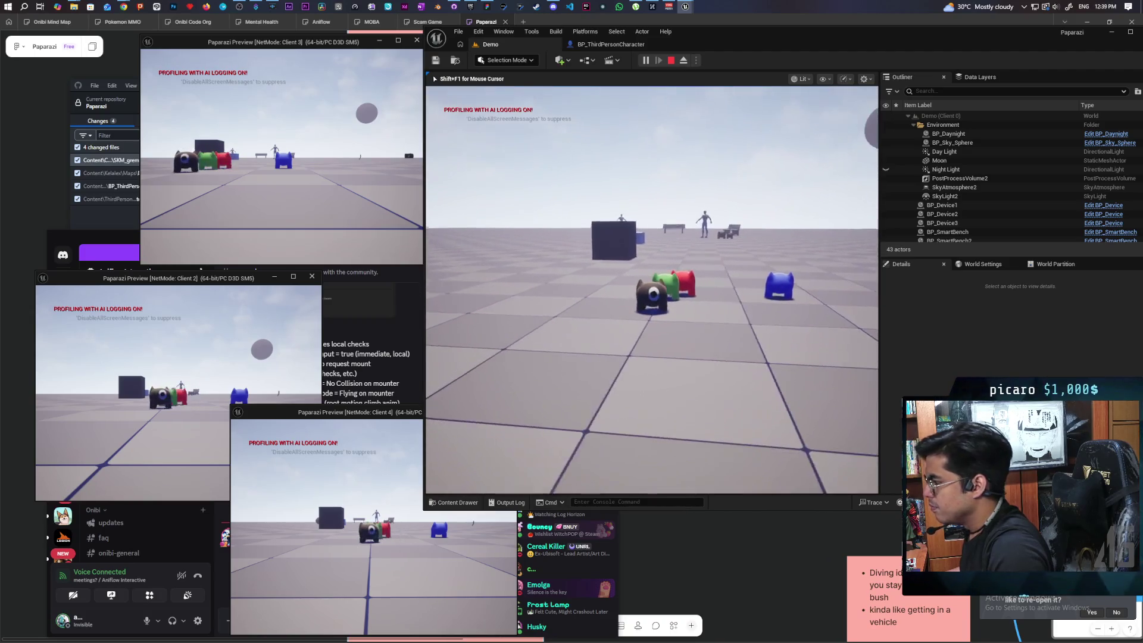
key("w")
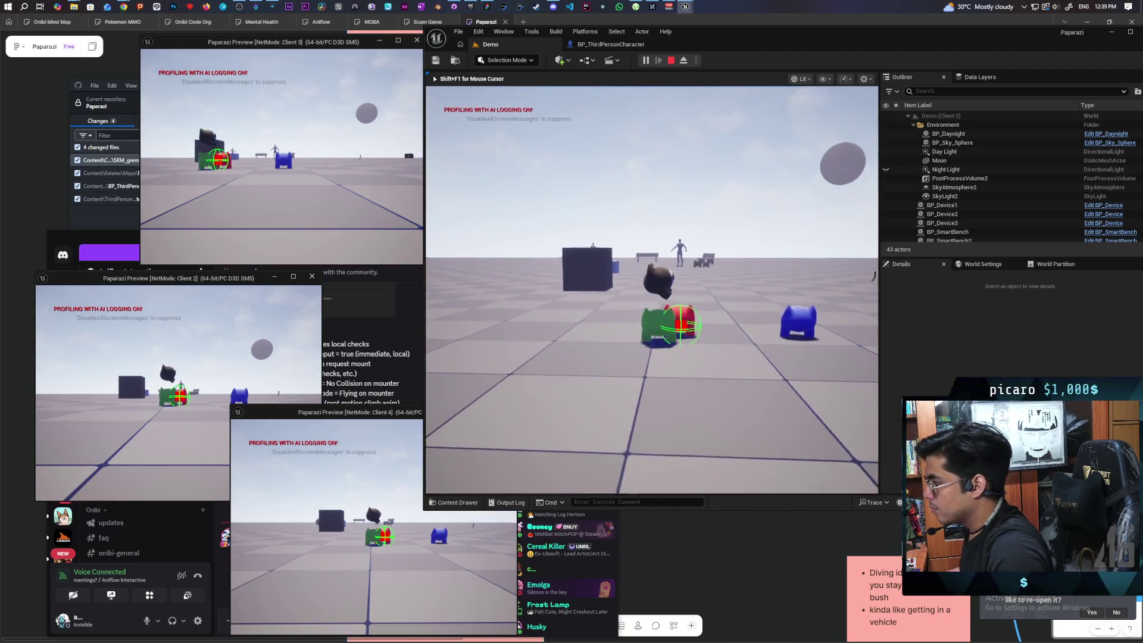
key("alt+Tab")
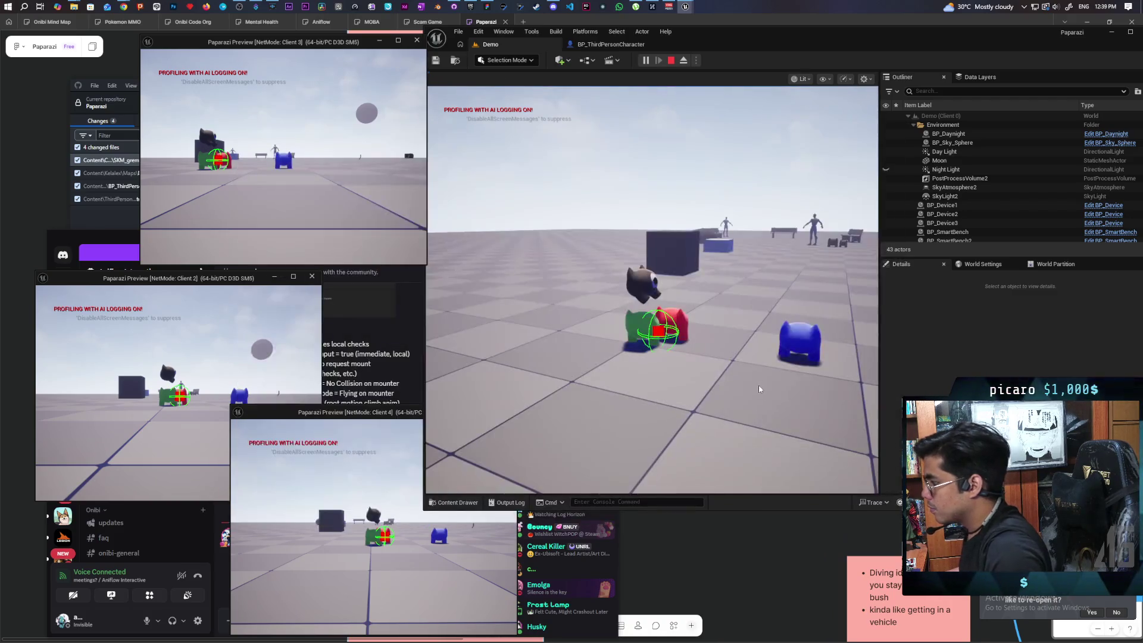
left_click(759, 390)
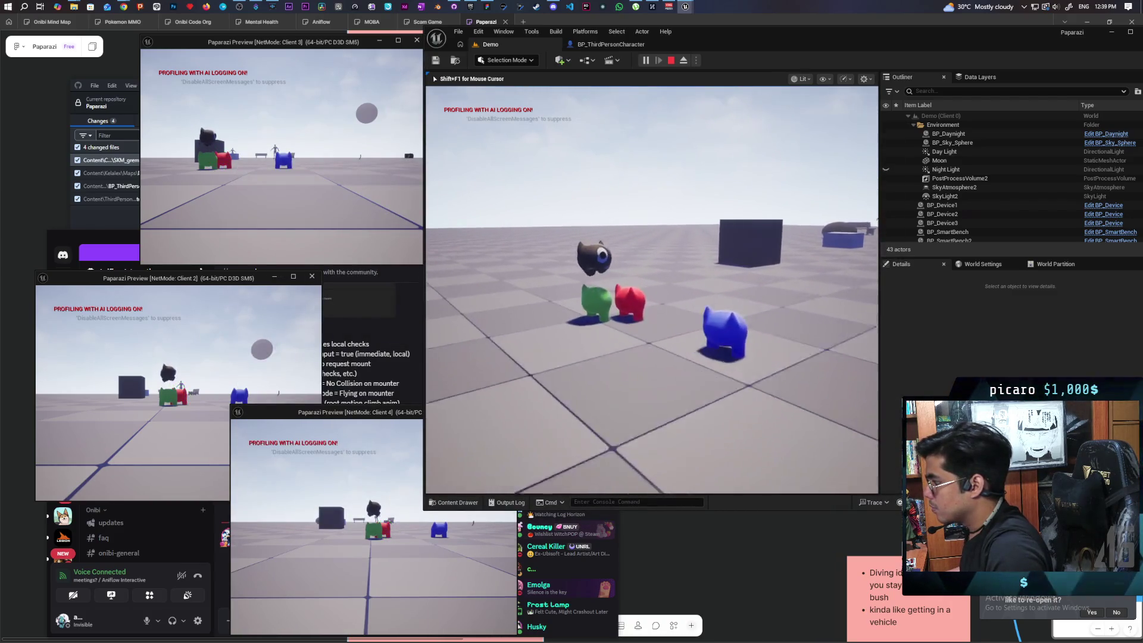
In Client 3, walk blue up to green, then move green forward.
key("alt+Tab")
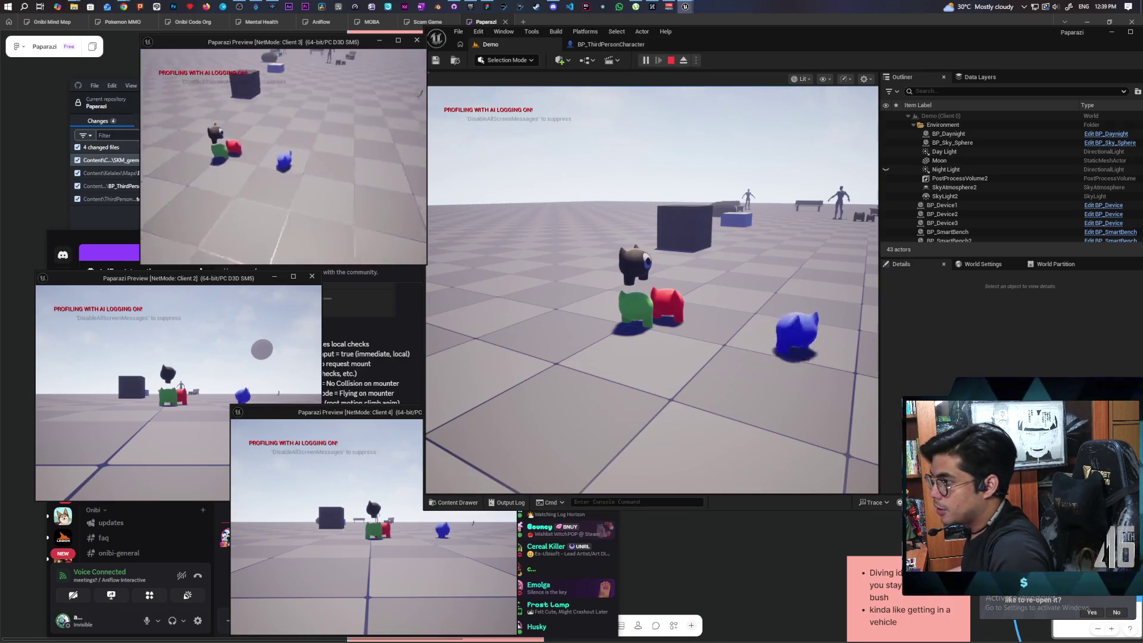
key("w")
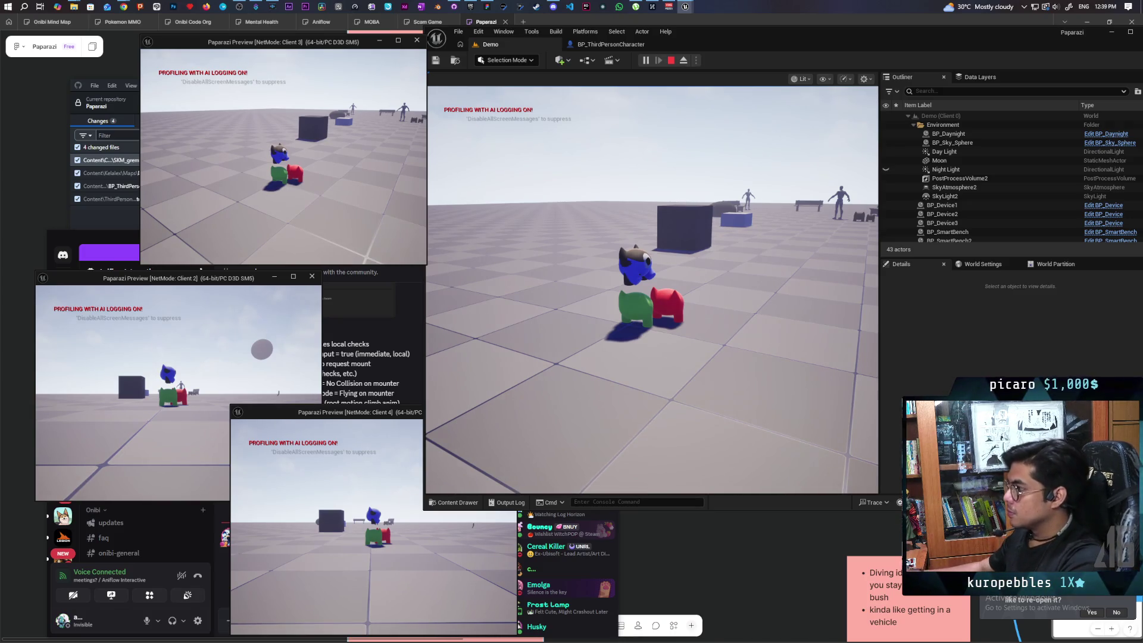
key("alt+Tab")
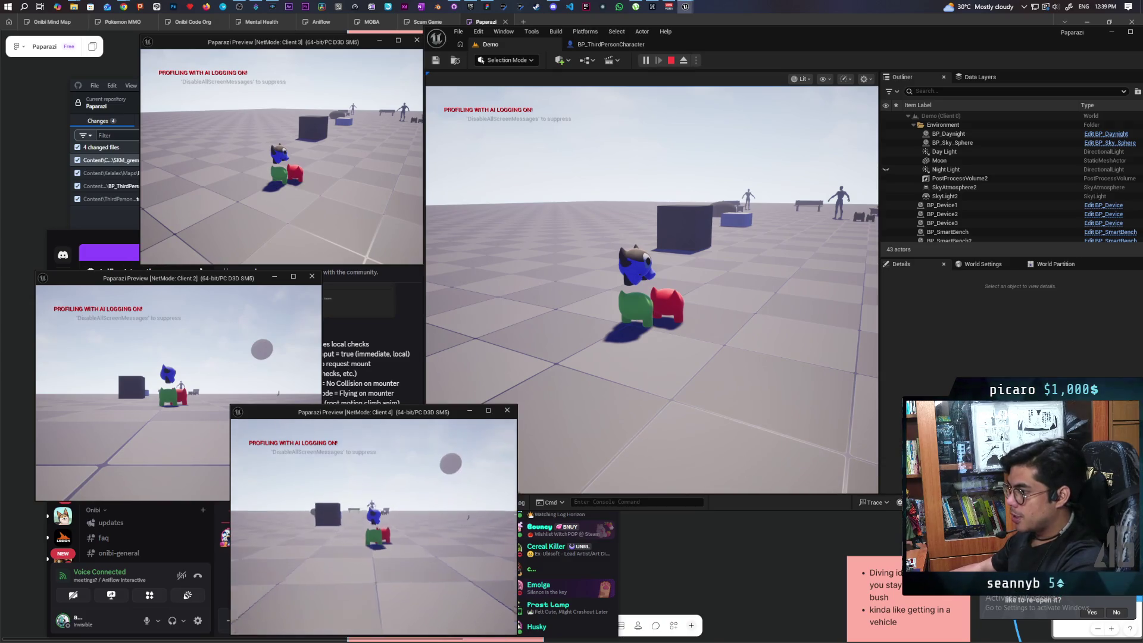
key("w")
Run the red character over and climb it onto the stack, then stop the session.
key("alt+Tab")
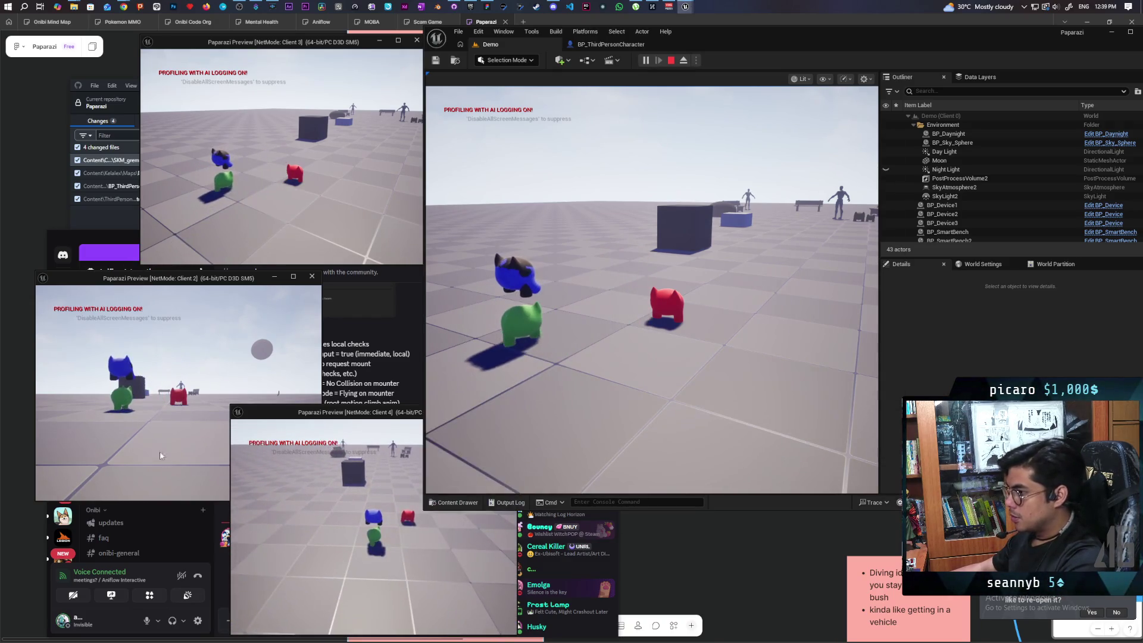
key("w")
key("space")
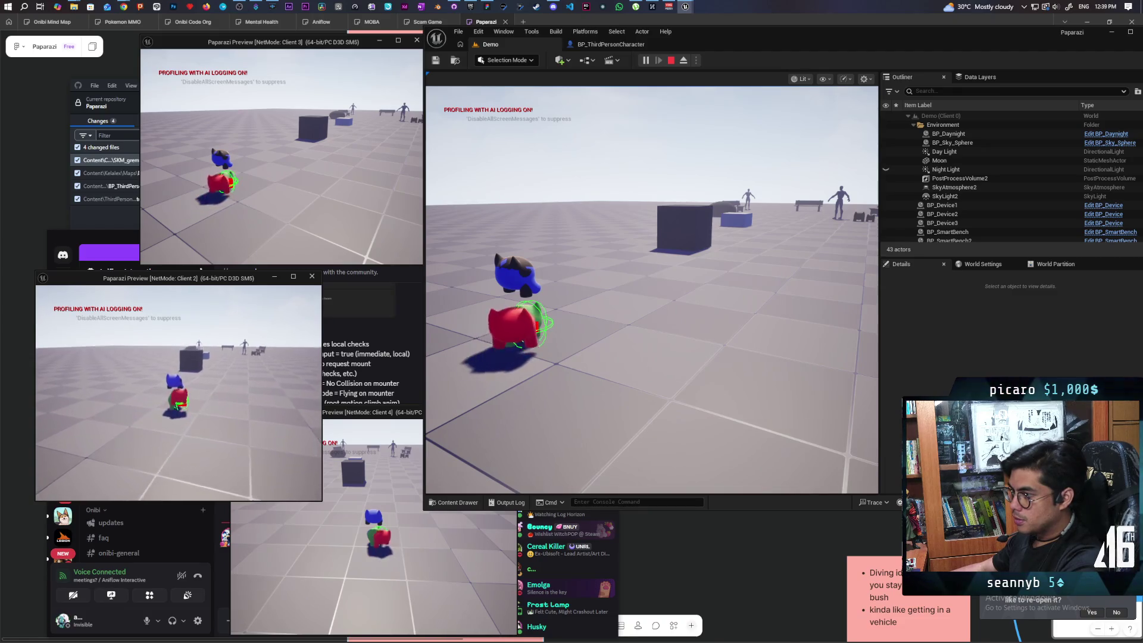
mouse_move(178, 393)
left_mouse_down()
mouse_move(50, 378)
mouse_move(100, 370)
left_mouse_up()
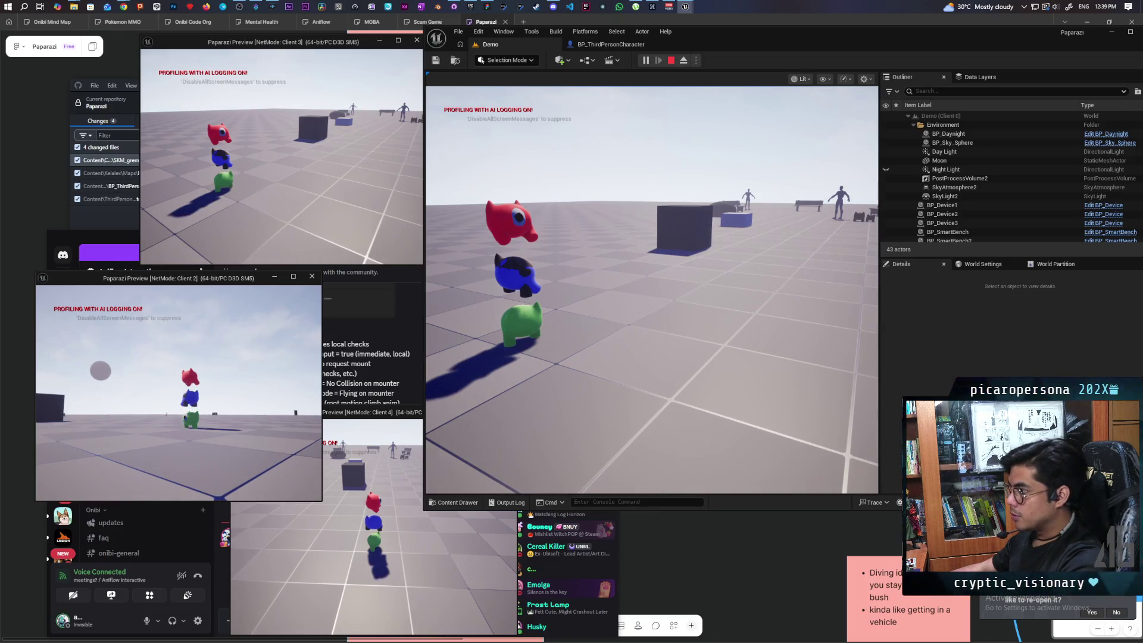
left_click_drag(100, 370, 88, 359)
left_click(595, 286)
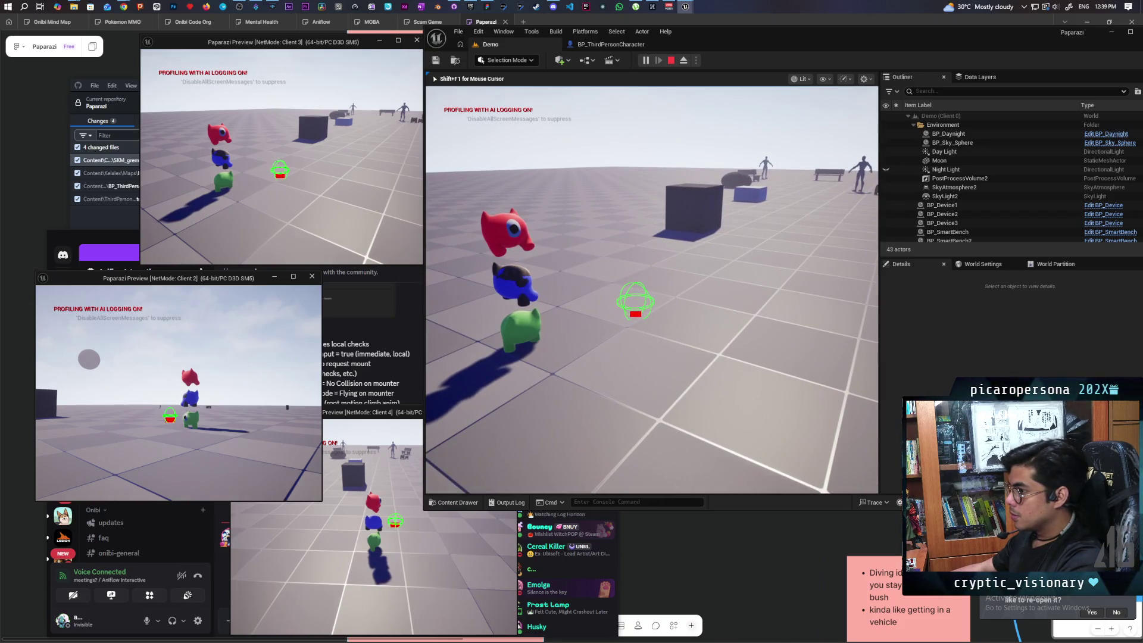
key("Escape")
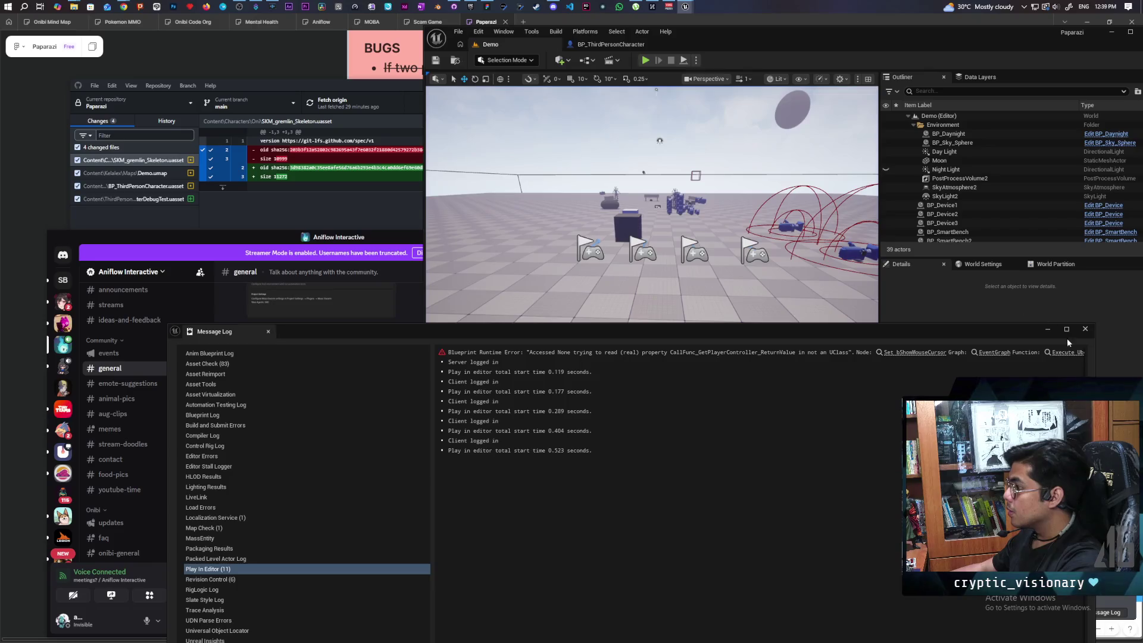
Set Attach Component To Component's Location Rule to Keep Relative and save BP_ThirdPersonCharacter.
left_click(1085, 329)
left_click(609, 46)
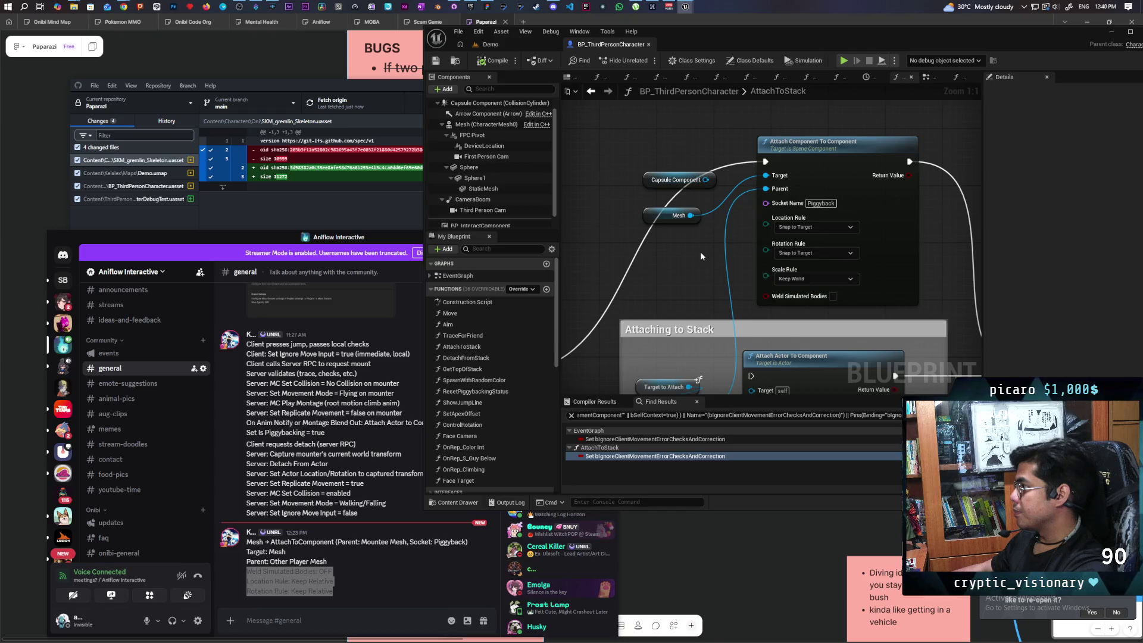
left_click_drag(698, 248, 584, 255)
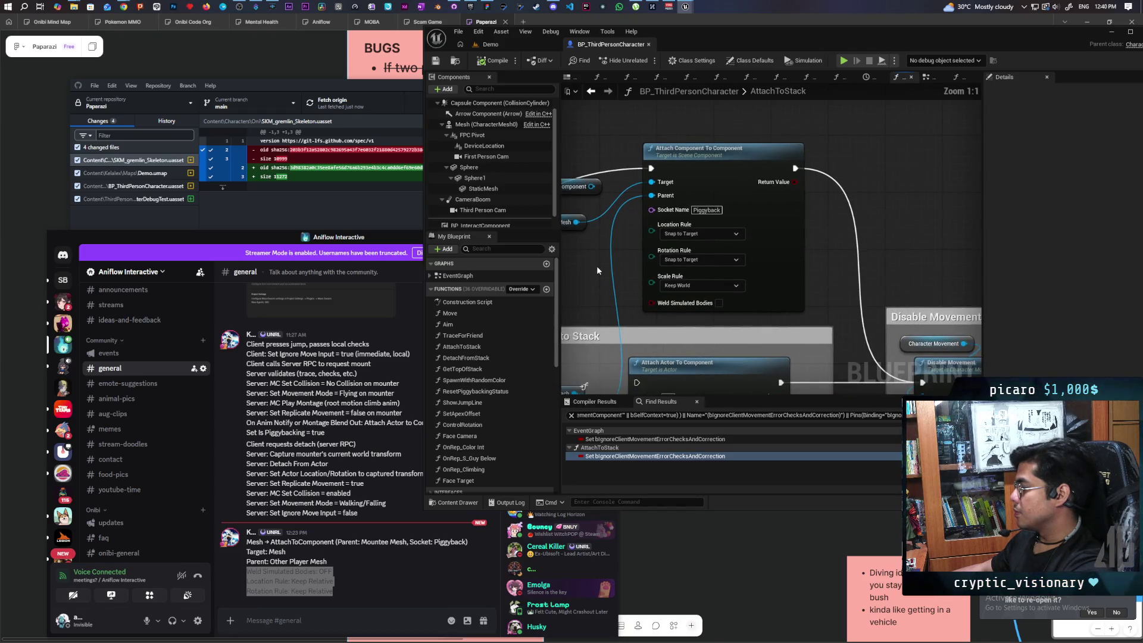
left_click(701, 233)
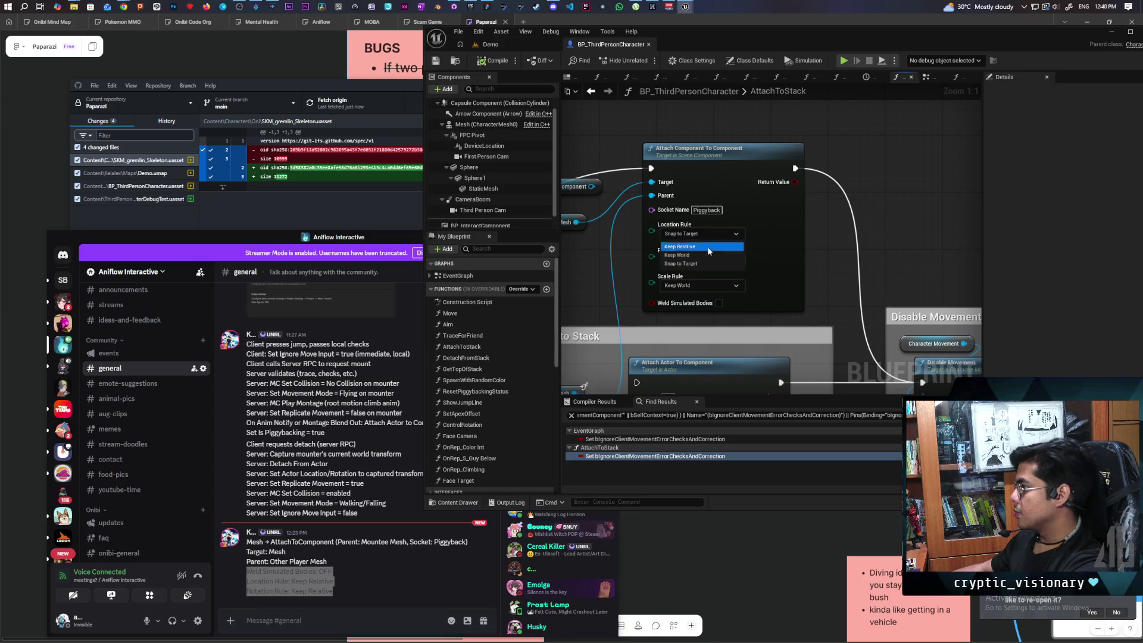
left_click(707, 246)
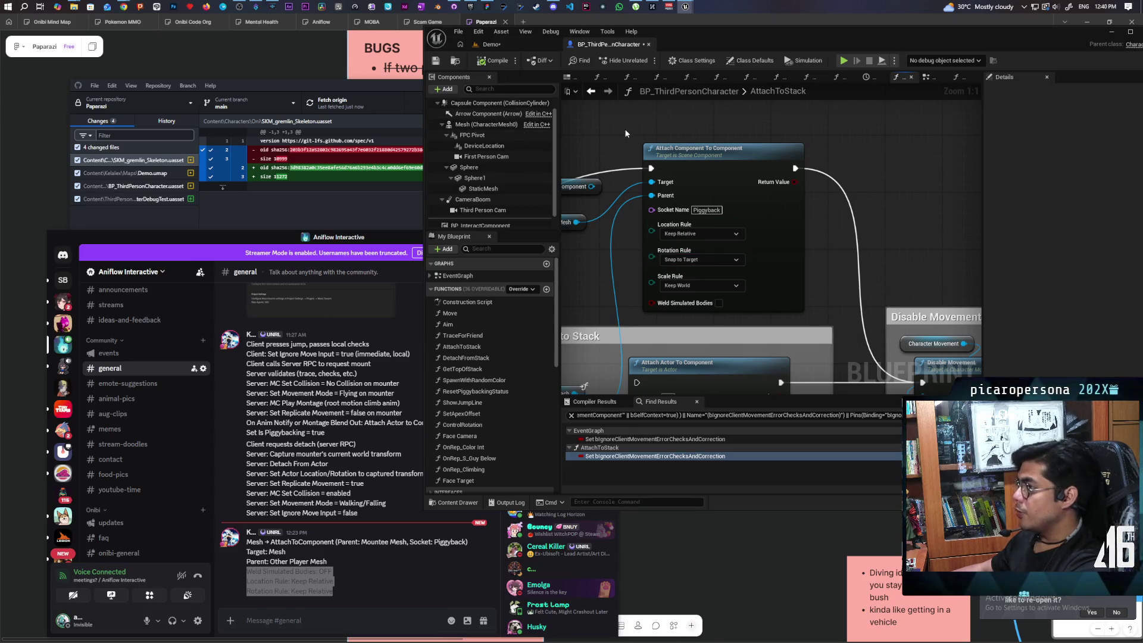
key("ctrl+shift+s")
Play four clients from the Demo level, mount the blue character on the red, then stop.
left_click(506, 44)
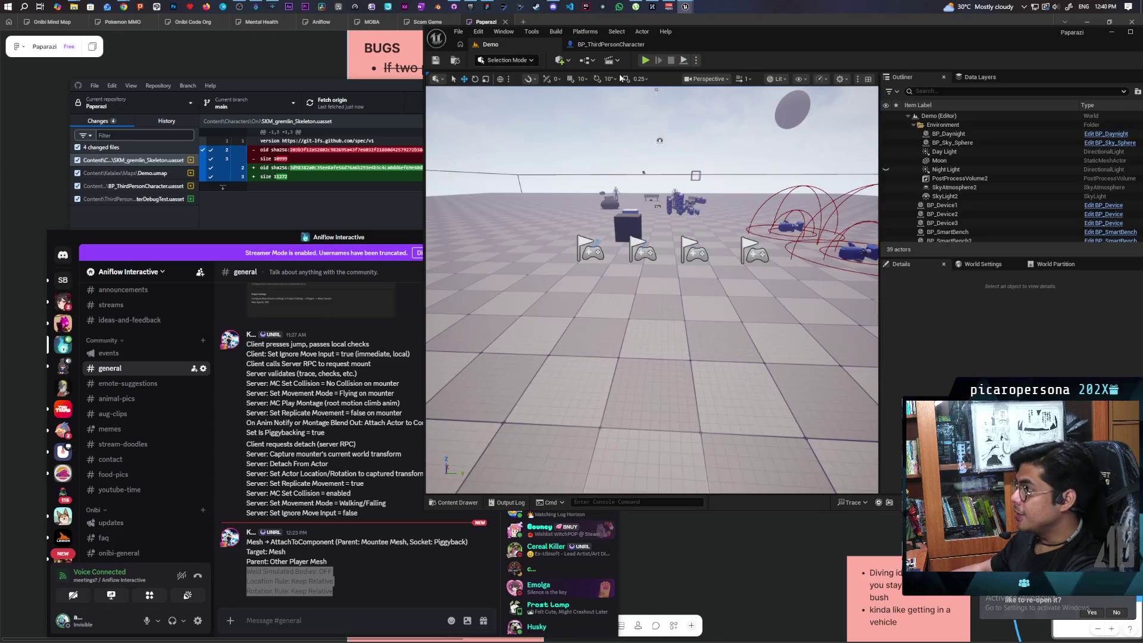
left_click(645, 60)
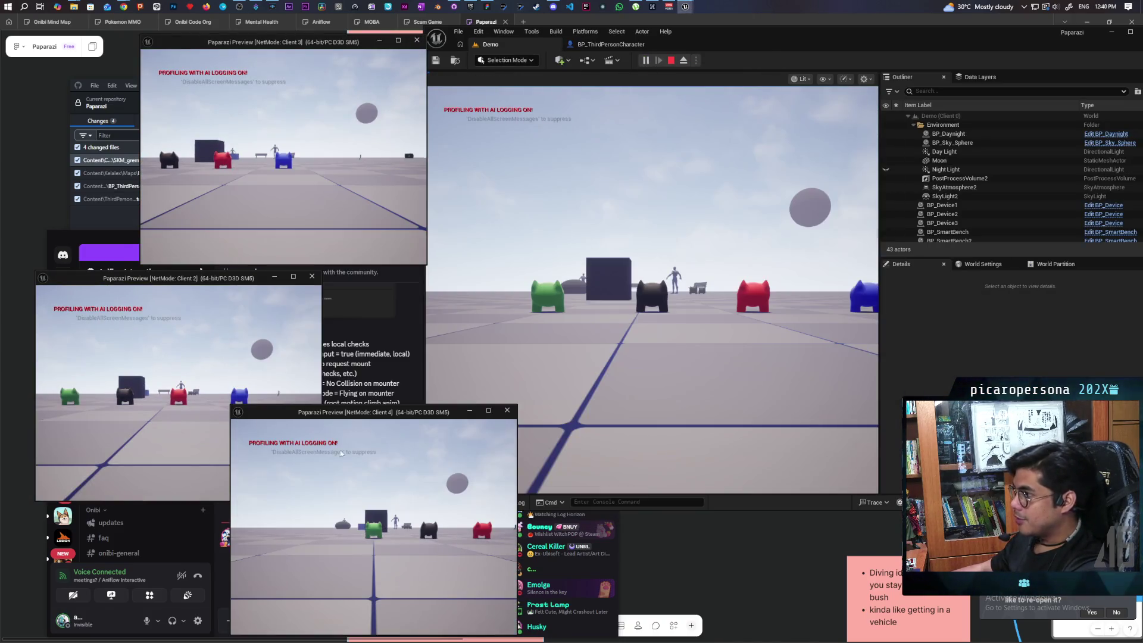
key("w")
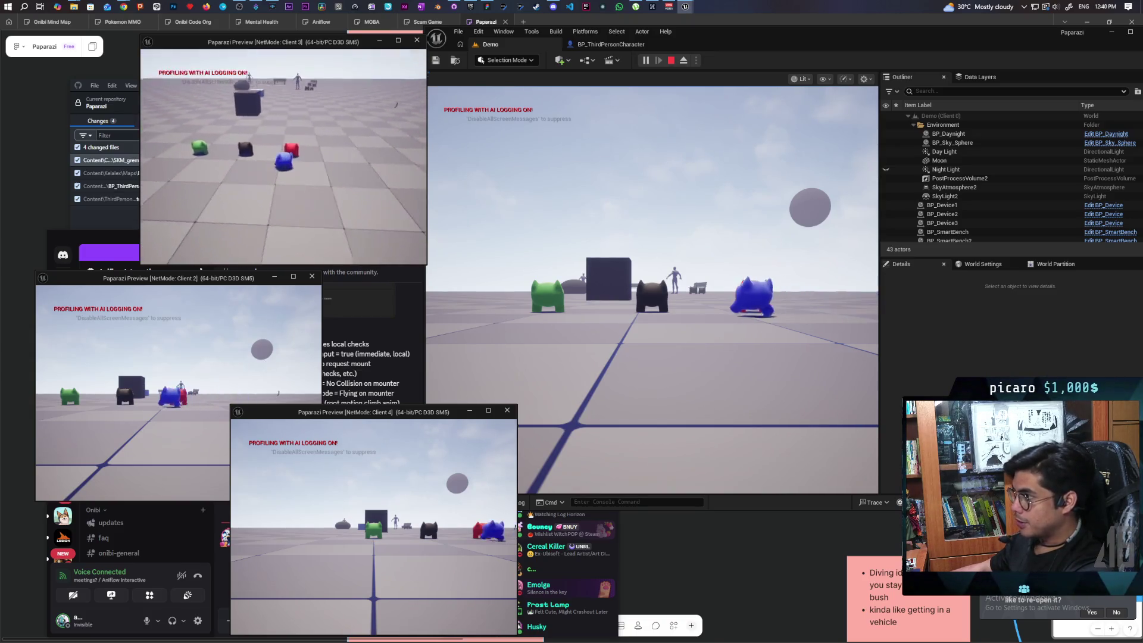
key("e")
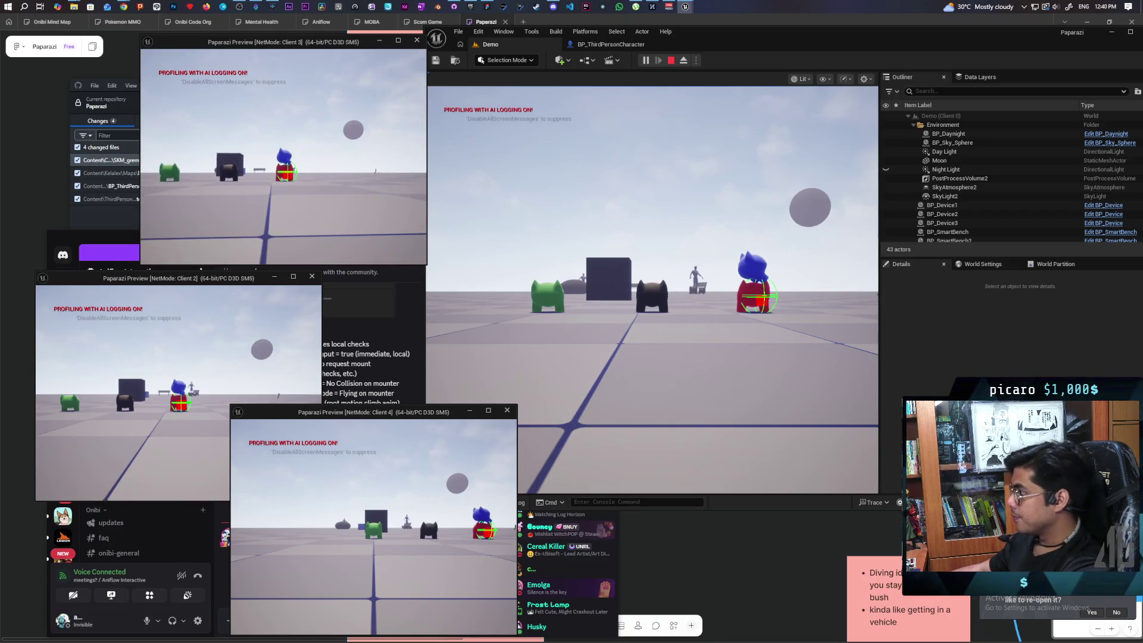
key("alt+Tab")
left_click(671, 60)
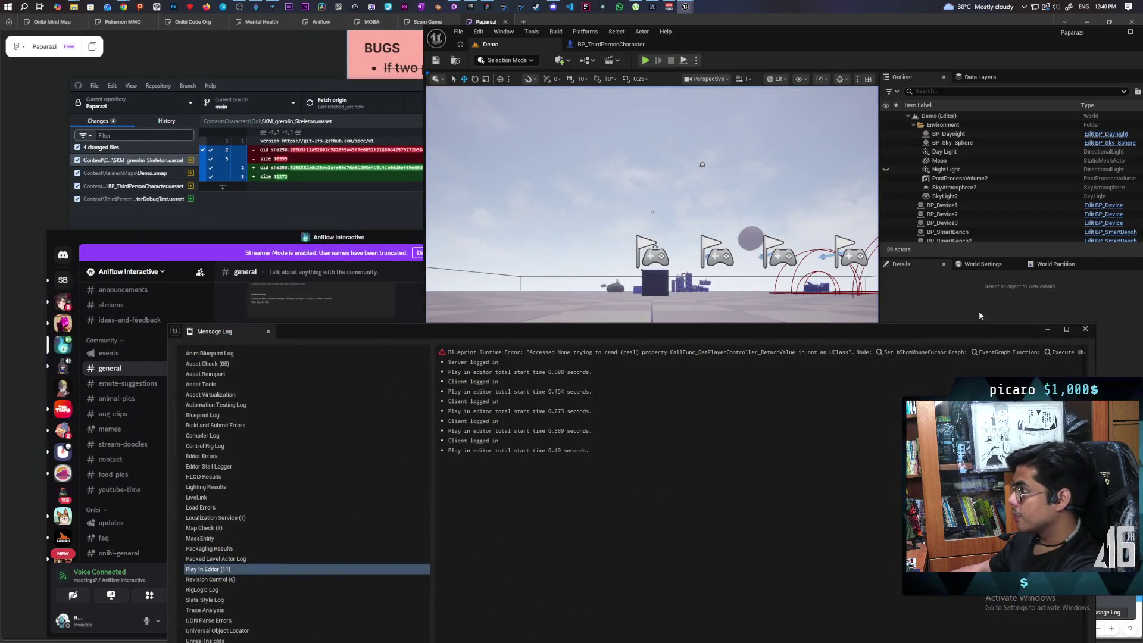
Change Attach Component To Component's Rotation Rule to Keep World and return to the Demo level.
left_click(1086, 331)
left_click(611, 44)
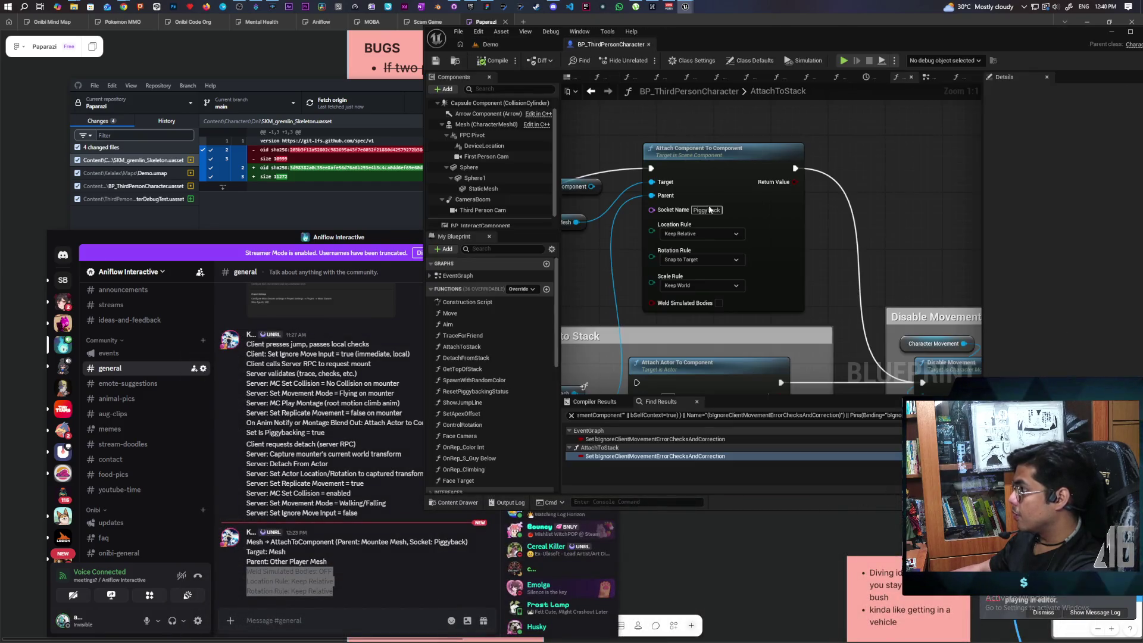
left_click(709, 260)
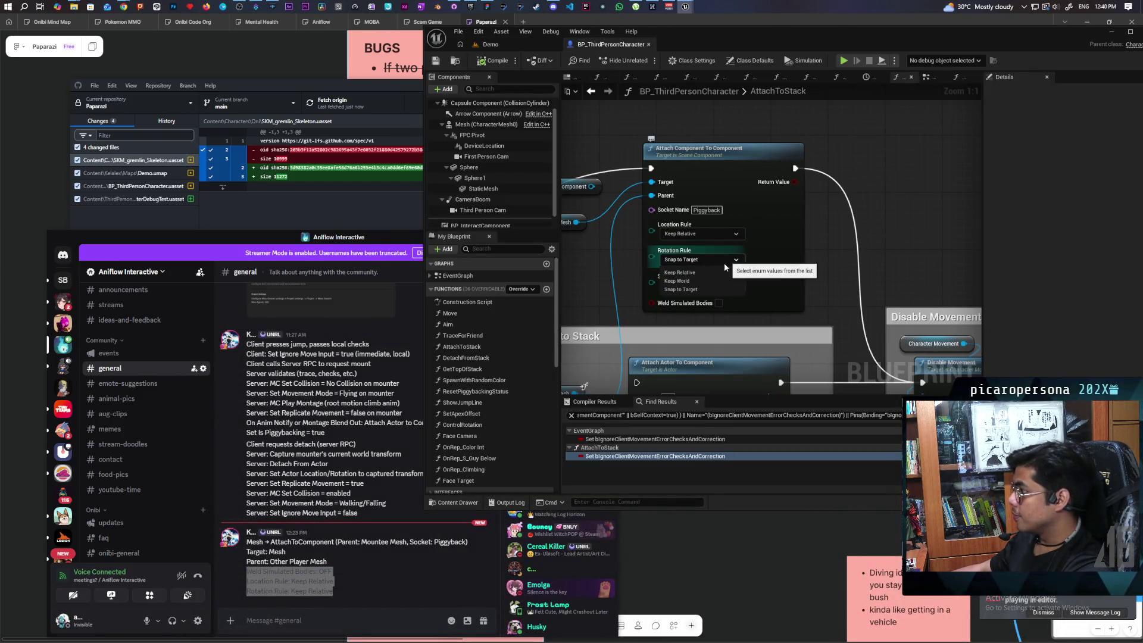
left_click(710, 280)
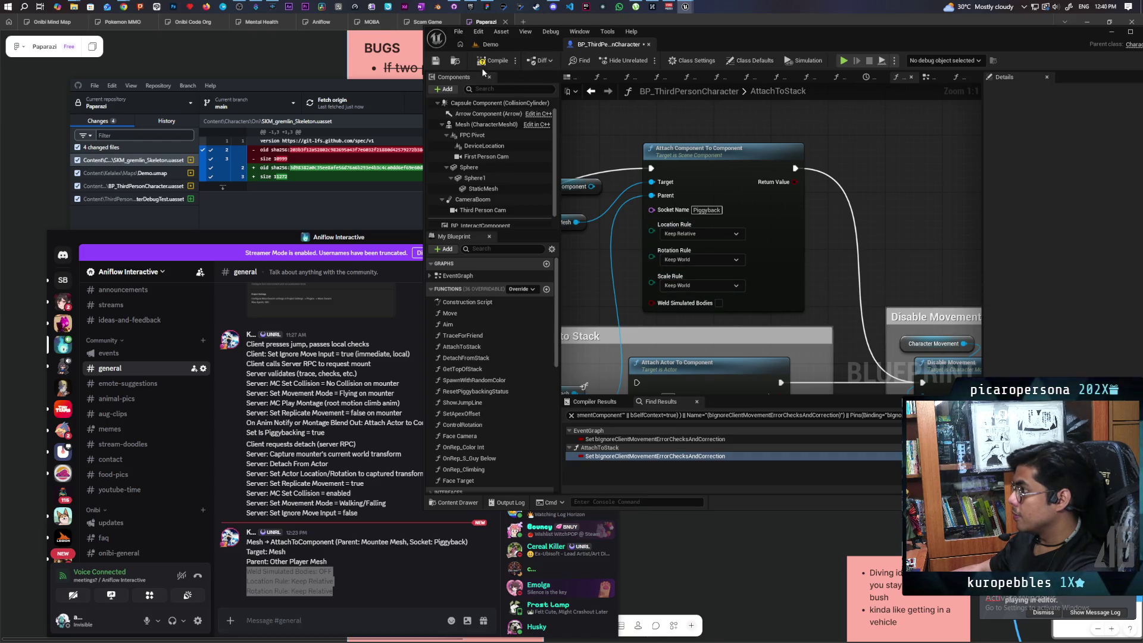
left_click(505, 40)
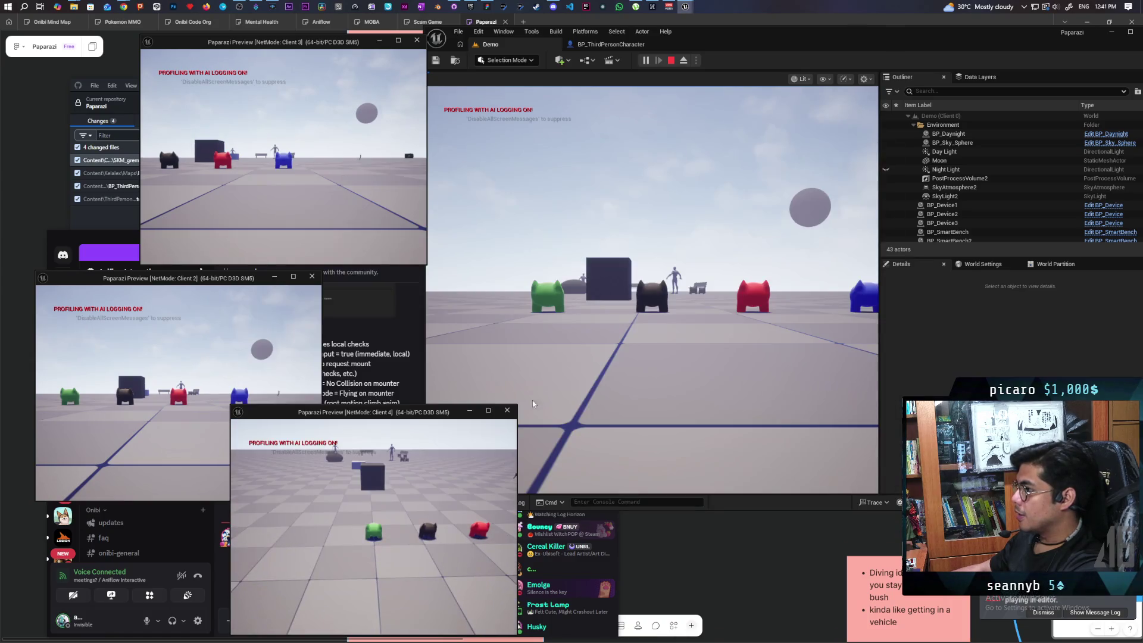
In the main game view, climb onto the green creature, then add the blue creature to the stack.
left_click(598, 263)
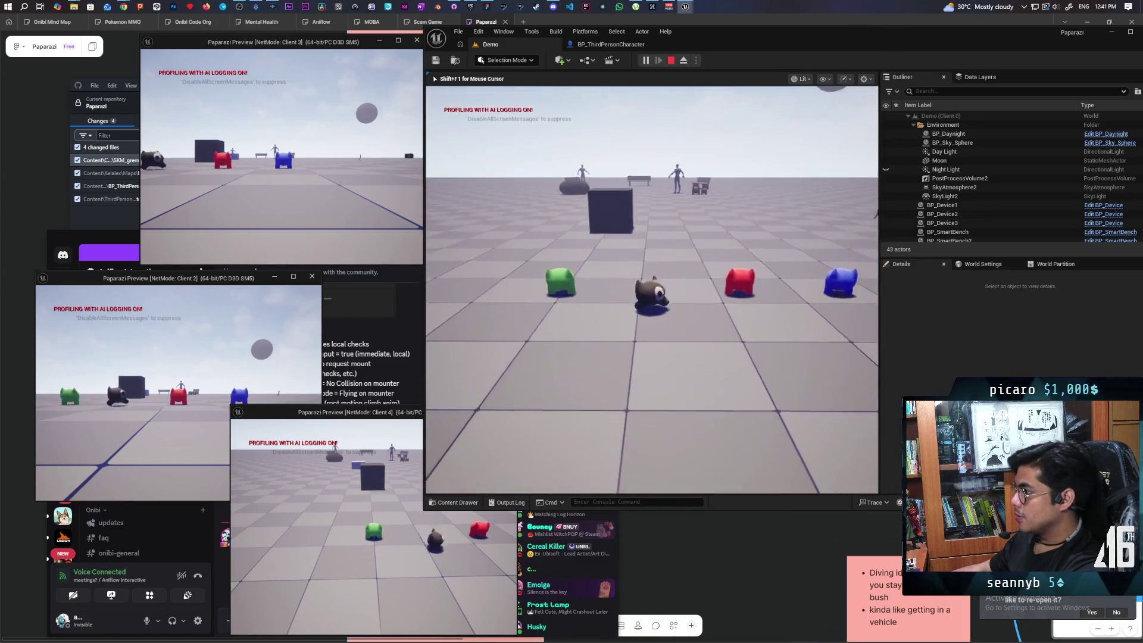
key("w")
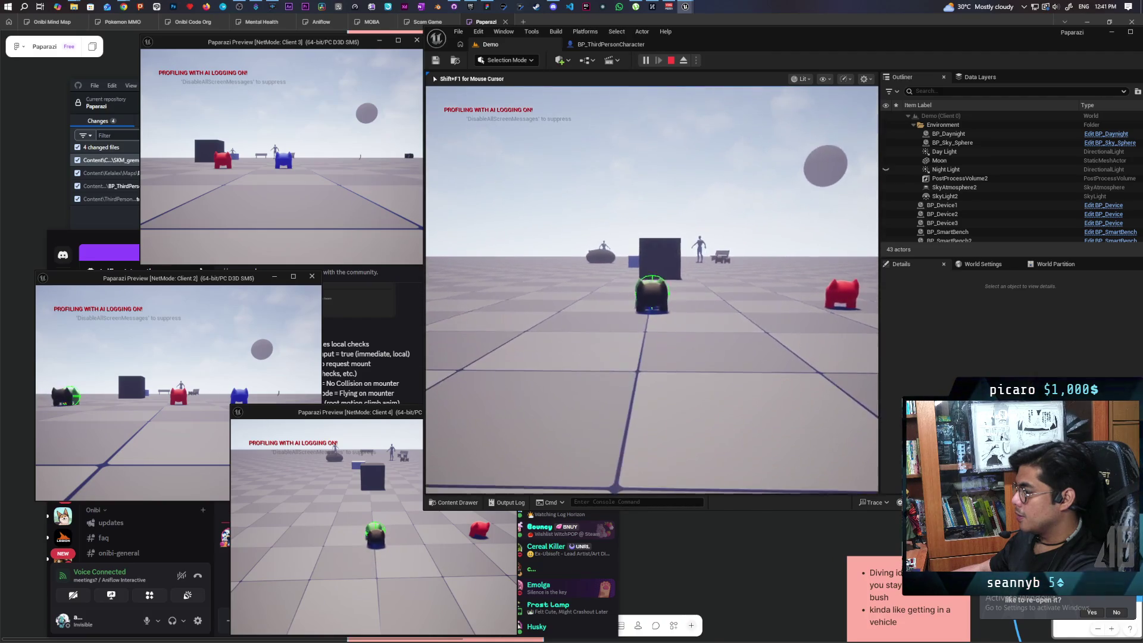
key("e")
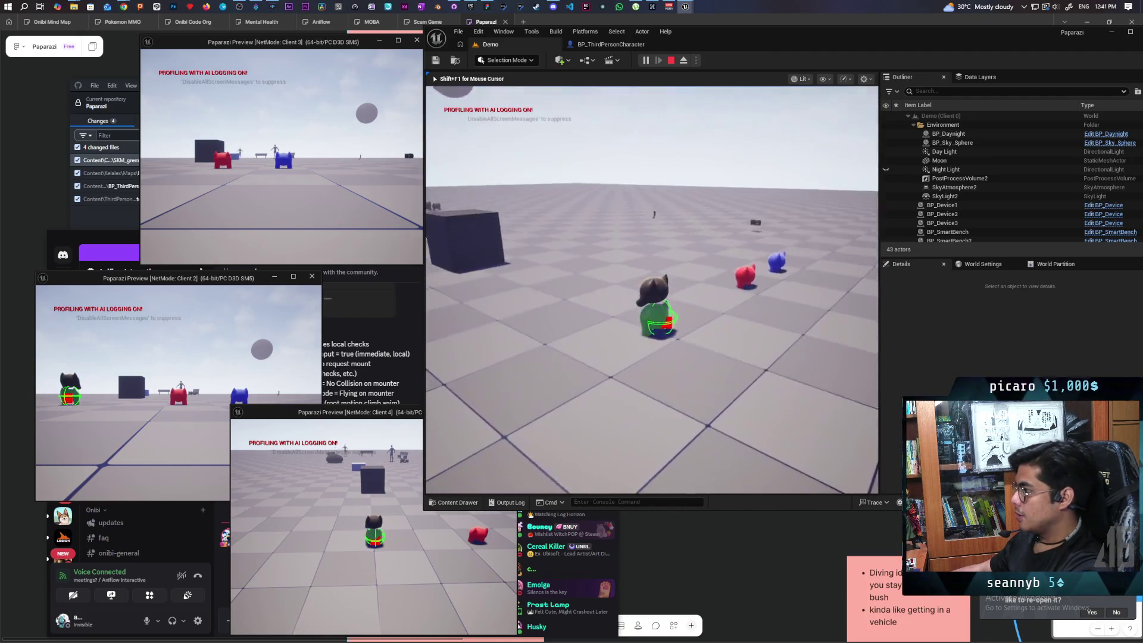
key("shift+F1")
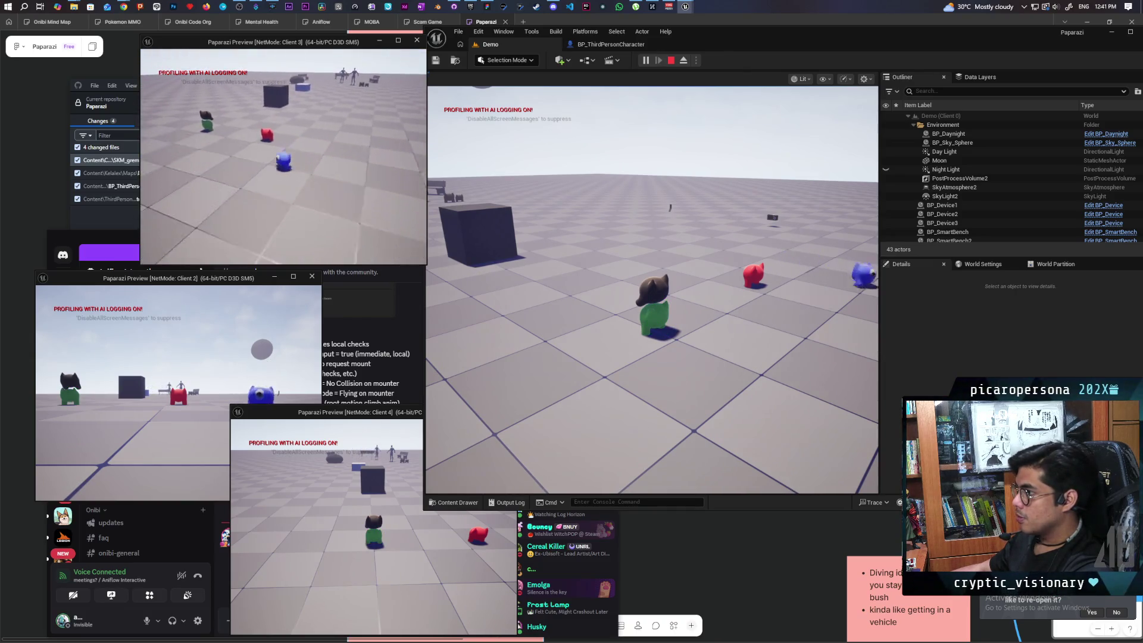
key("e")
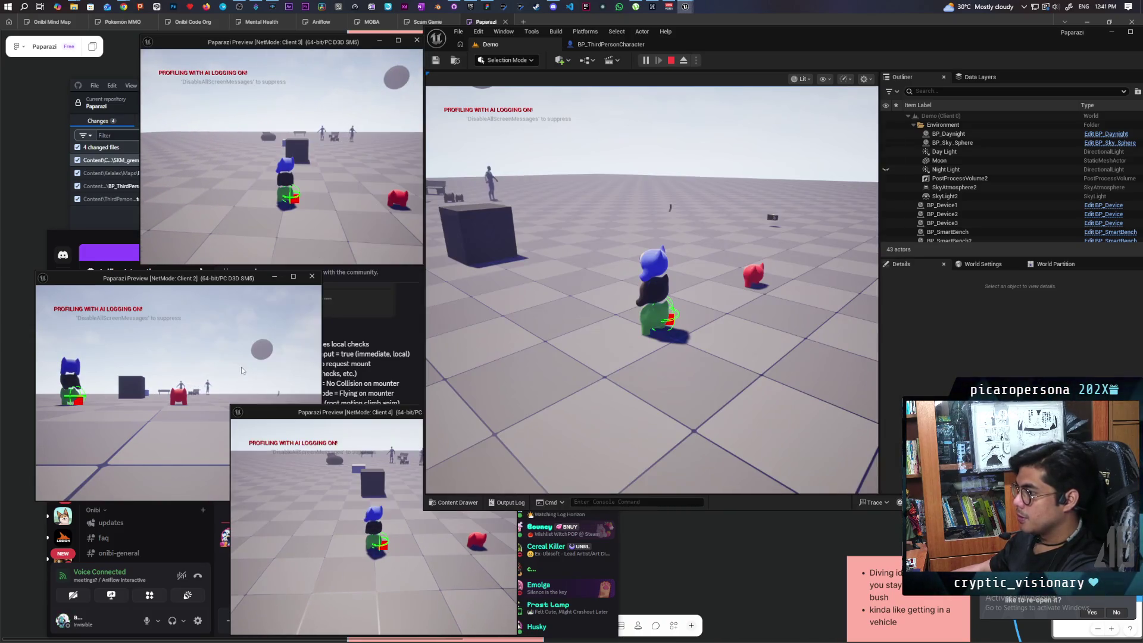
Walk Client 2's red creature to the stack and climb it on top.
left_click(240, 366)
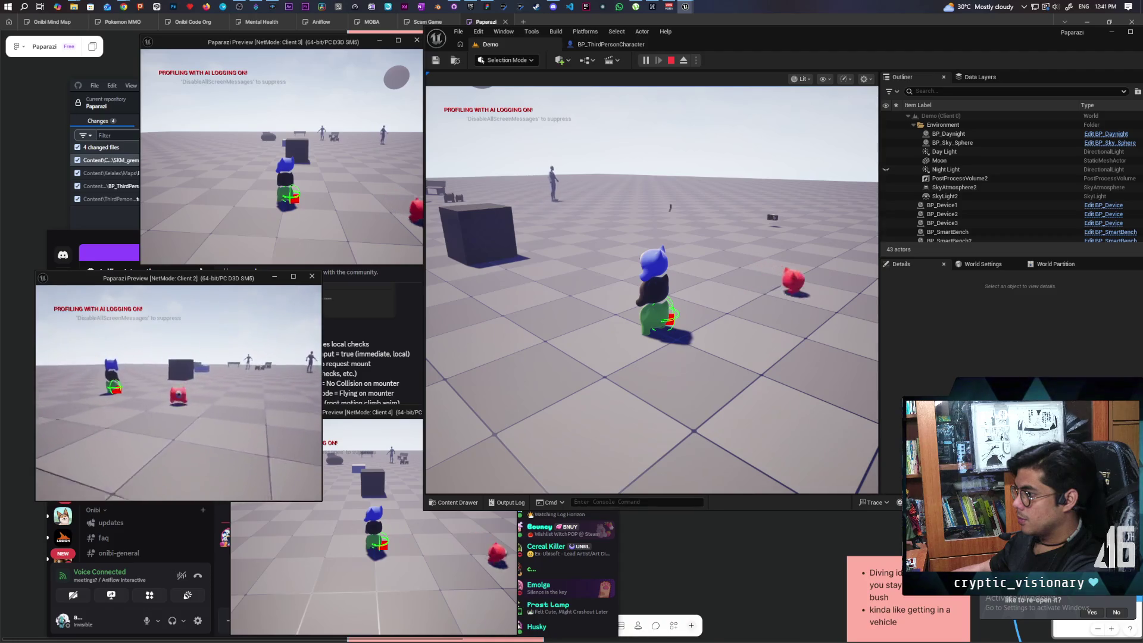
key("w")
key("e")
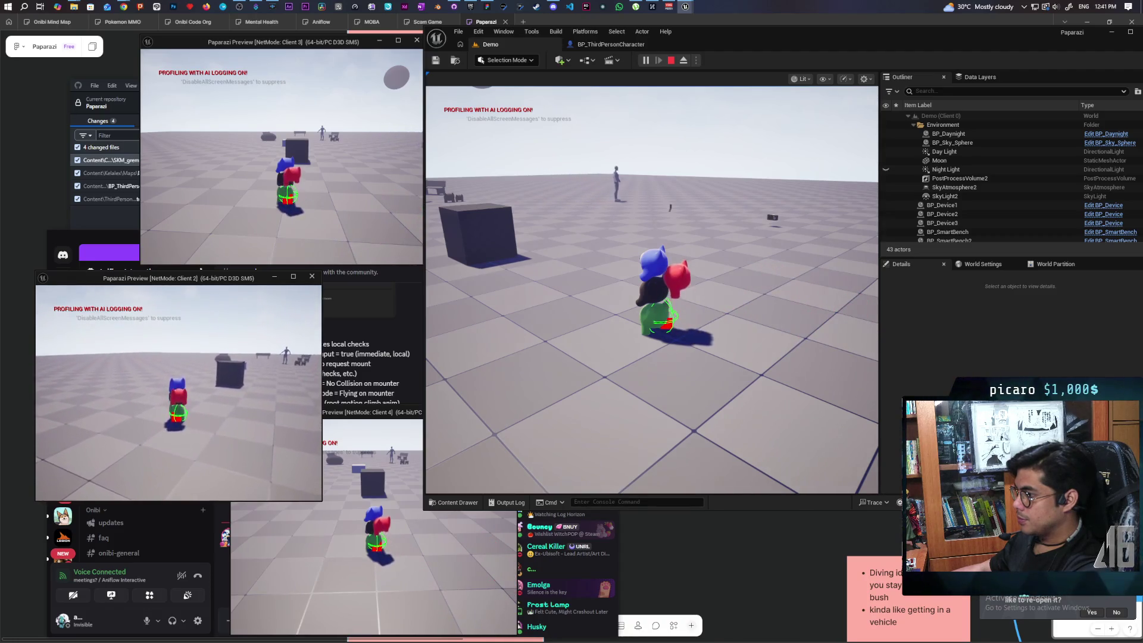
From Client 4, walk the stacked characters around the box, then end the play session.
key("alt+Tab")
left_click(376, 542)
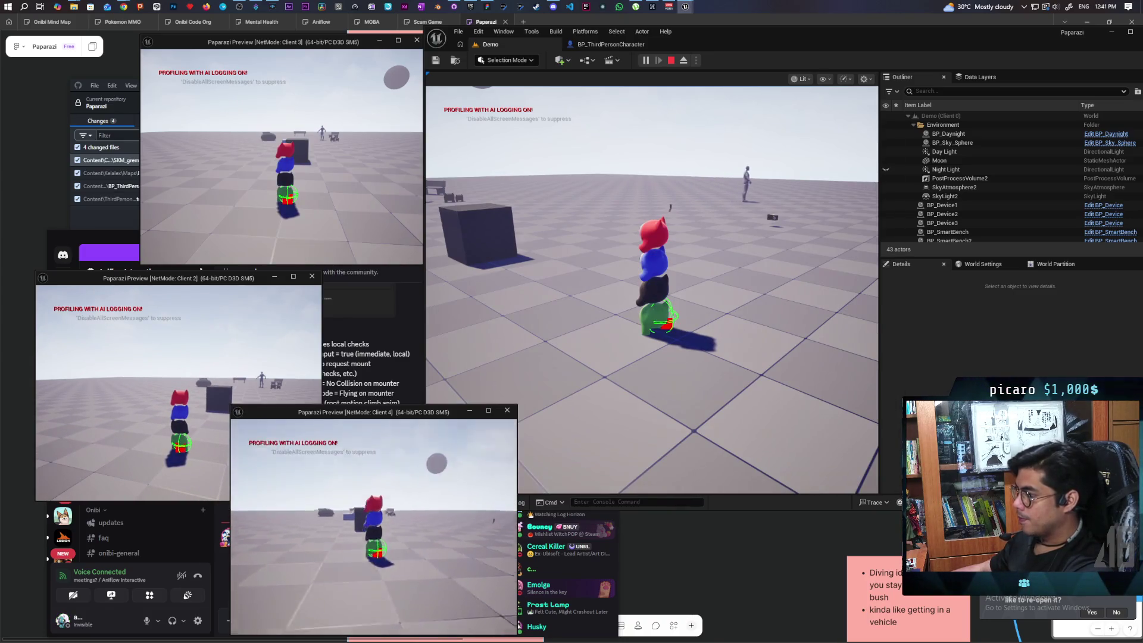
key("d")
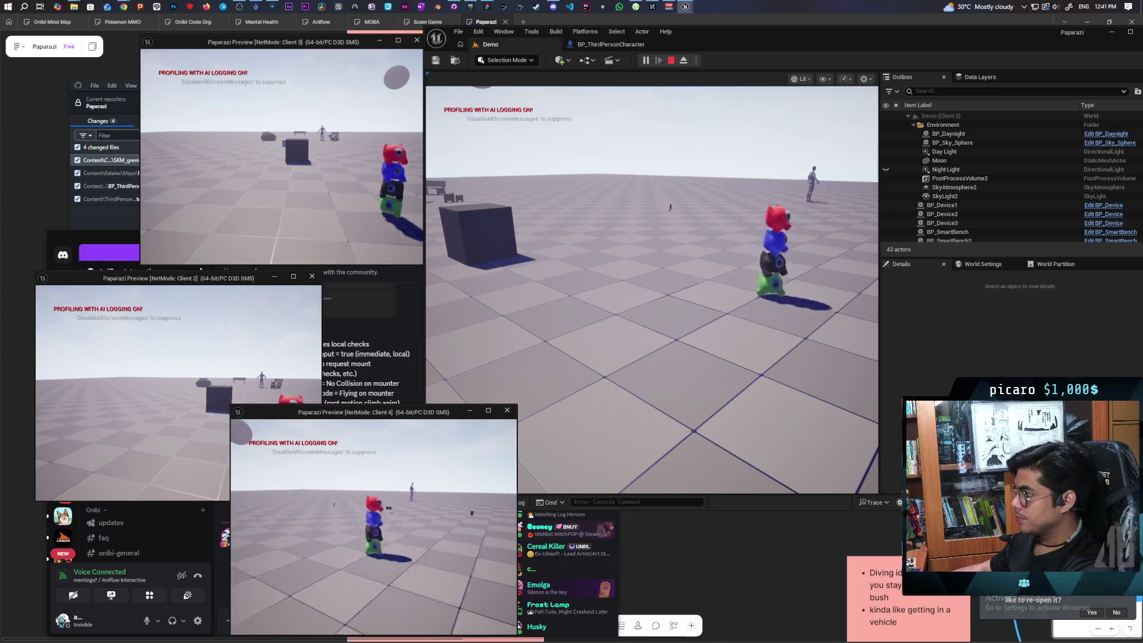
key("w")
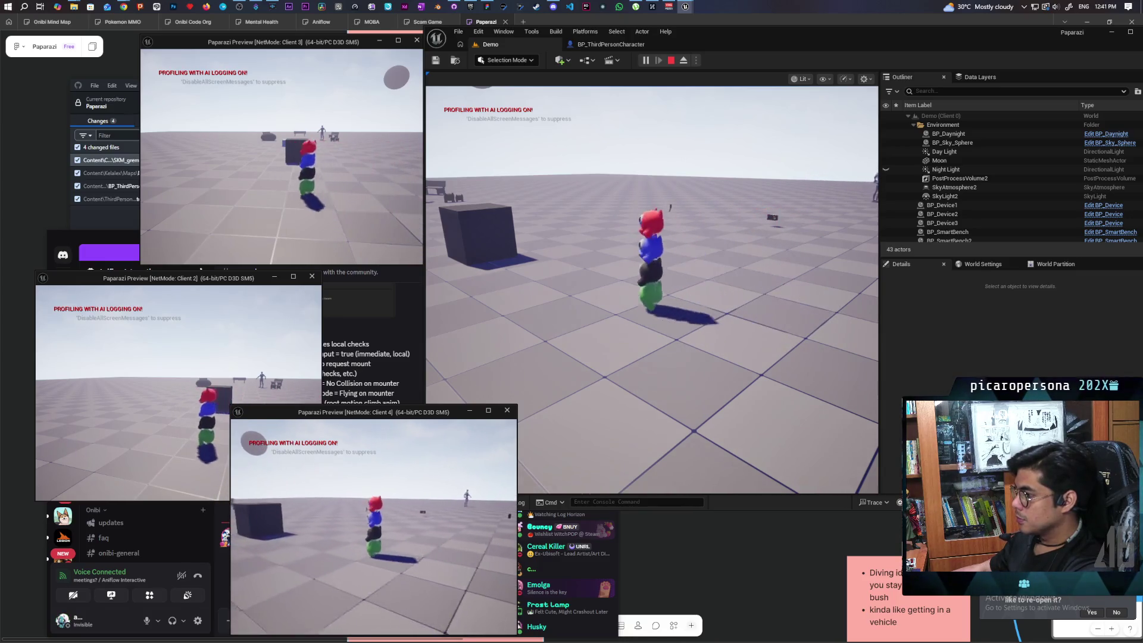
key("w")
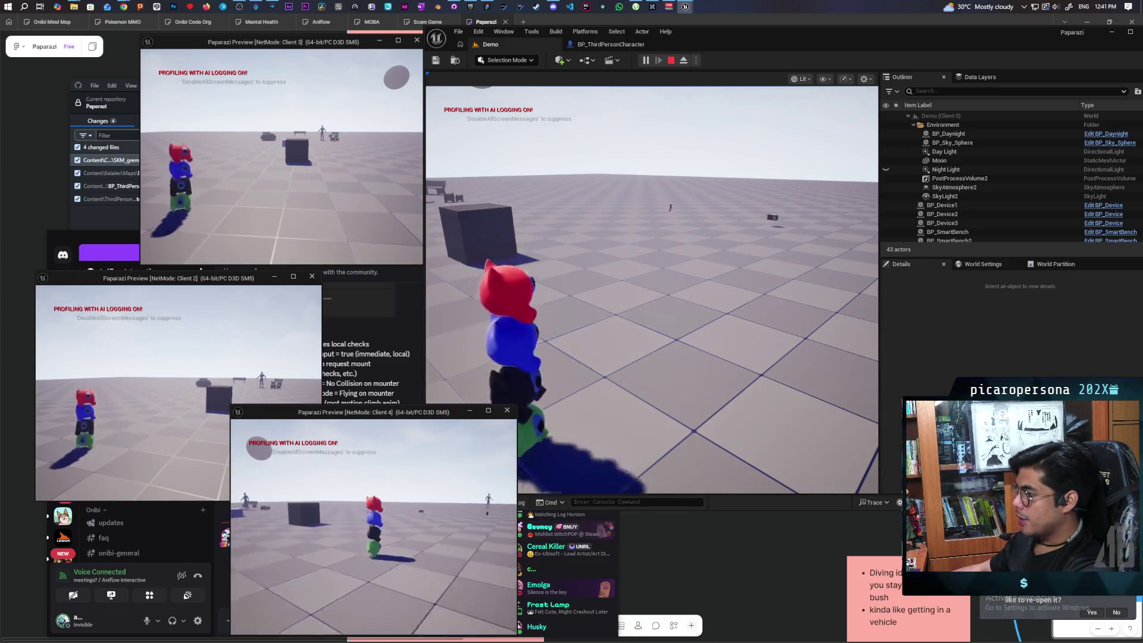
key("w")
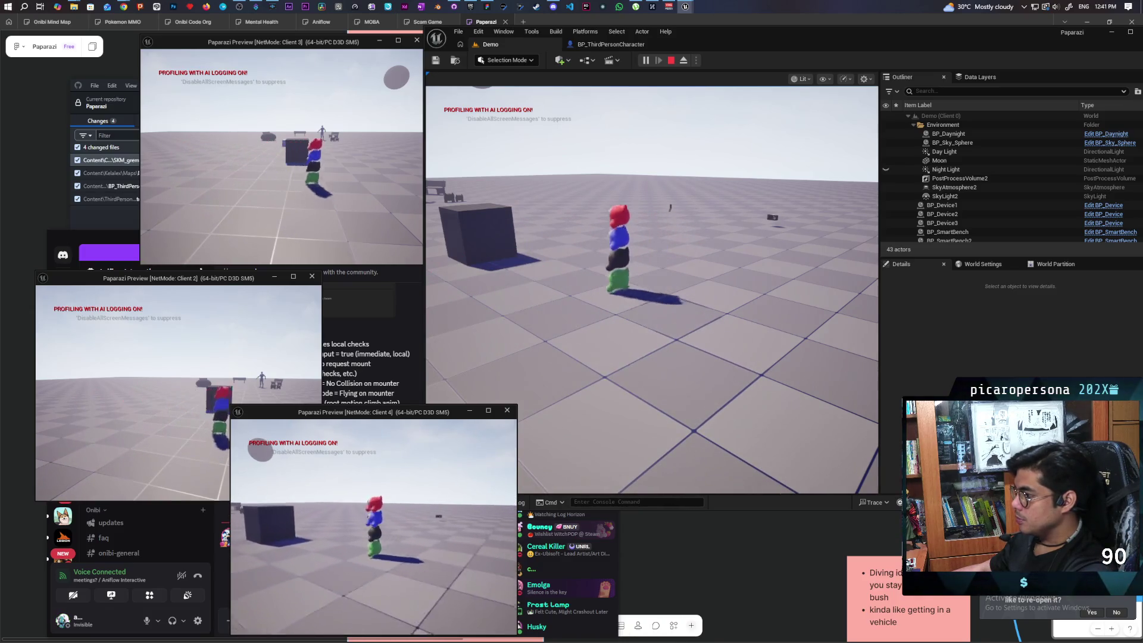
key("w")
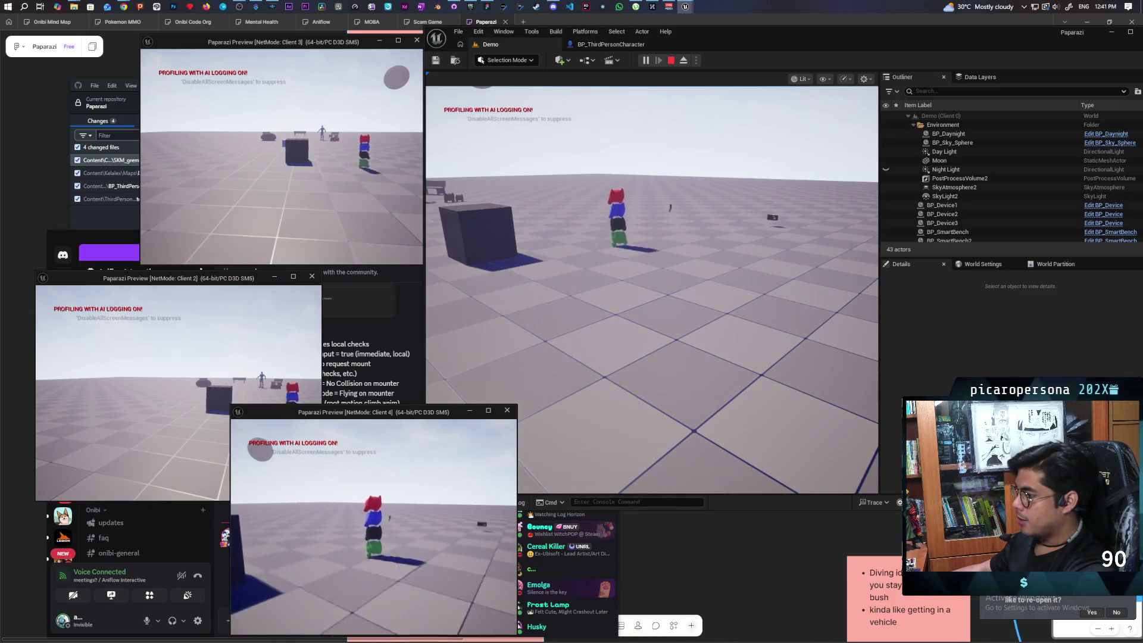
key("w")
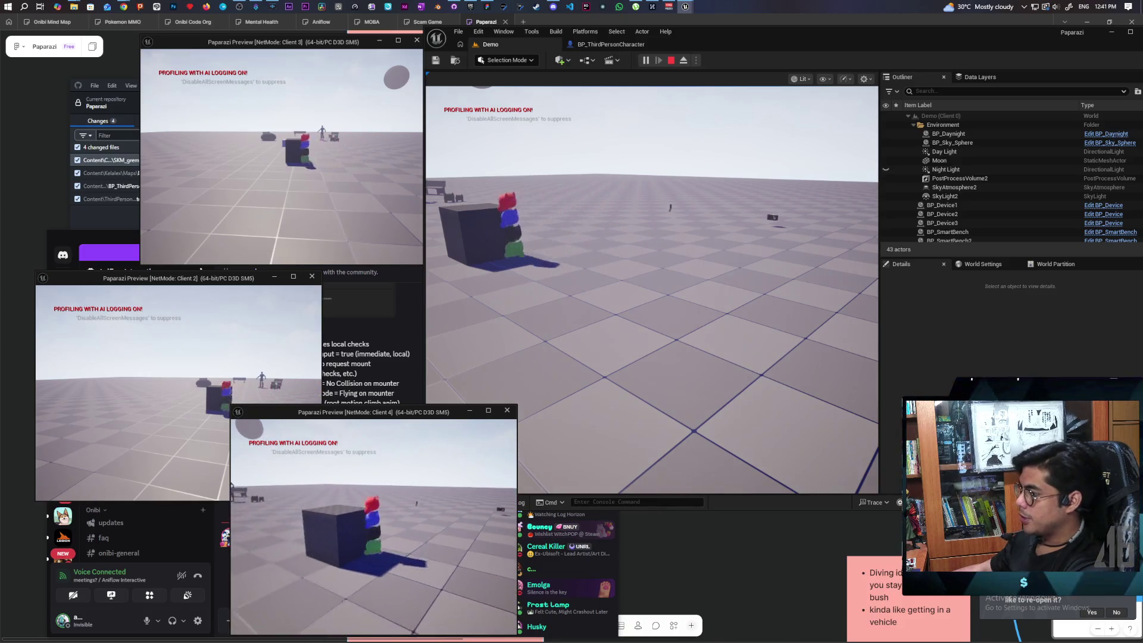
key("w")
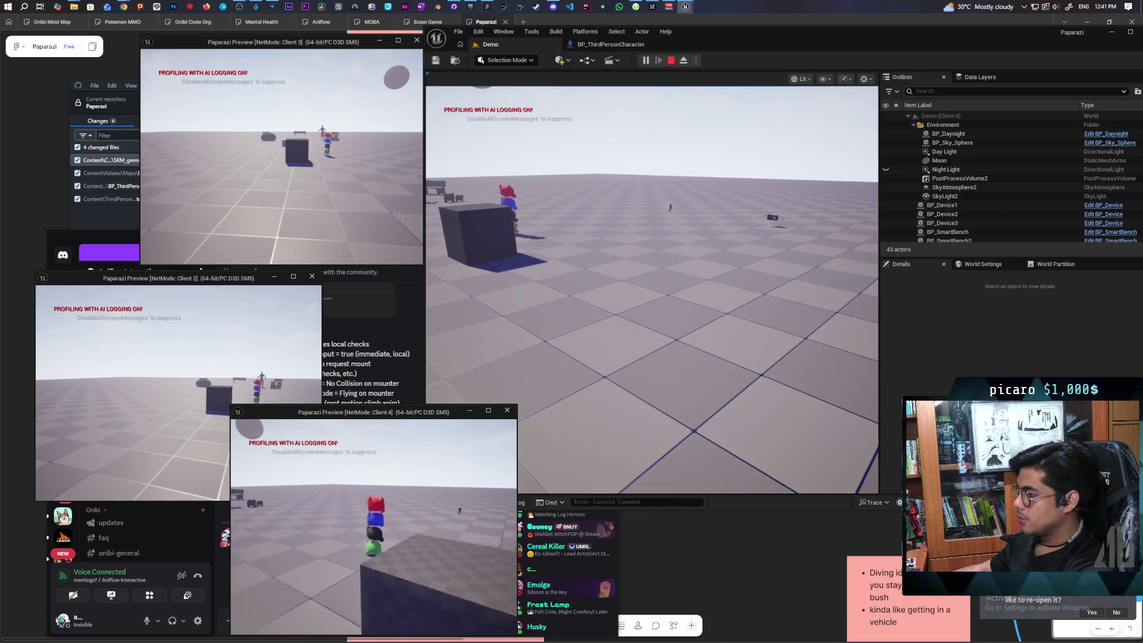
key("w")
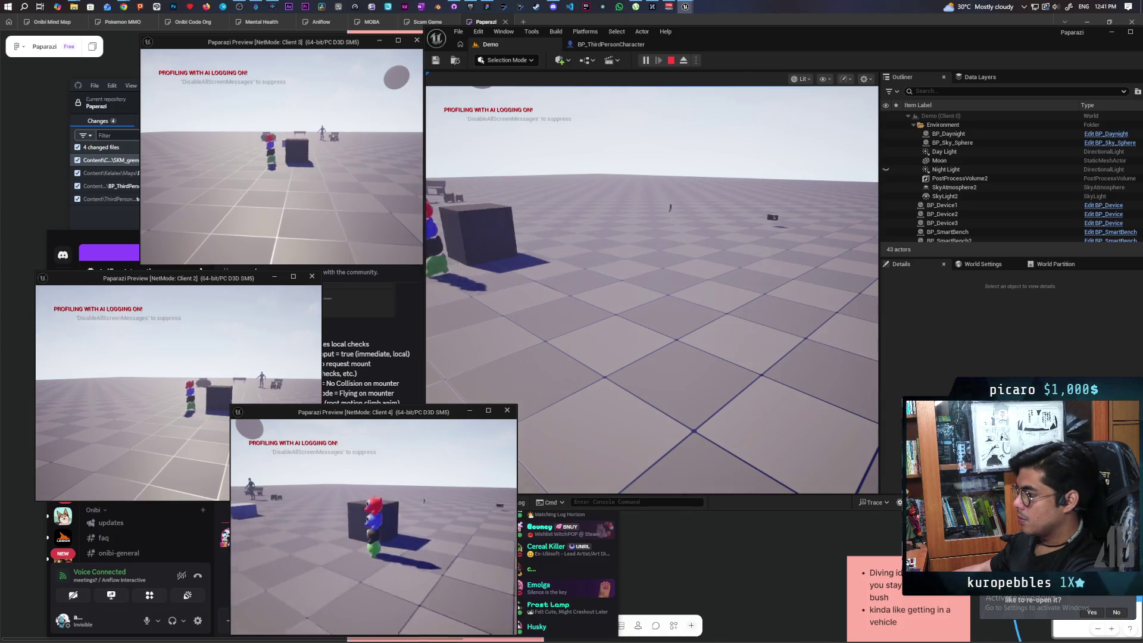
key("w")
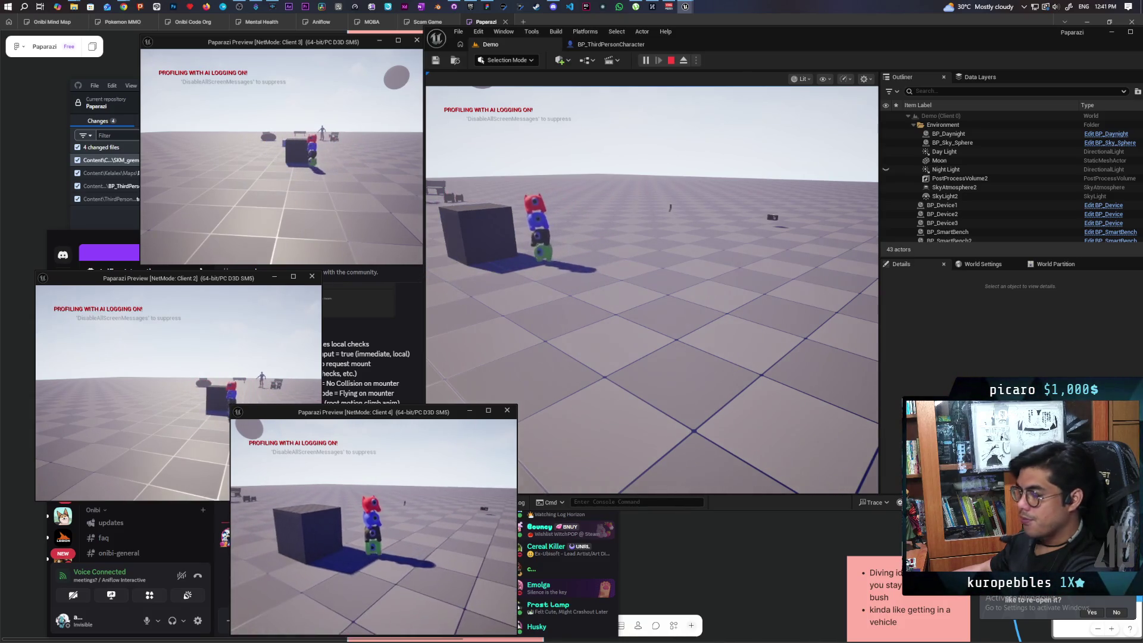
key("w")
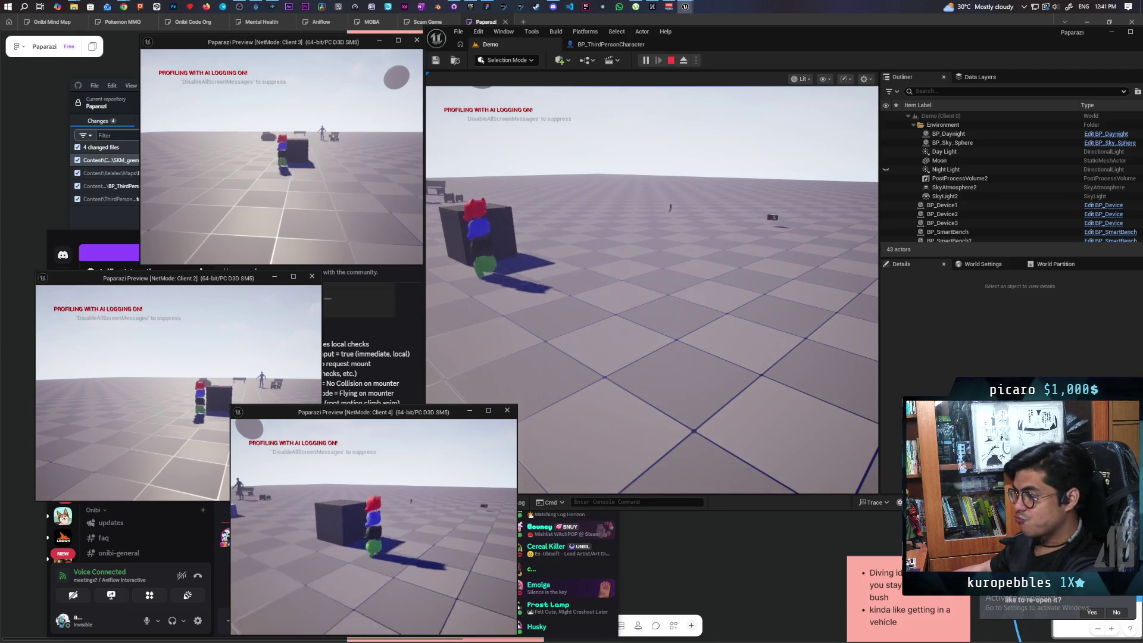
key("w")
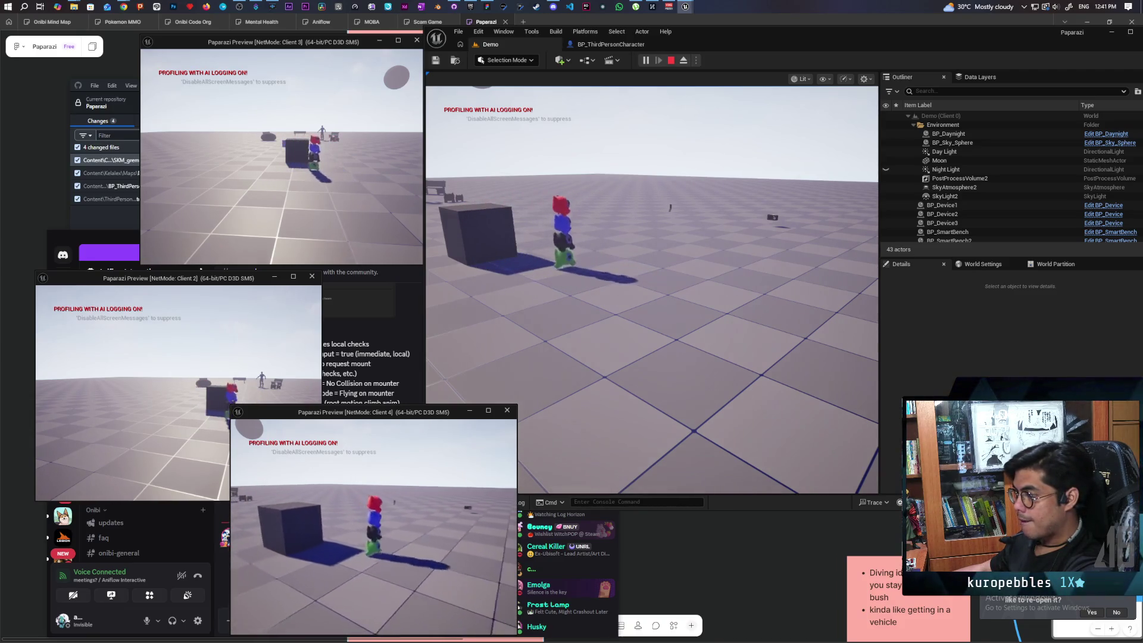
key("w")
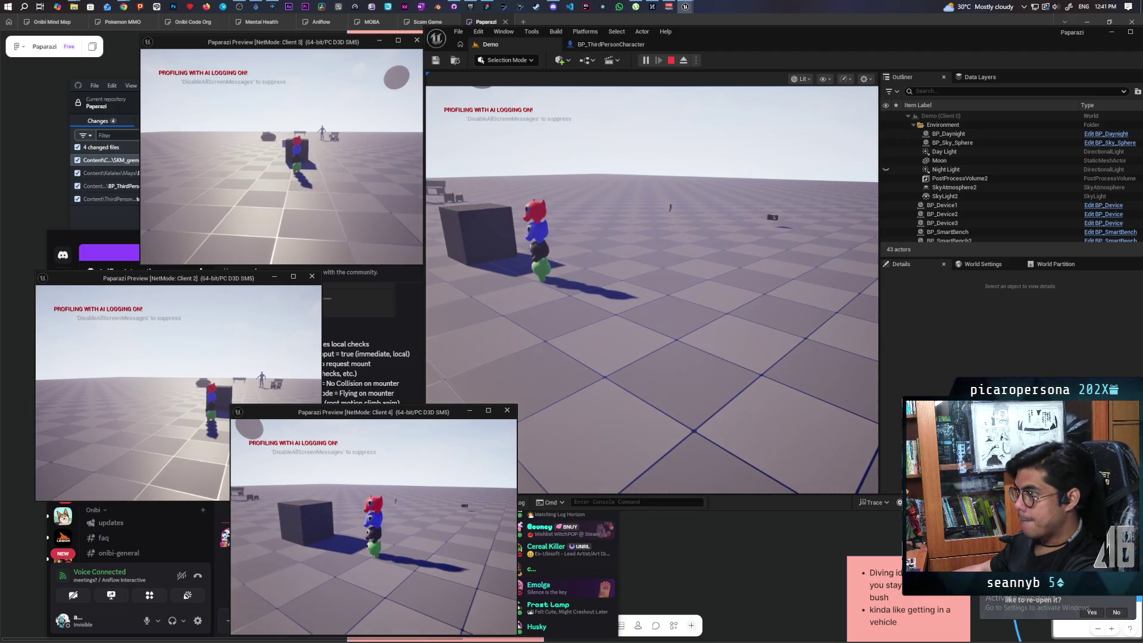
key("Escape")
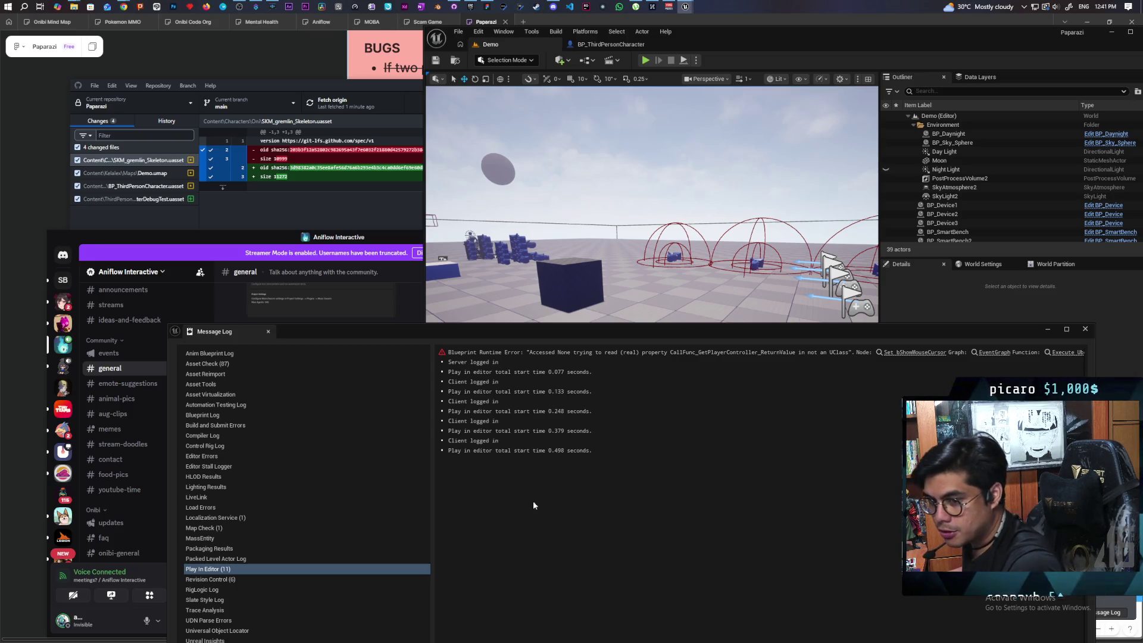
Close the Message Log and bring back BP_ThirdPersonCharacter's AttachToStack graph.
left_click(1082, 330)
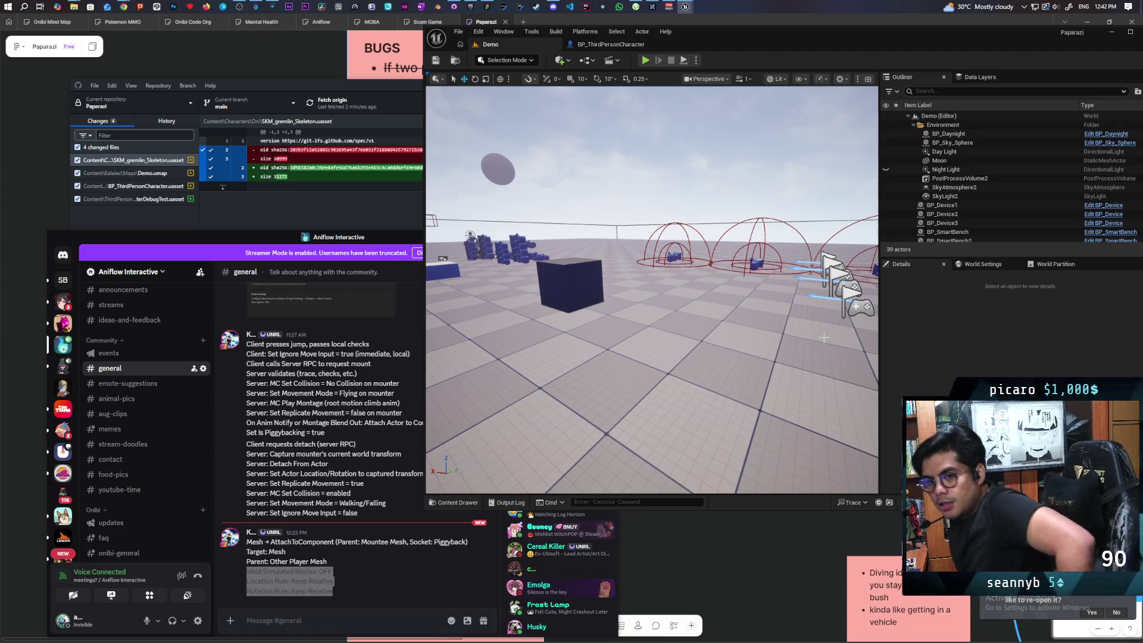
left_click(613, 45)
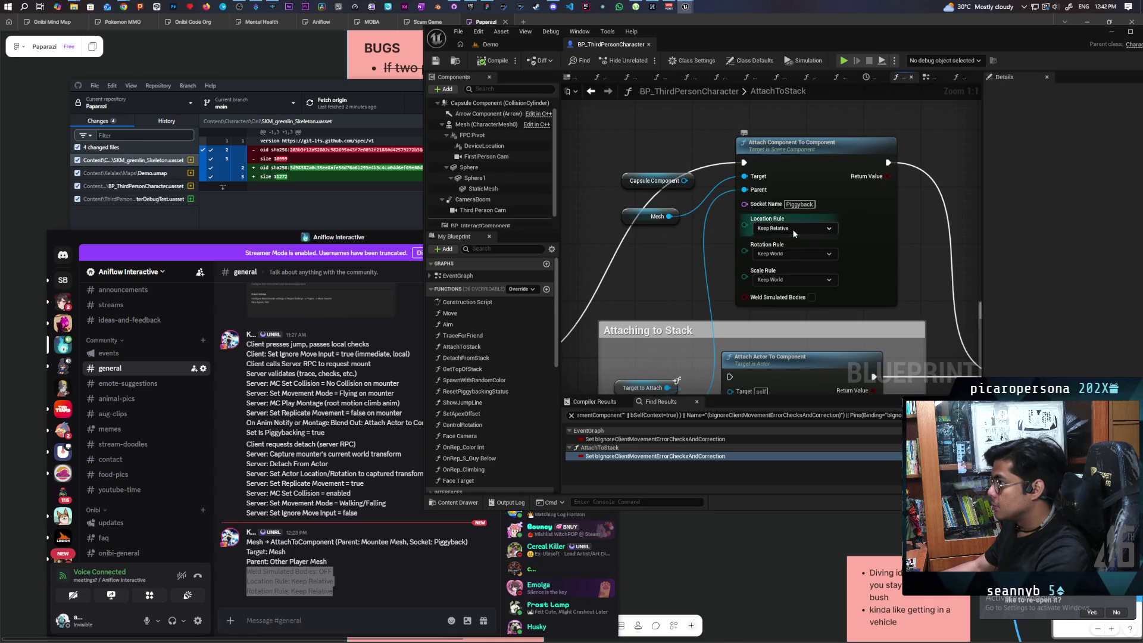
Set the Attach Component To Component Location Rule to Snap to Target and save all assets.
left_click(789, 258)
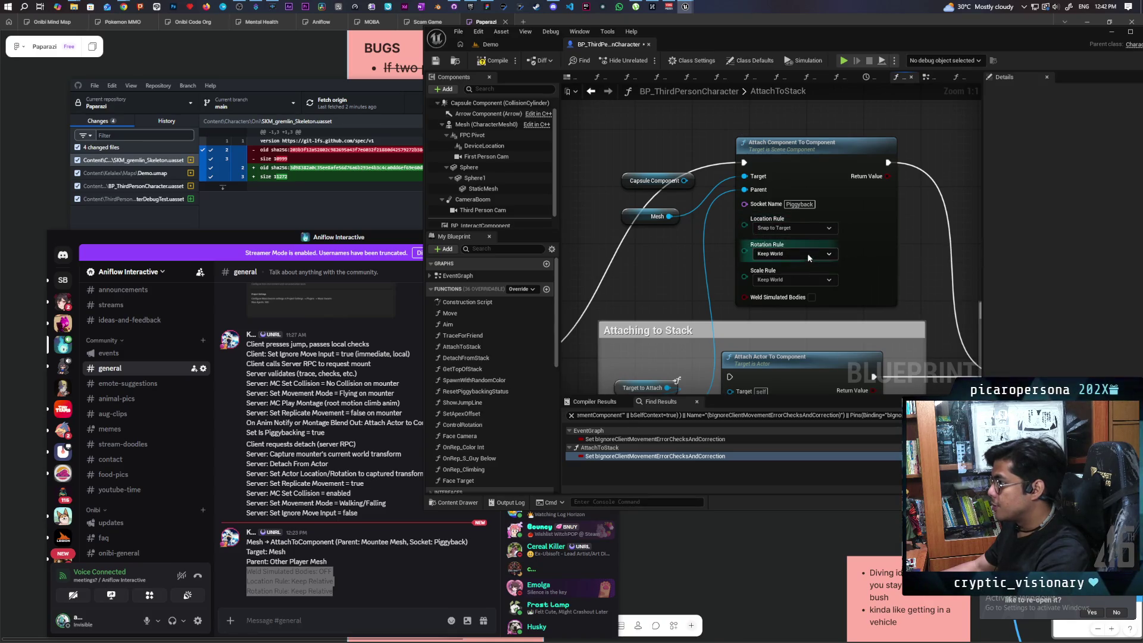
key("ctrl+shift+s")
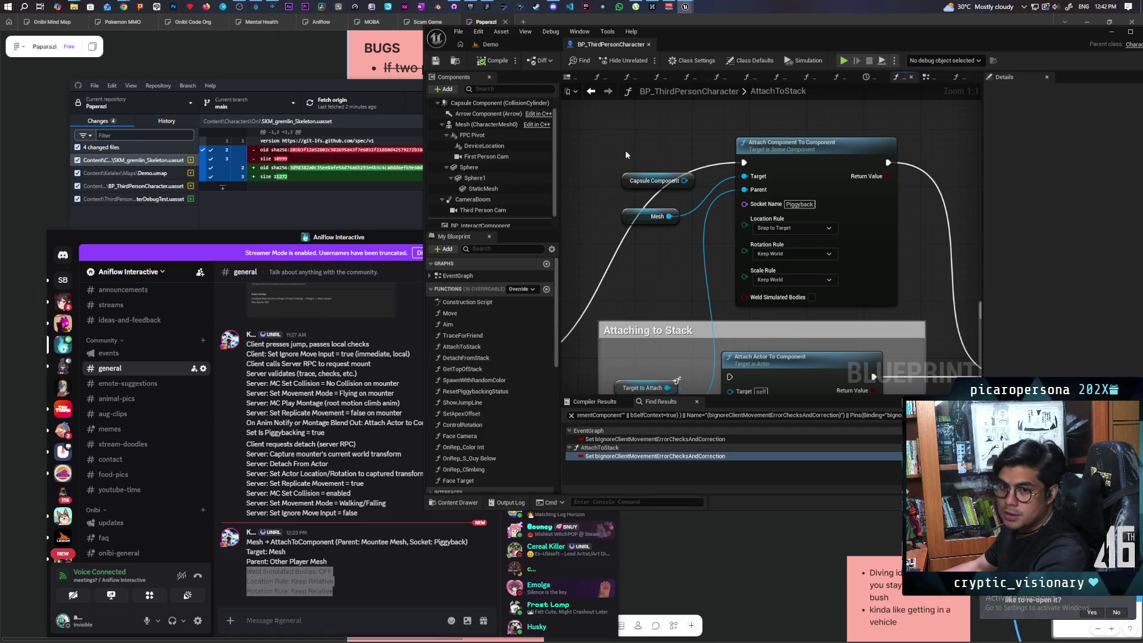
left_click(507, 43)
left_click(610, 44)
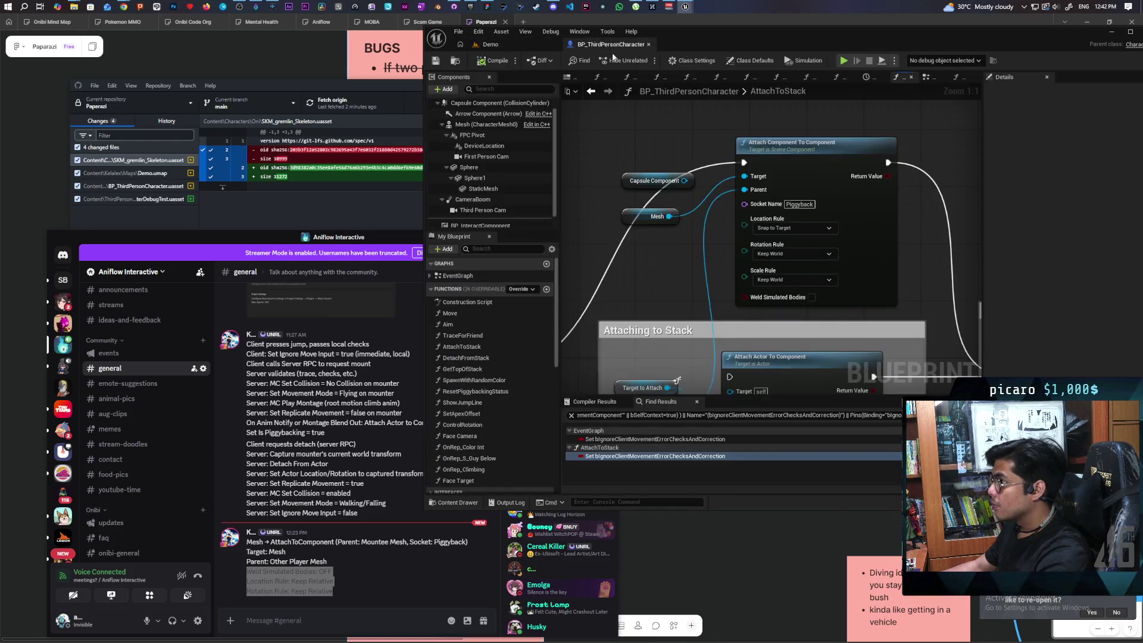
In DetachFromStack, nudge the SET Ignore Client Movement node, then return to the EventGraph.
scroll(648, 152, "down", 4)
left_click_drag(625, 157, 748, 195)
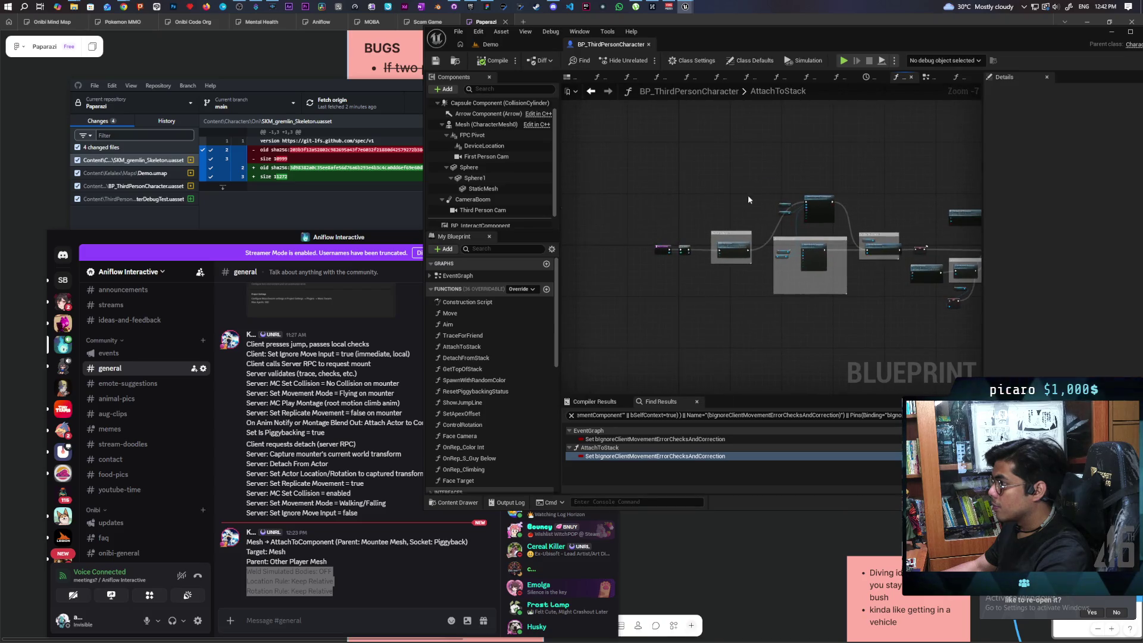
scroll(622, 115, "down", 1)
left_click(592, 91)
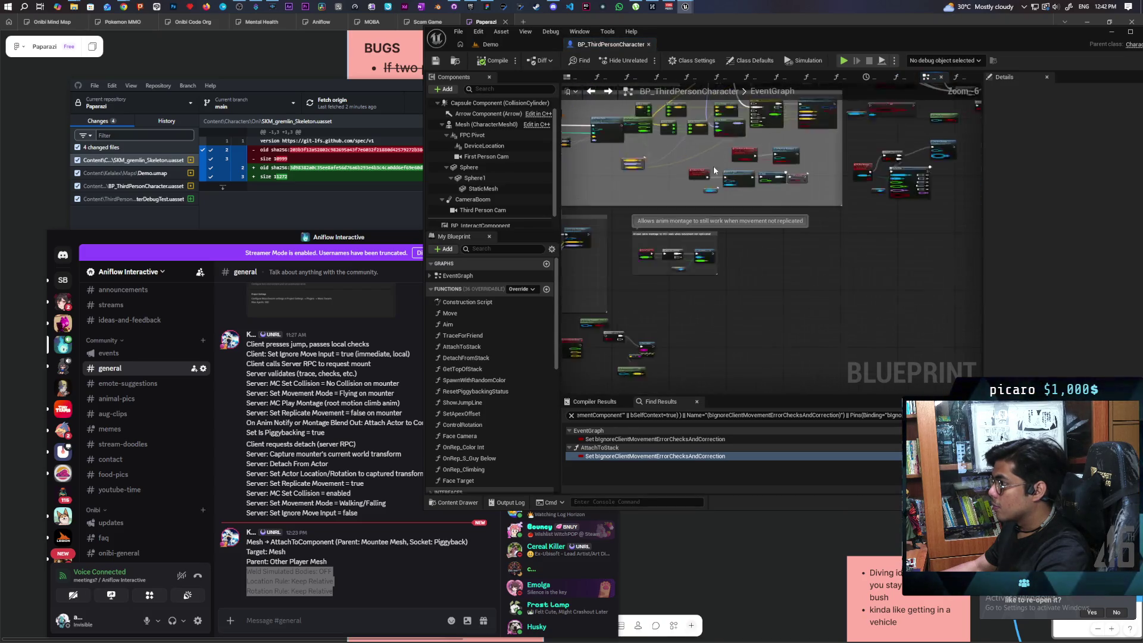
scroll(722, 220, "up", 5)
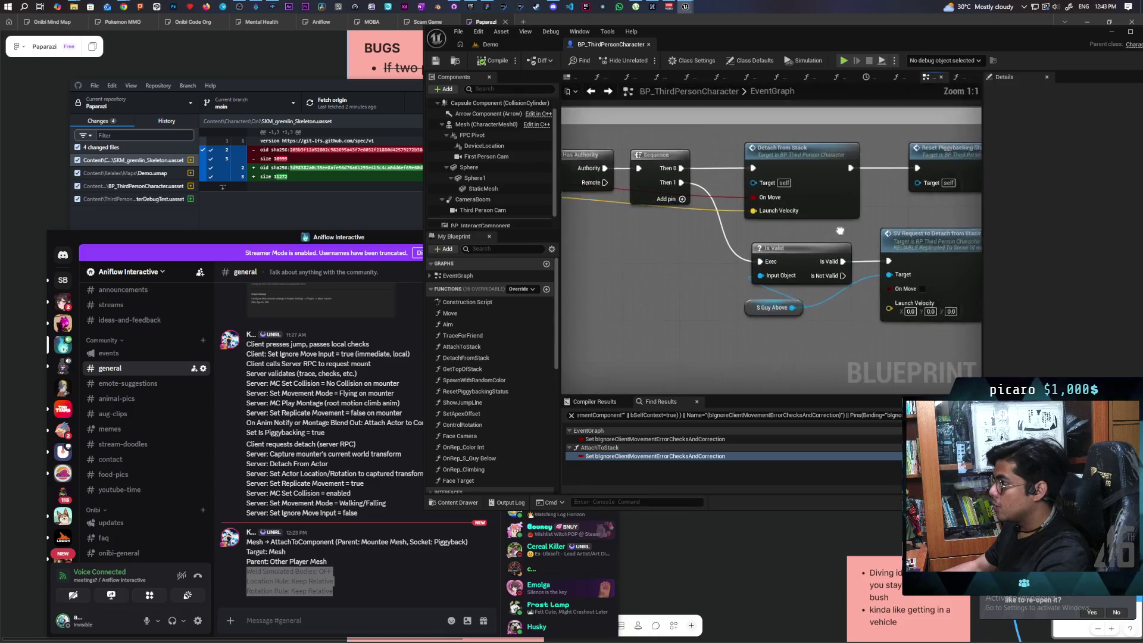
double_click(722, 221)
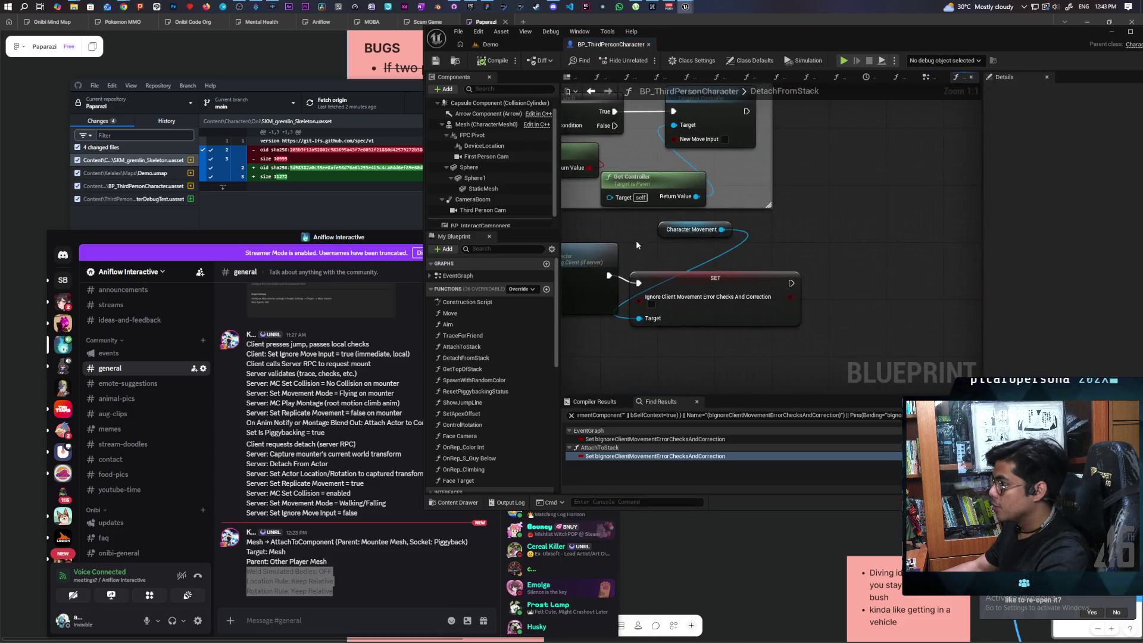
left_click_drag(774, 292, 788, 284)
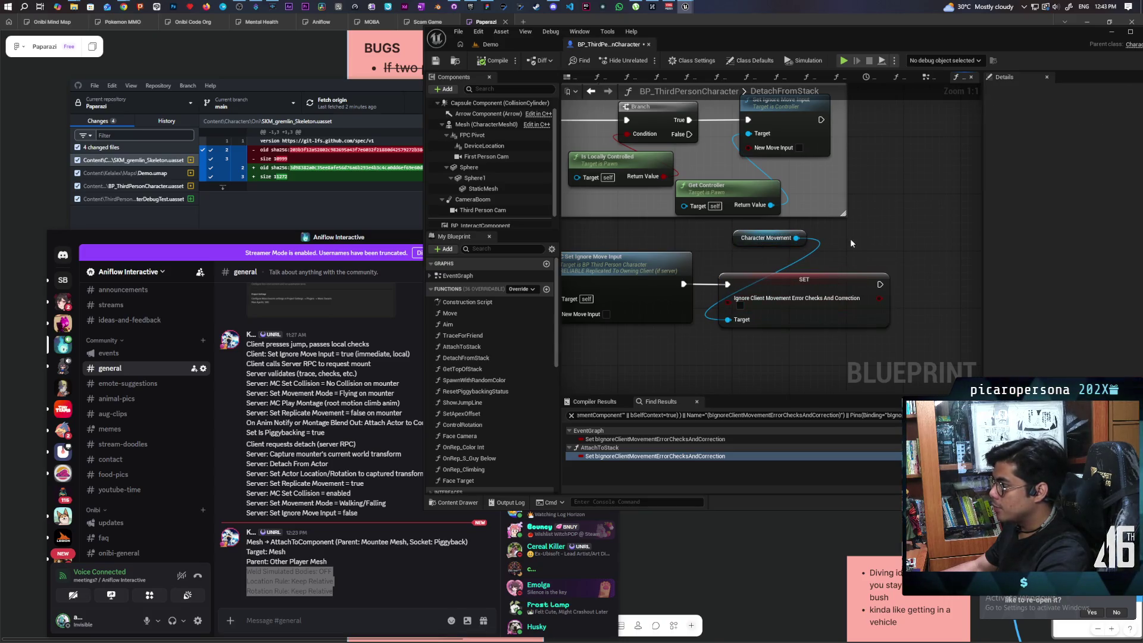
mouse_move(742, 347)
left_mouse_down()
mouse_move(833, 250)
mouse_move(750, 339)
mouse_move(834, 229)
left_mouse_up()
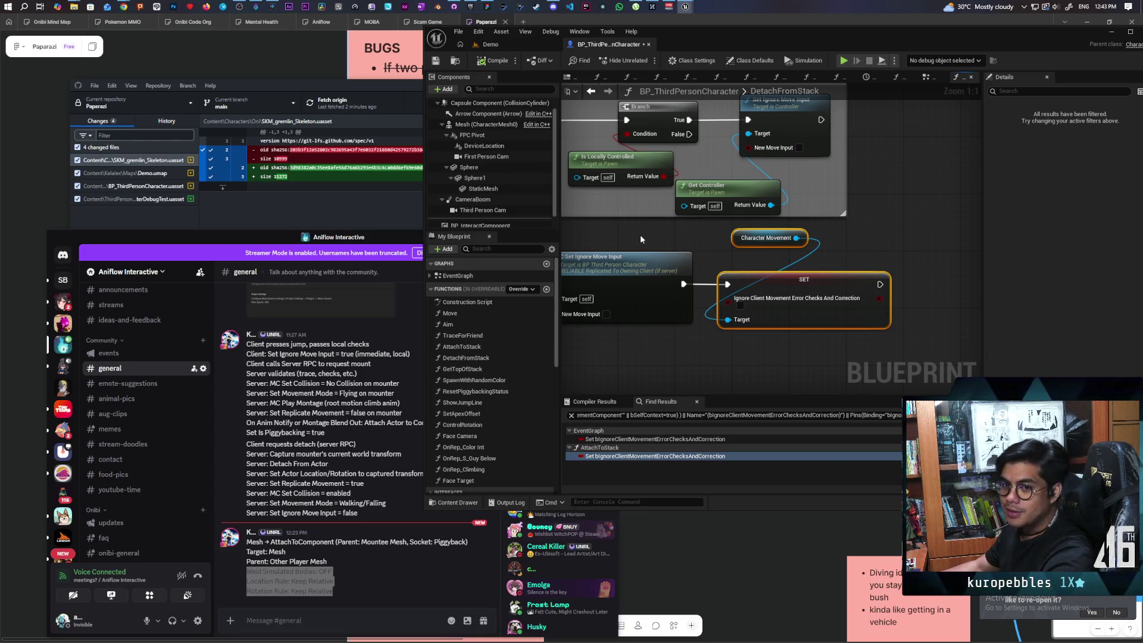
left_click(853, 247)
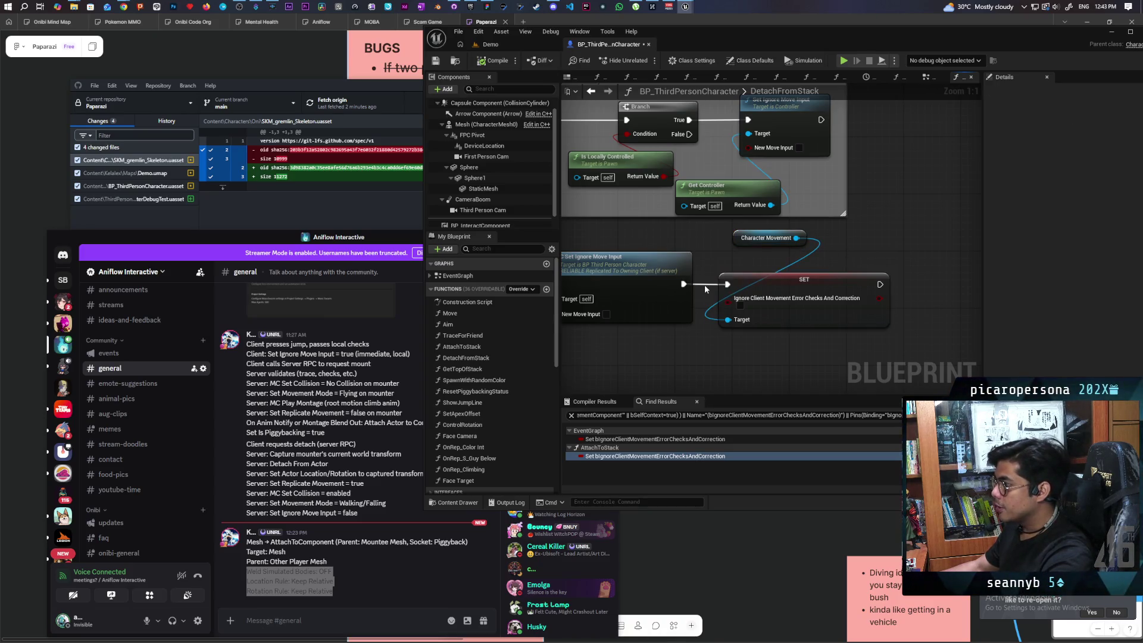
scroll(675, 242, "down", 2)
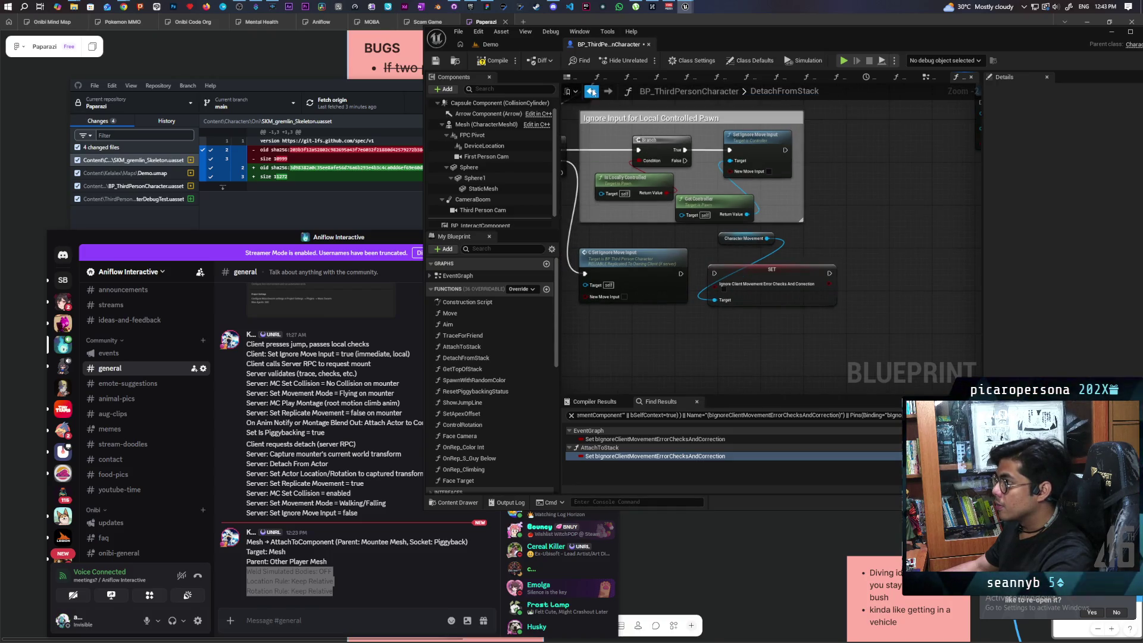
left_click(590, 90)
left_click_drag(864, 262, 687, 275)
From the S_Attach to Stack event, open the AttachToStack function graph to review it.
scroll(846, 245, "up", 5)
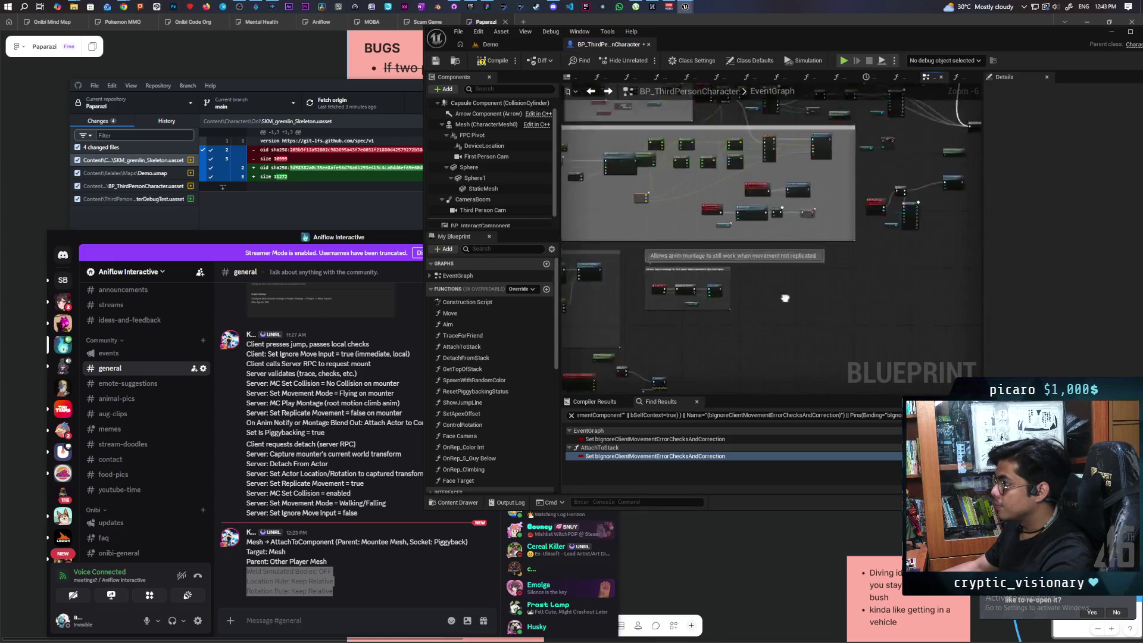
scroll(630, 324, "down", 1)
left_click_drag(630, 324, 785, 308)
scroll(784, 308, "down", 4)
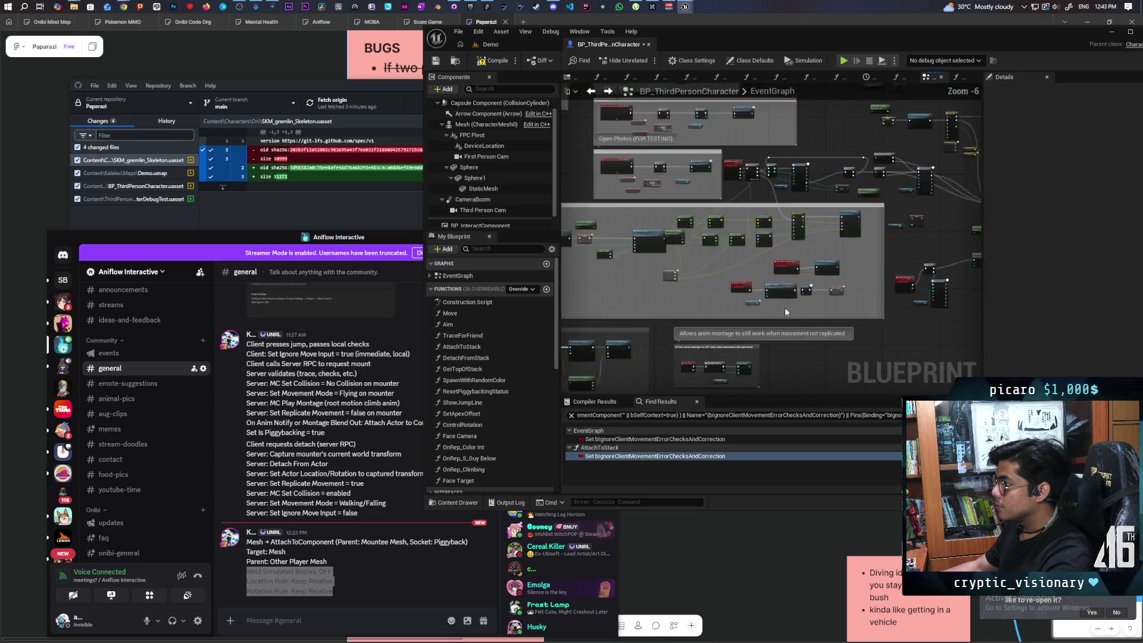
scroll(784, 307, "up", 3)
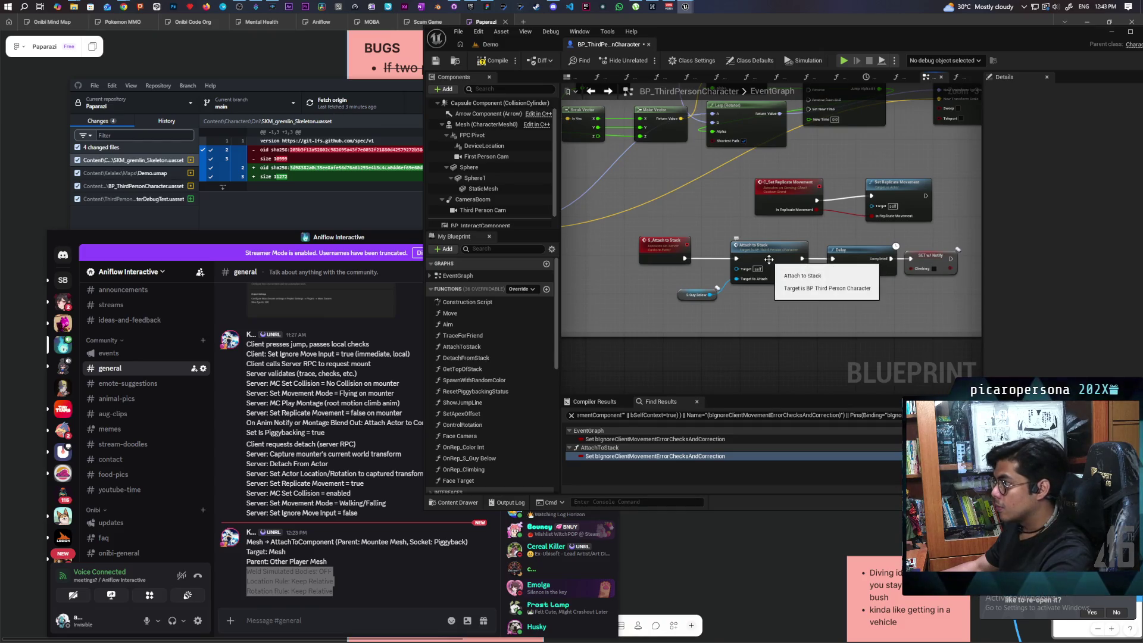
left_click(769, 259)
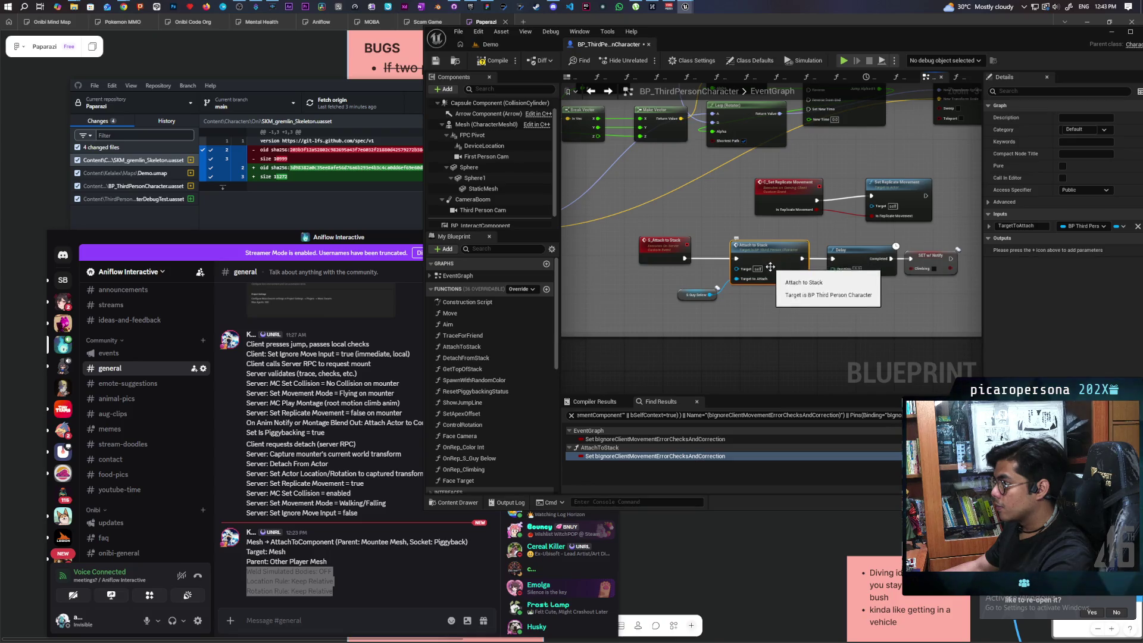
scroll(772, 276, "up", 2)
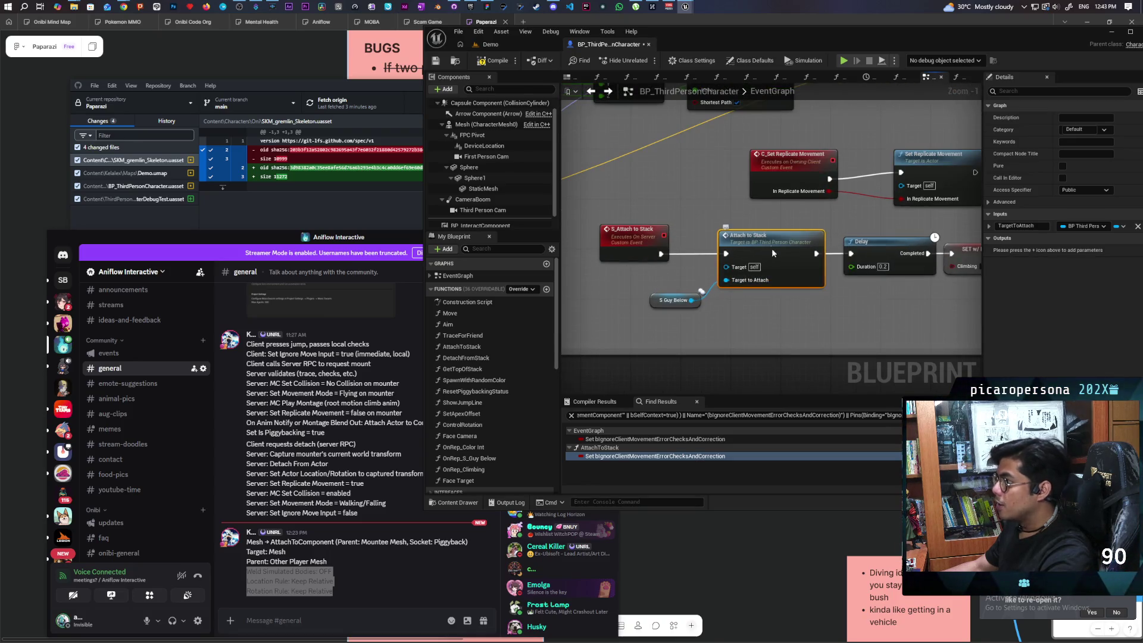
double_click(772, 277)
mouse_move(697, 300)
left_mouse_down()
mouse_move(750, 314)
mouse_move(794, 305)
mouse_move(839, 238)
left_mouse_up()
scroll(796, 311, "up", 2)
Wire the Authority output toward the 0.2-second Delay in the EventGraph and save the blueprint.
left_click(591, 91)
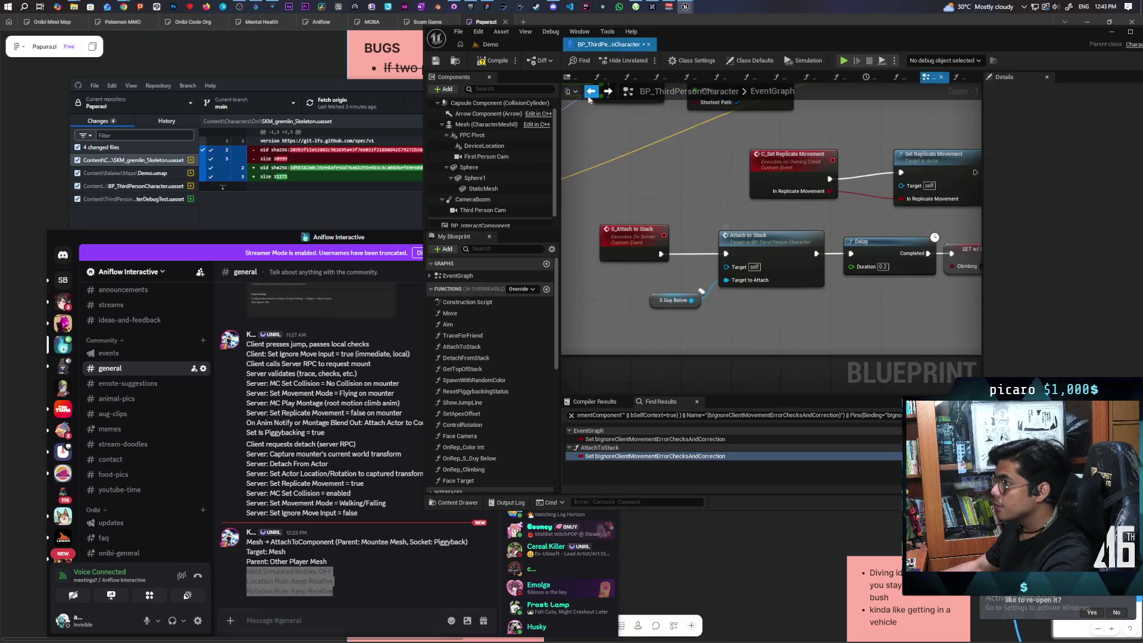
scroll(745, 191, "down", 4)
left_click_drag(789, 258, 790, 261)
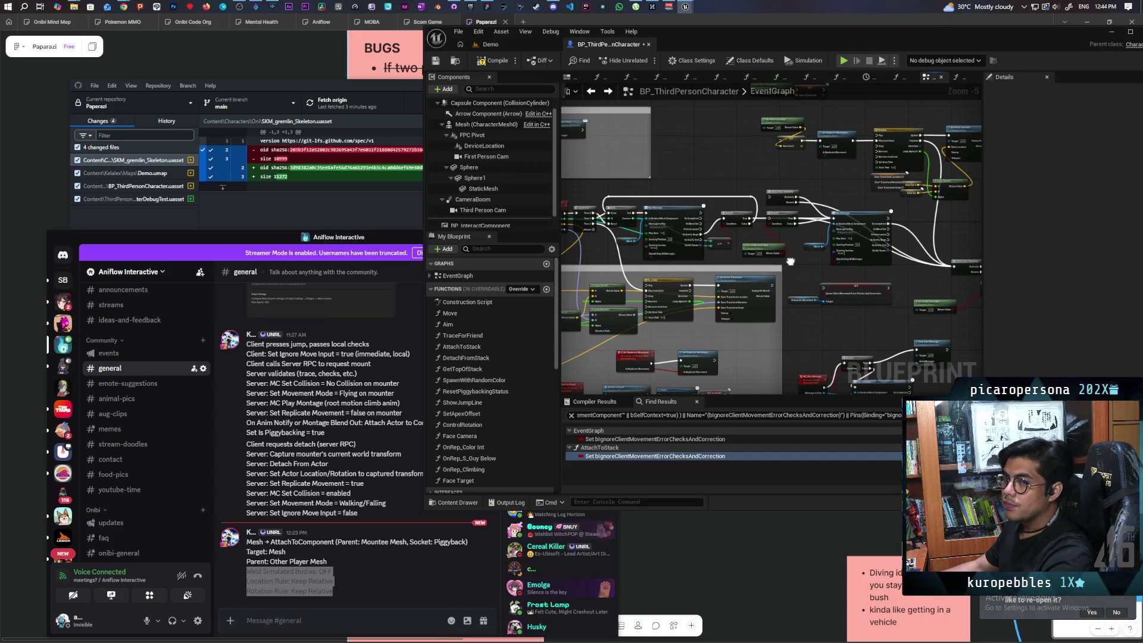
left_click_drag(790, 262, 788, 280)
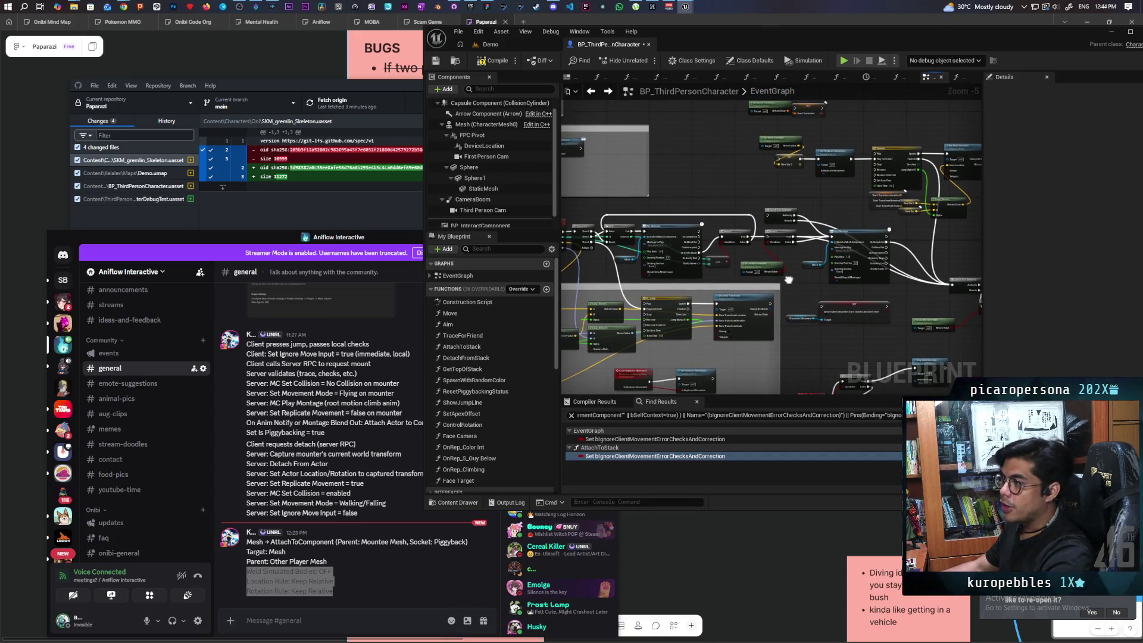
scroll(789, 280, "up", 2)
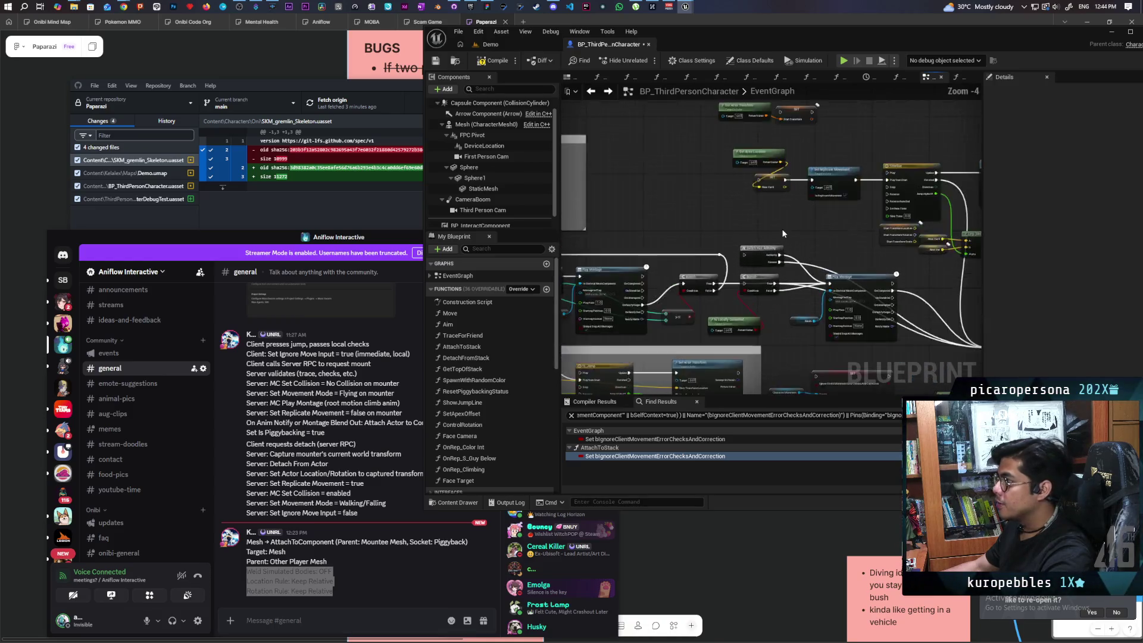
scroll(782, 235, "up", 3)
mouse_move(782, 235)
left_mouse_down()
mouse_move(755, 349)
mouse_move(738, 357)
mouse_move(661, 228)
left_mouse_up()
scroll(695, 241, "down", 3)
mouse_move(893, 298)
left_mouse_down()
mouse_move(725, 256)
mouse_move(649, 271)
left_mouse_up()
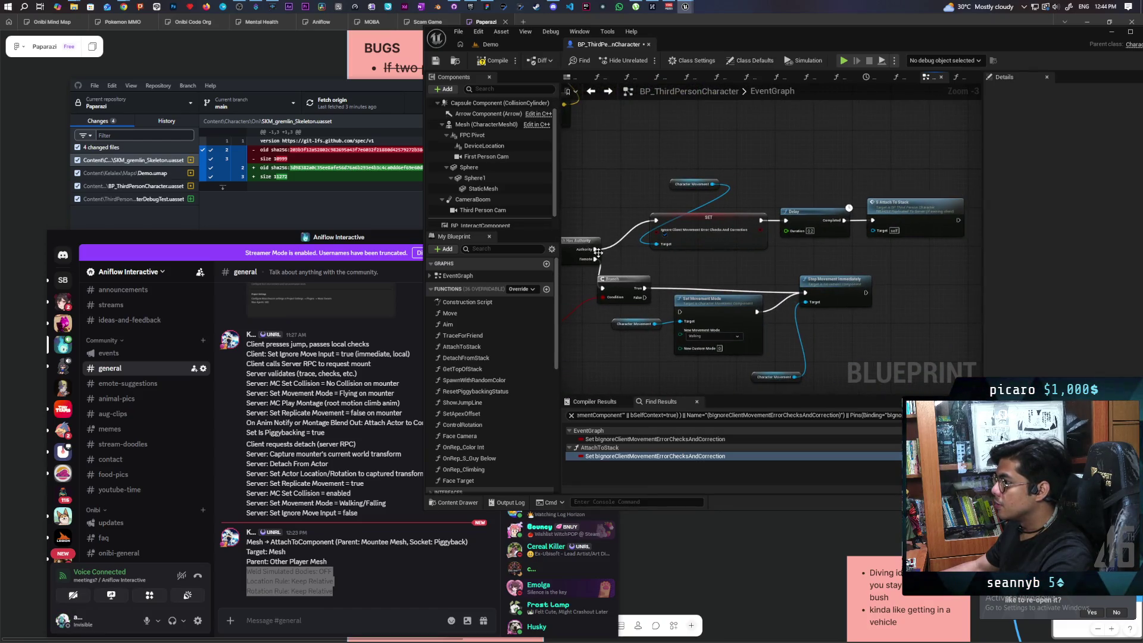
left_click_drag(595, 250, 785, 221)
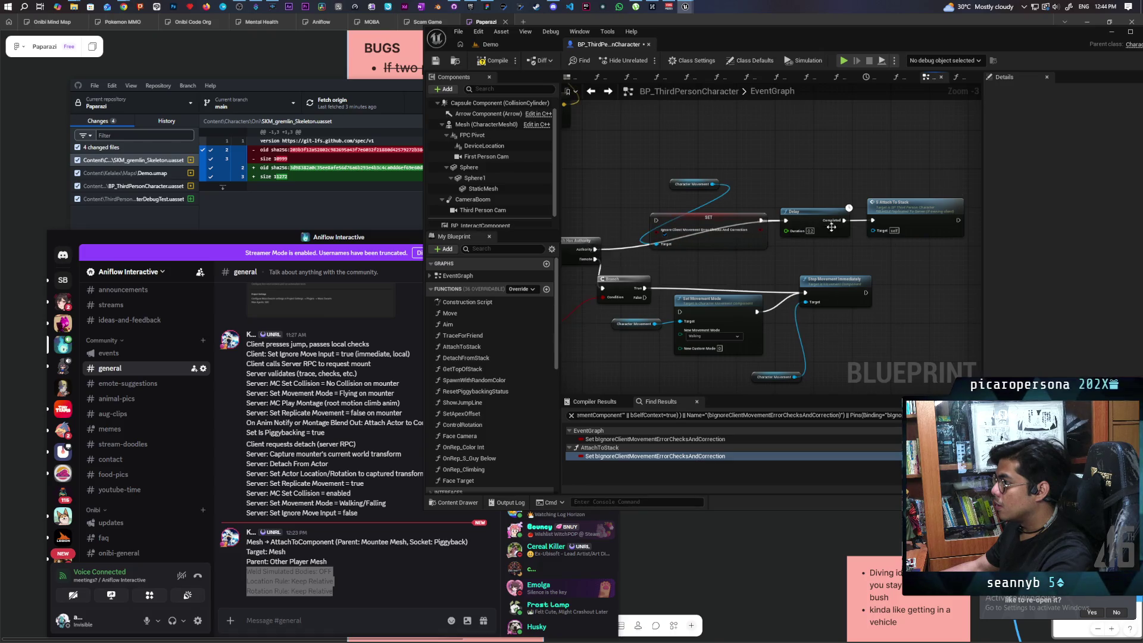
scroll(702, 237, "up", 3)
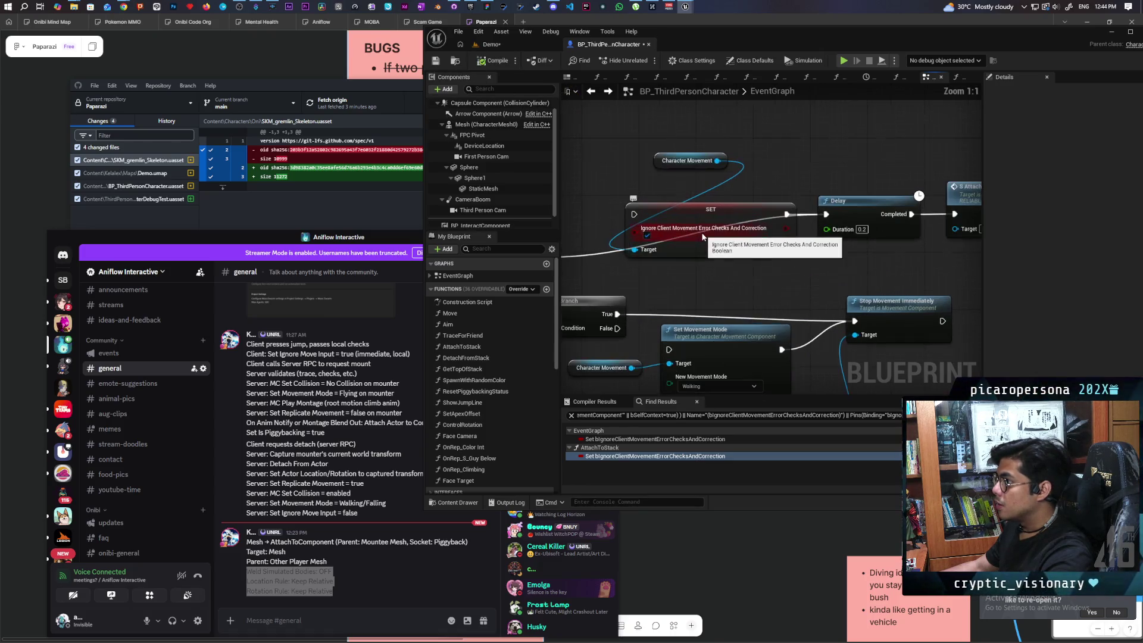
left_click_drag(736, 143, 737, 272)
key("ctrl+s")
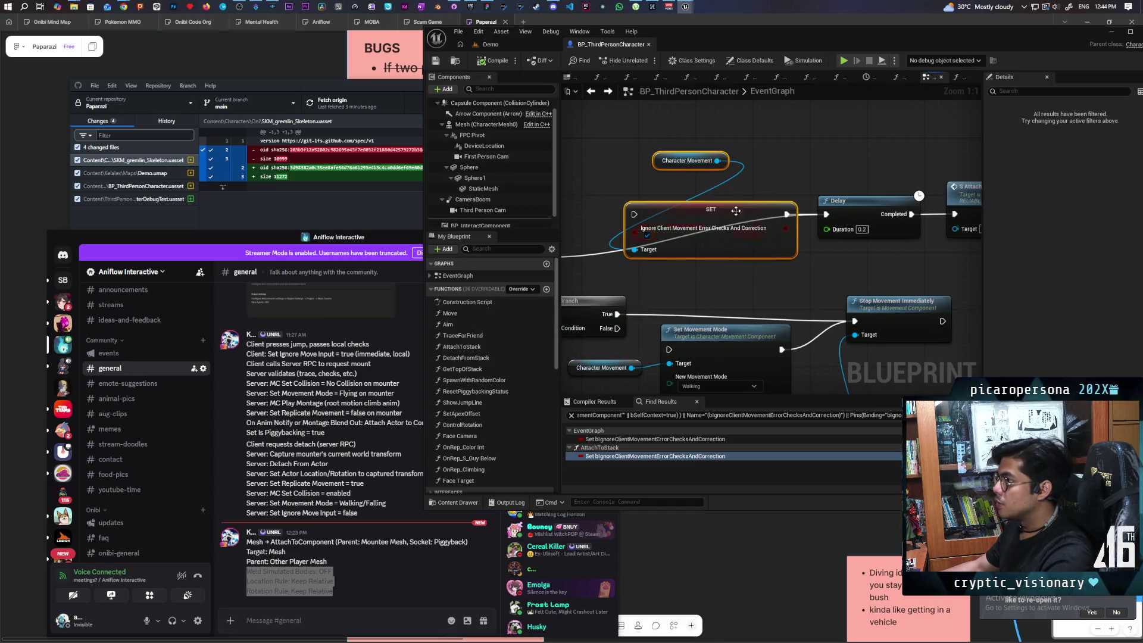
Launch a four-client play test from the Demo level and walk the black creature onto the green one.
left_click(491, 44)
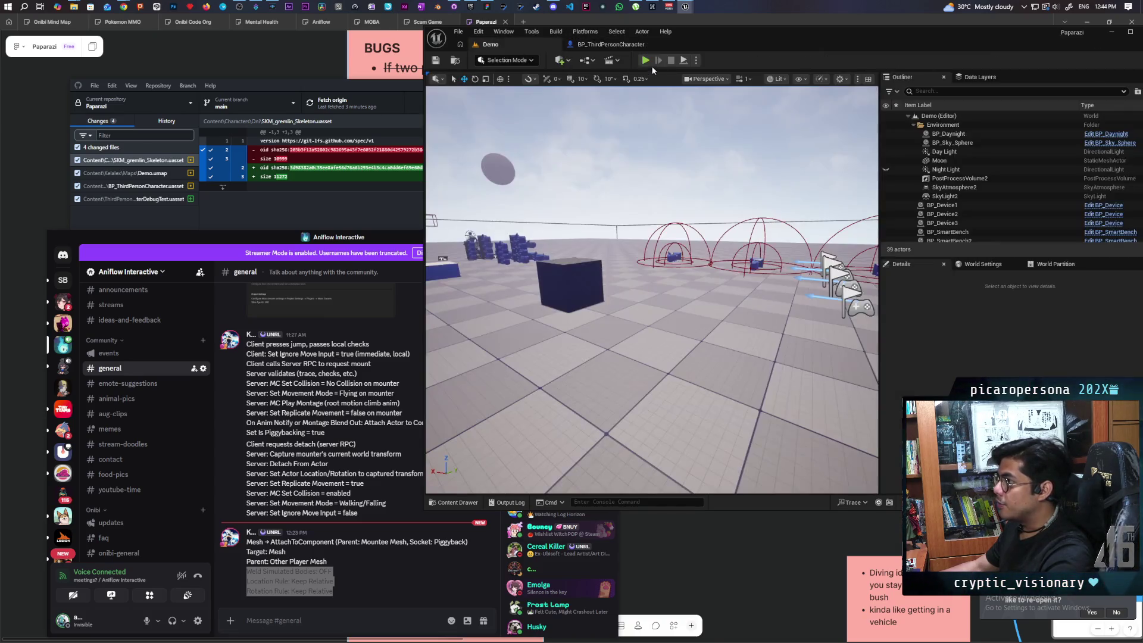
key("alt+p")
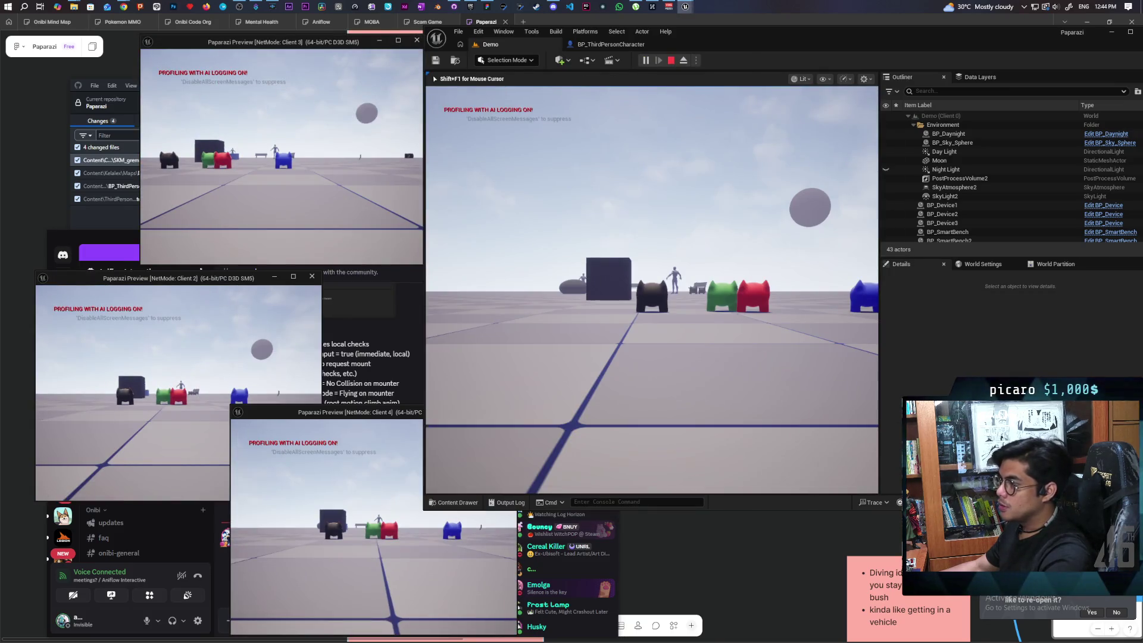
key("w")
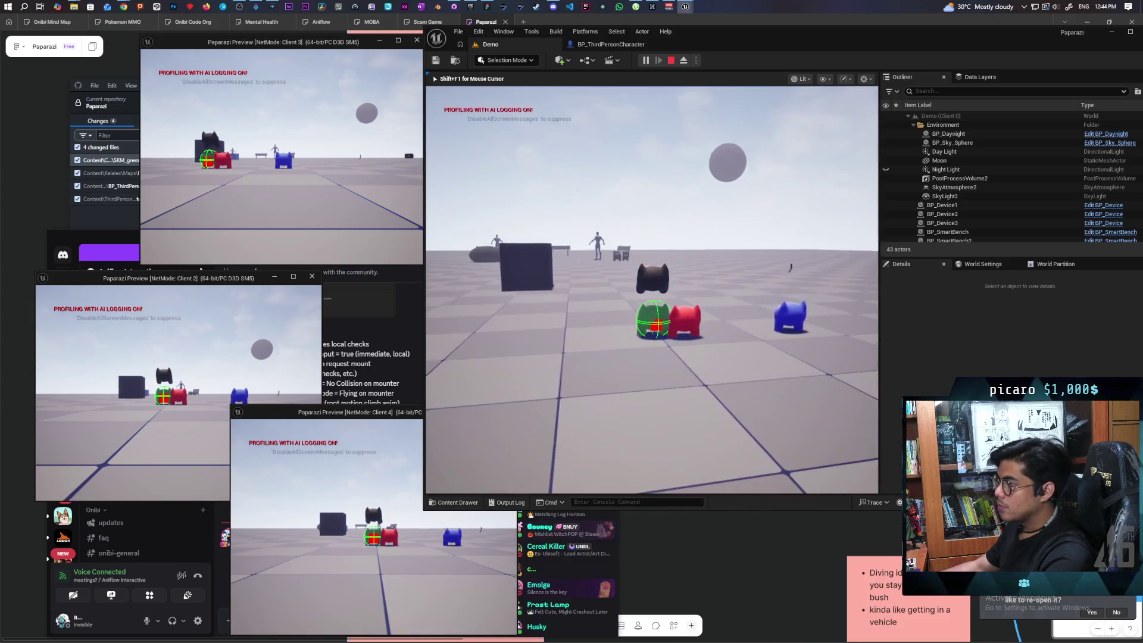
key("alt+Tab")
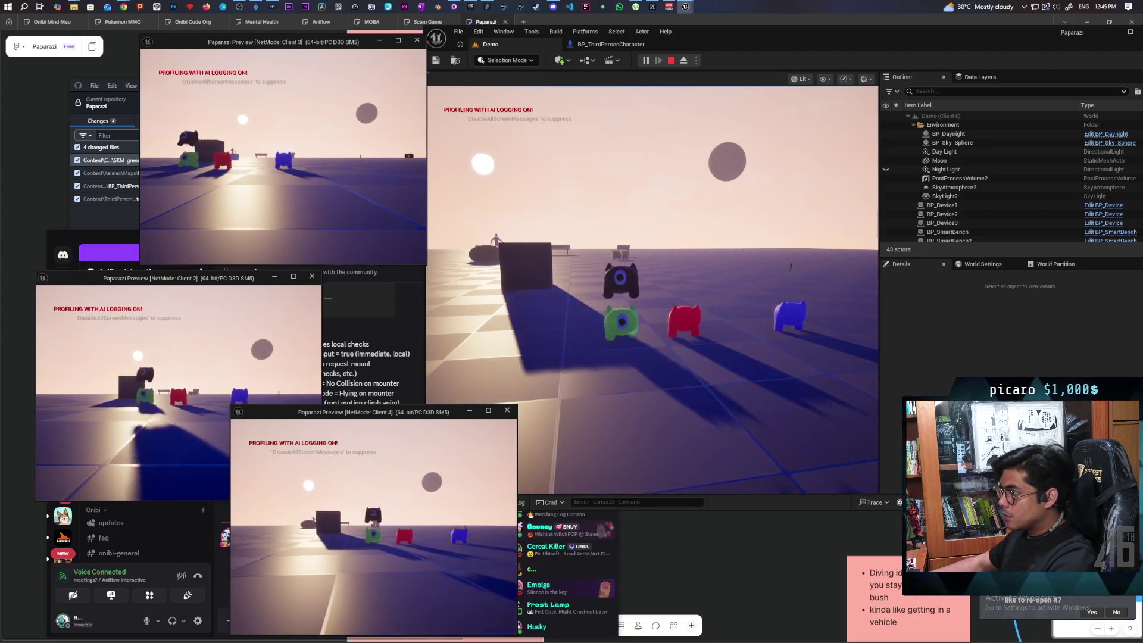
Stop the play session, close the Message Log and return to the character blueprint.
left_click(540, 471)
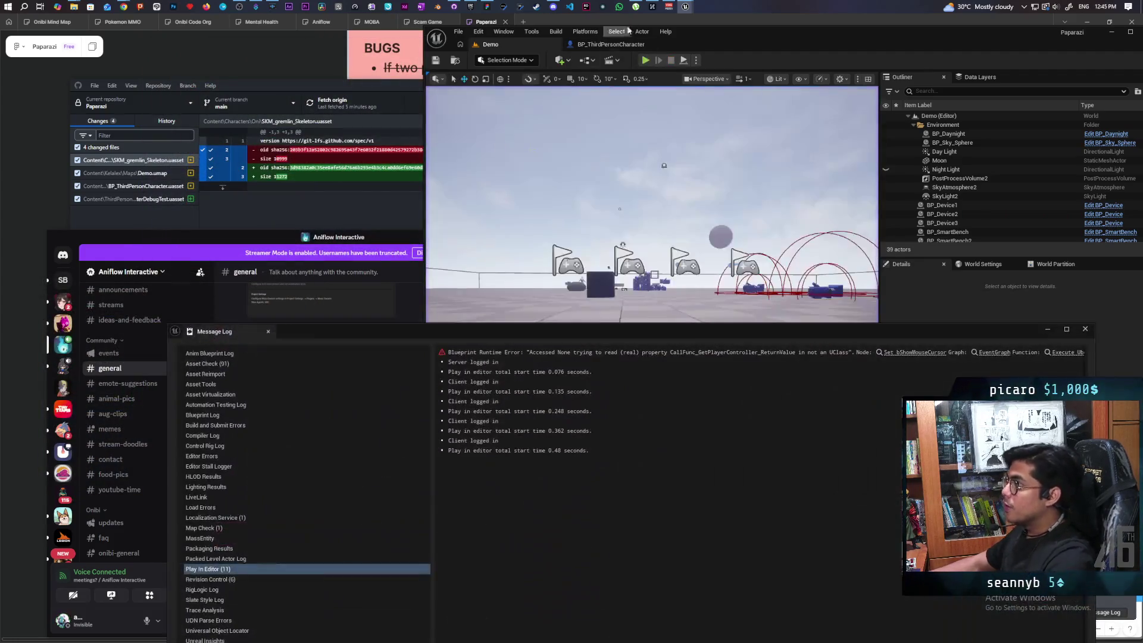
left_click(1085, 329)
left_click(610, 44)
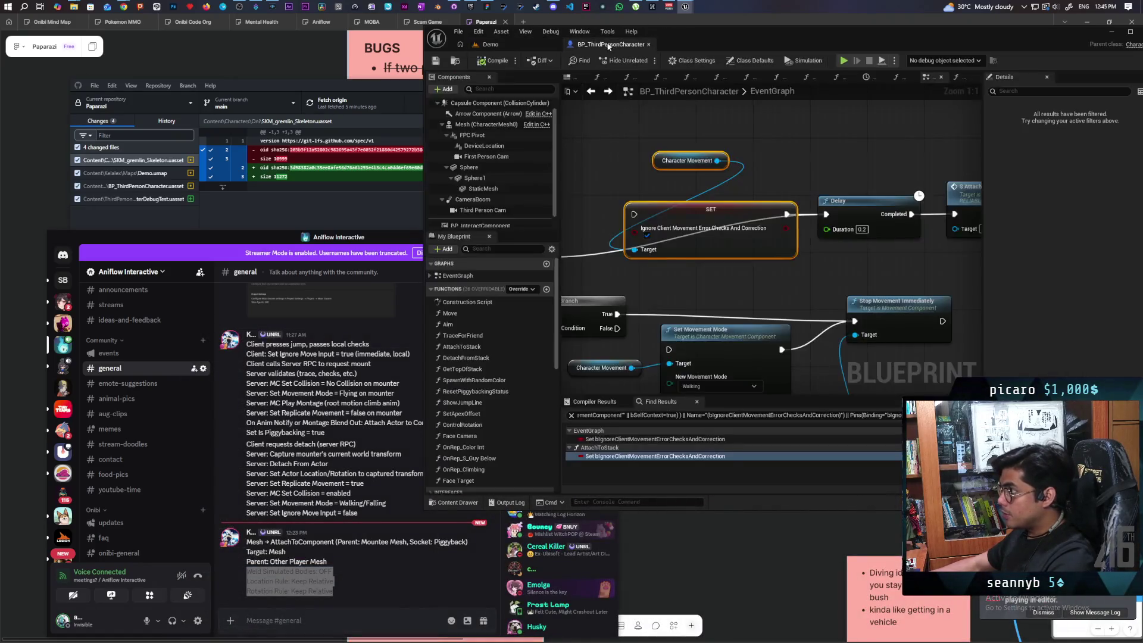
Open the DetachFromStack function graph and select its Detach From Actor node.
scroll(674, 271, "down", 5)
scroll(710, 339, "up", 8)
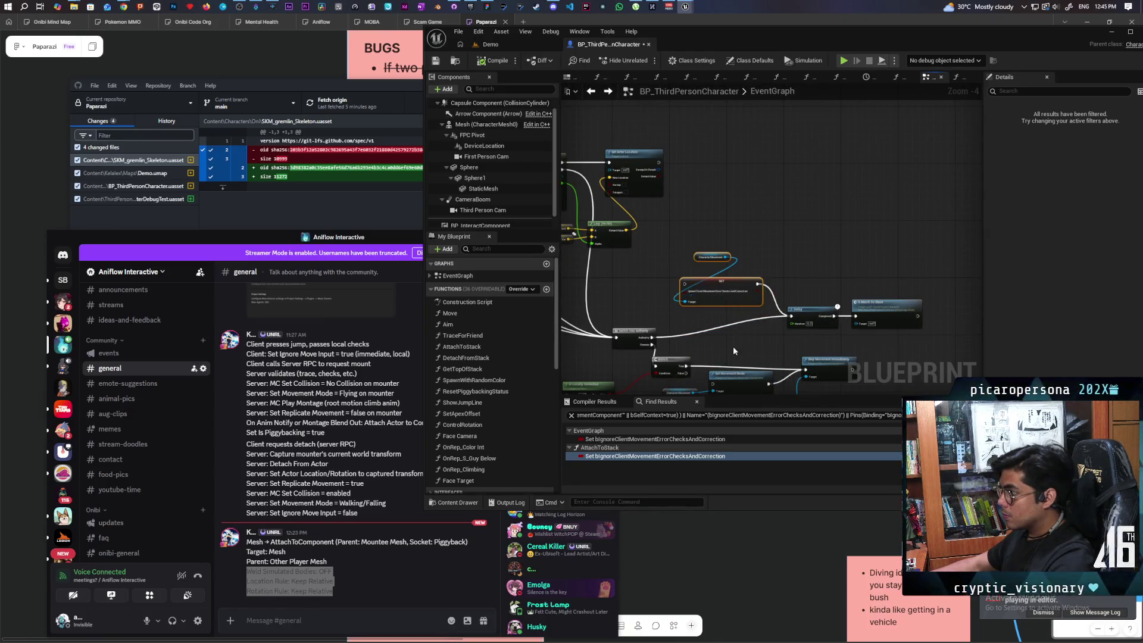
scroll(723, 349, "down", 3)
scroll(776, 317, "up", 5)
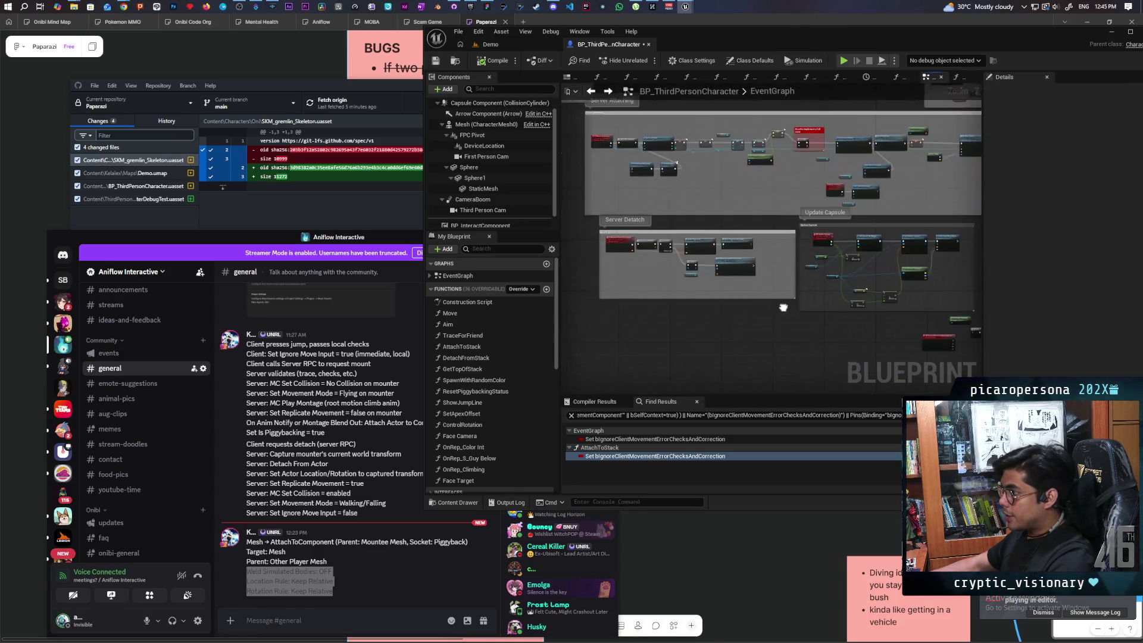
scroll(716, 291, "up", 2)
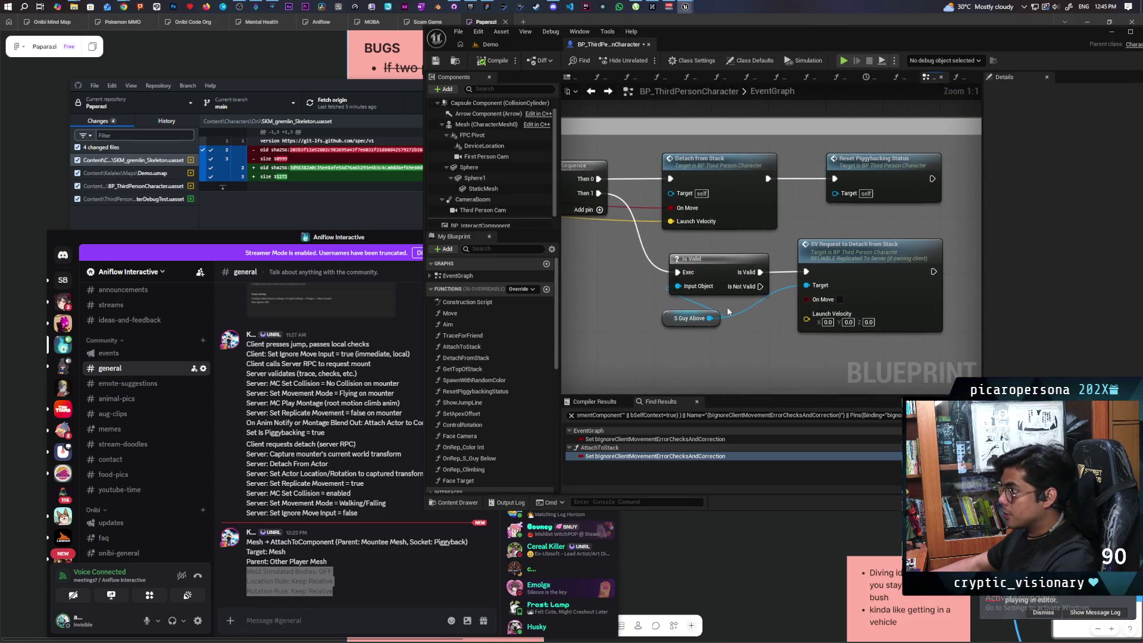
double_click(737, 204)
scroll(728, 260, "up", 7)
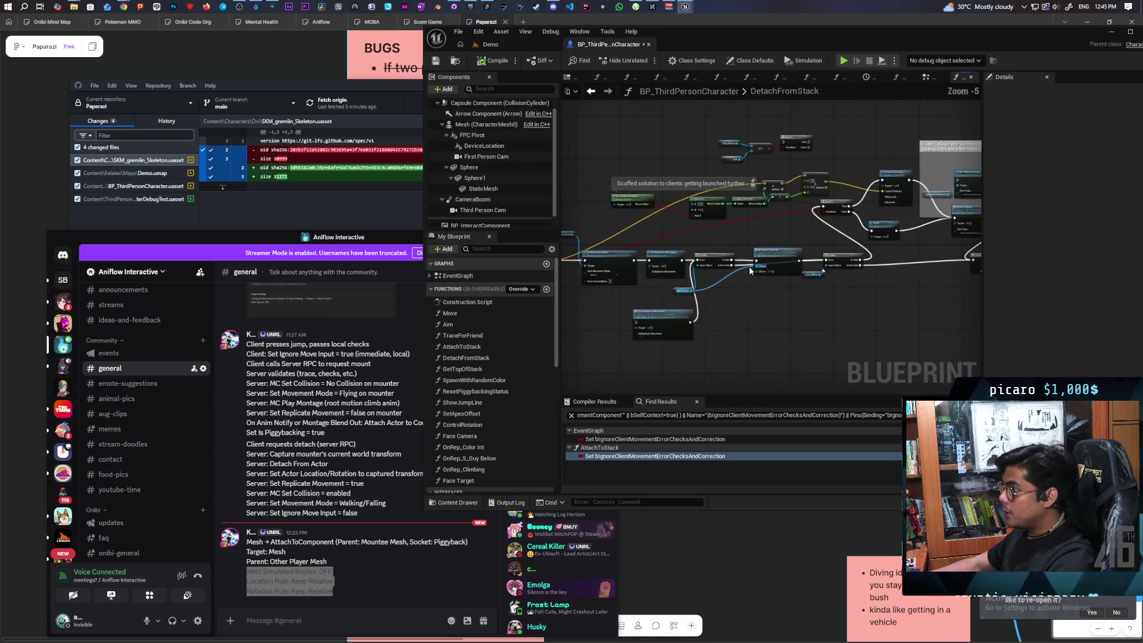
left_click_drag(847, 306, 839, 306)
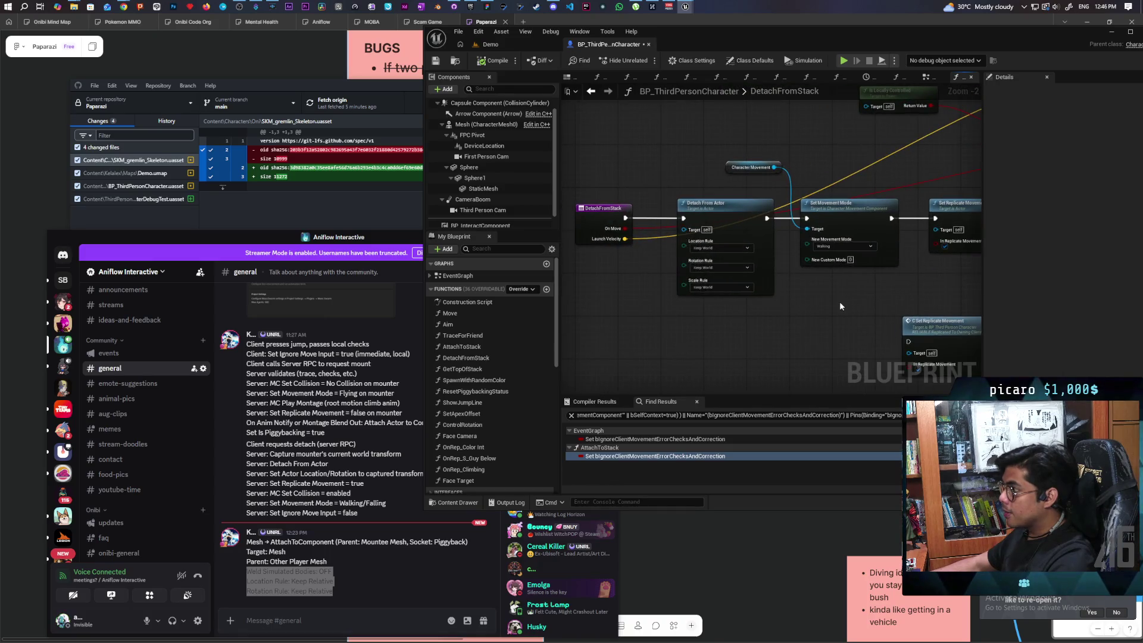
scroll(689, 304, "up", 2)
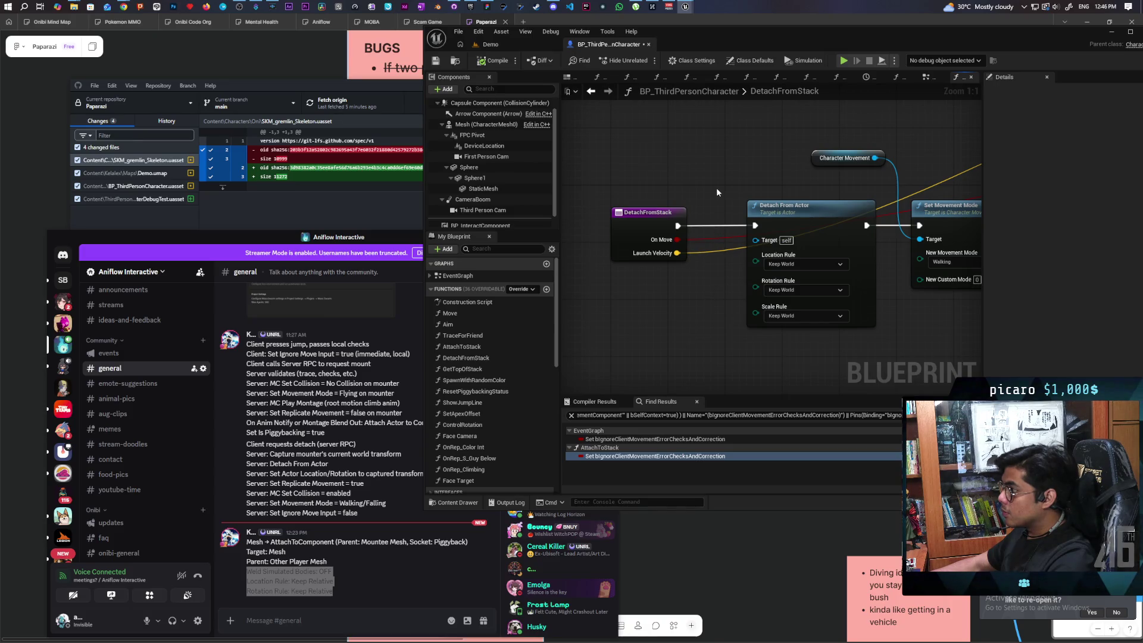
mouse_move(762, 179)
left_mouse_down()
mouse_move(745, 204)
mouse_move(757, 280)
mouse_move(755, 217)
left_mouse_up()
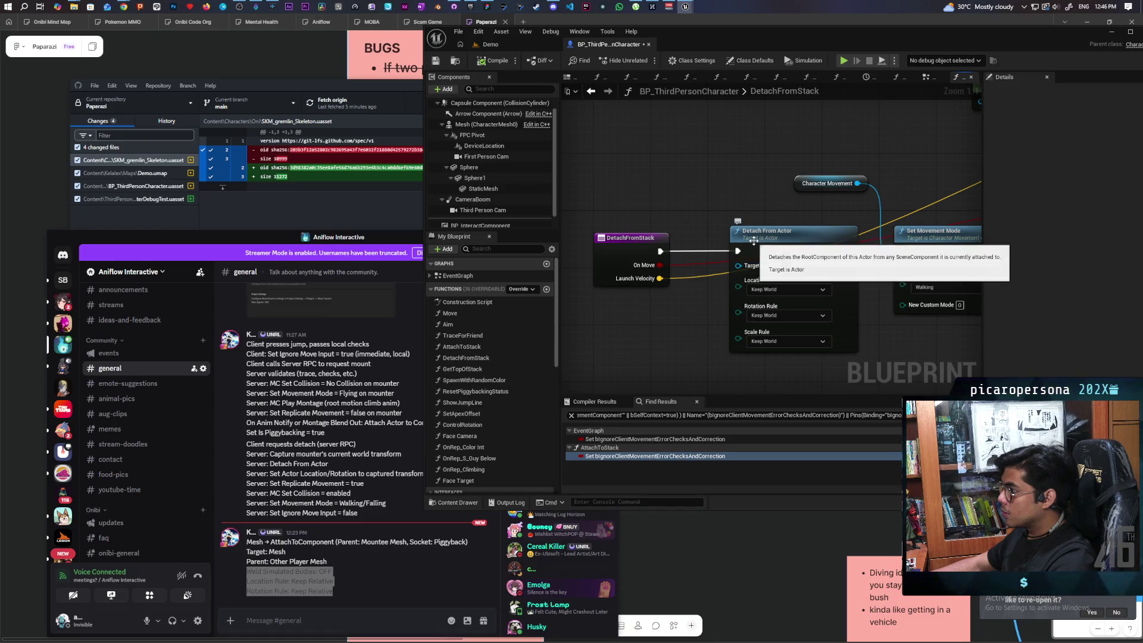
Search 'detach' and add a Detach From Component node targeting the Mesh.
right_click(713, 173)
type("detatch")
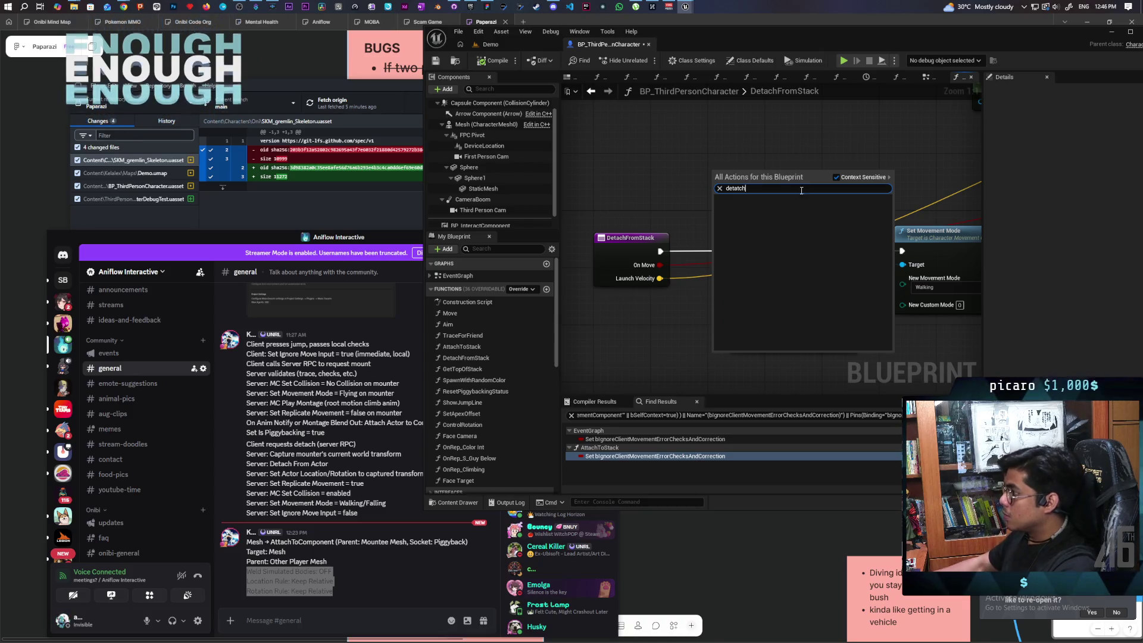
key("BackSpace")
key("BackSpace")
key("BackSpace")
type("ch")
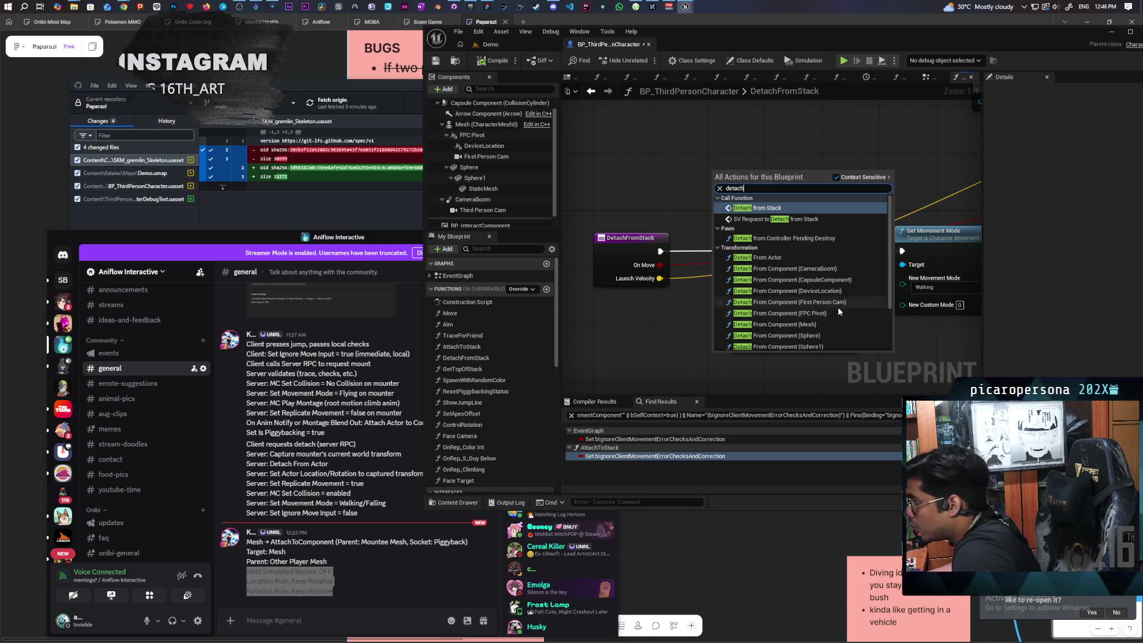
left_click(833, 325)
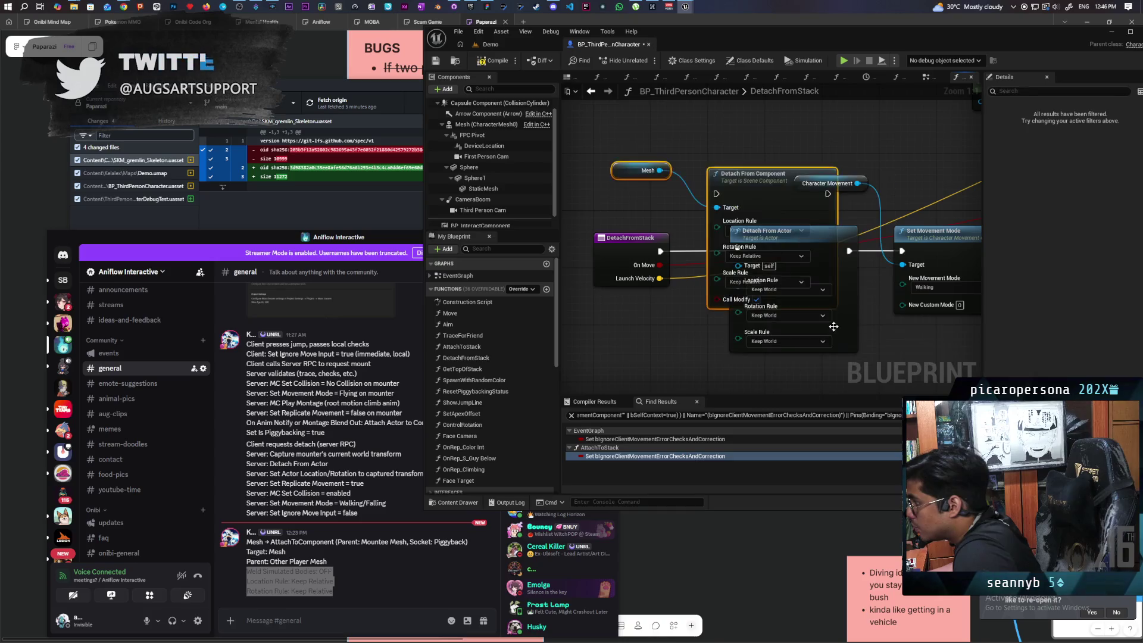
mouse_move(670, 166)
left_mouse_down()
mouse_move(614, 179)
mouse_move(683, 257)
mouse_move(797, 222)
mouse_move(755, 298)
left_mouse_up()
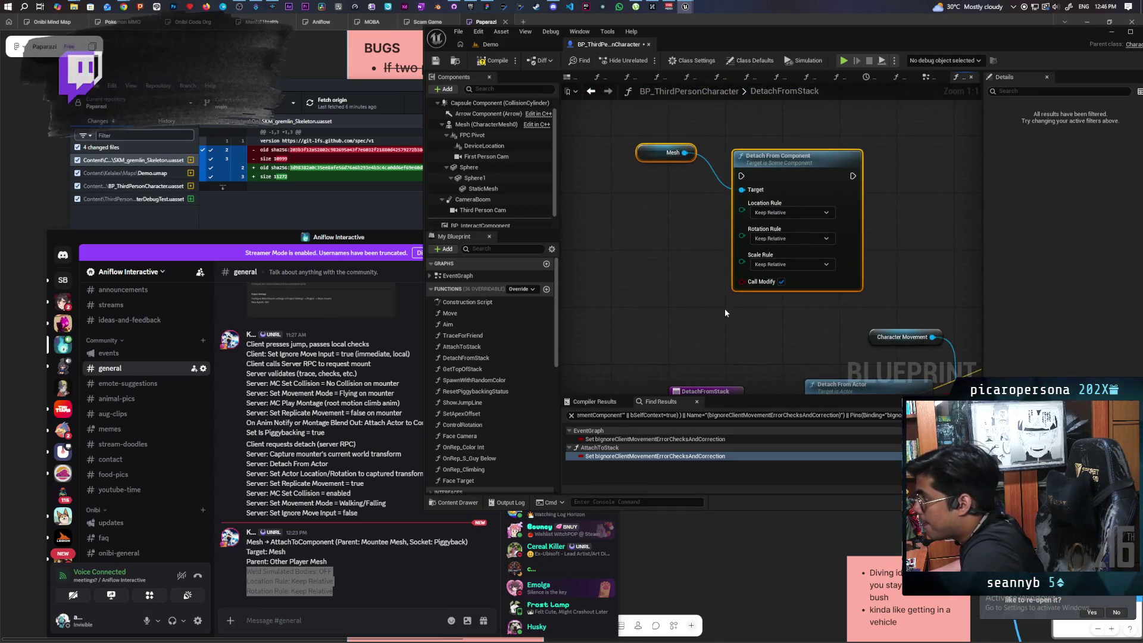
scroll(724, 308, "down", 1)
Set Location, Rotation and Scale Rules to Keep World and shift the nodes left.
left_click(769, 189)
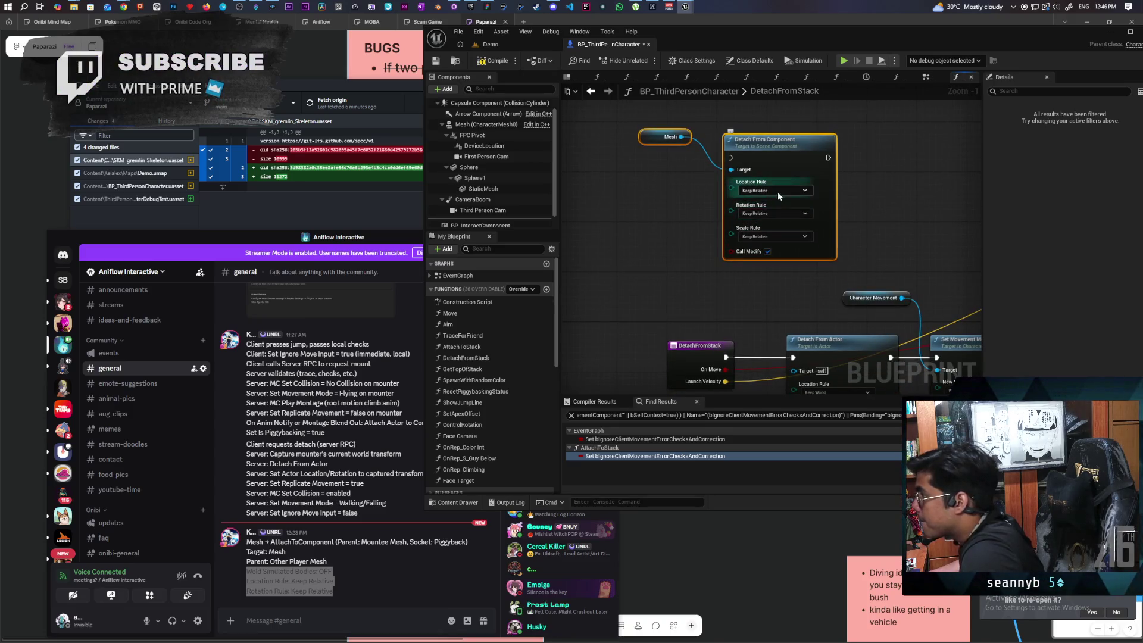
left_click(779, 210)
left_click(773, 213)
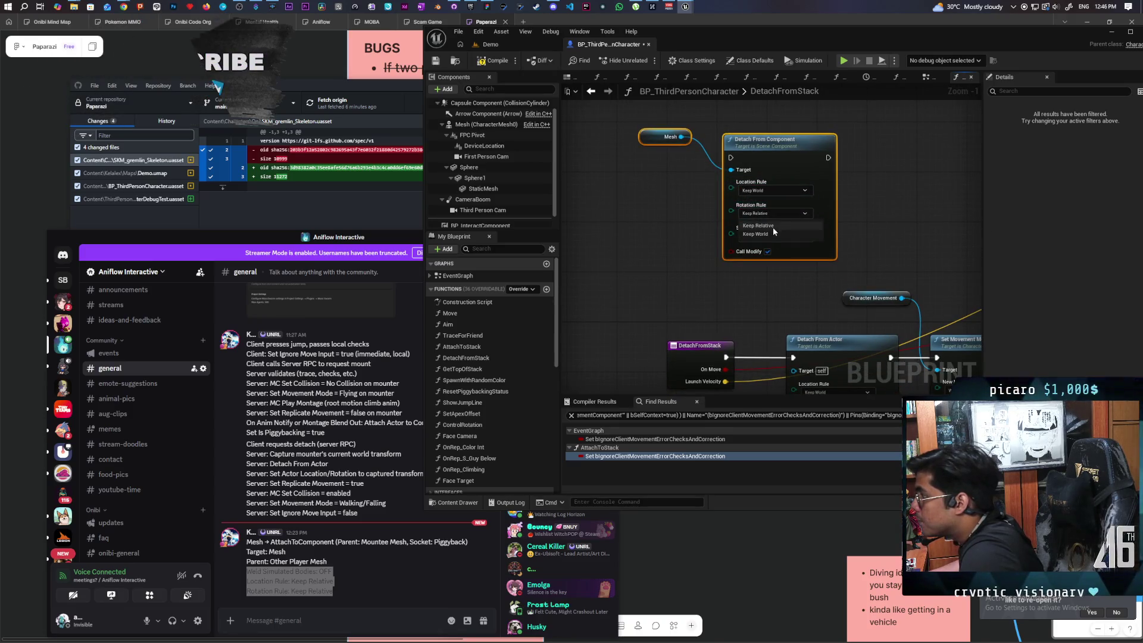
left_click(771, 234)
left_click(770, 236)
left_click(767, 257)
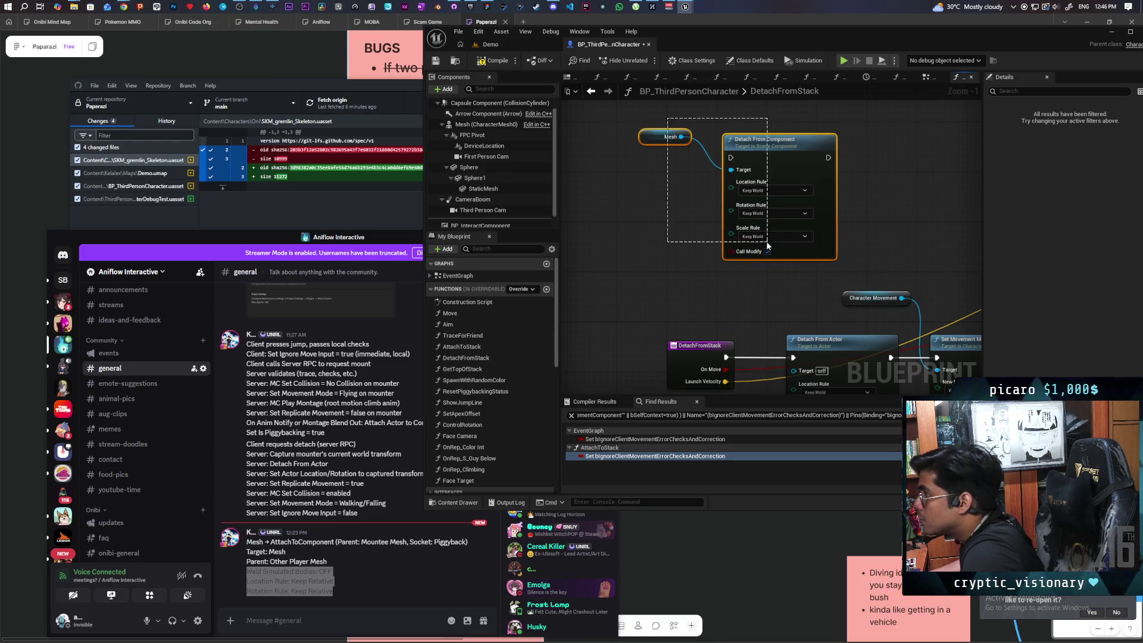
left_click_drag(768, 244, 768, 243)
left_click_drag(768, 158, 698, 155)
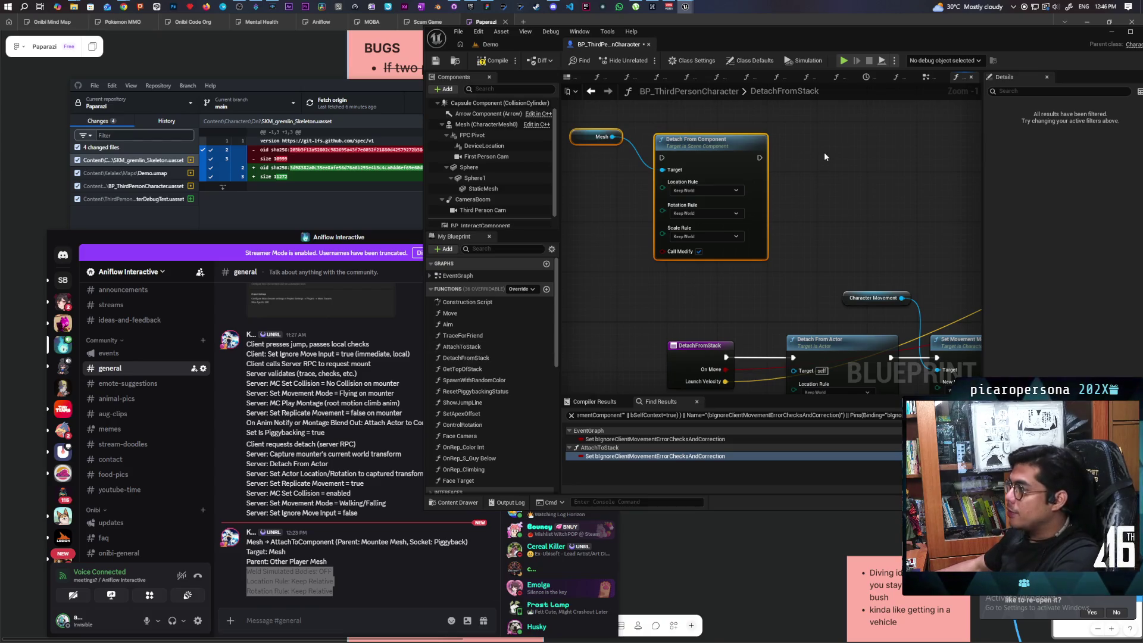
Reposition the Mesh and Detach From Component nodes and inspect the Mesh component's properties.
left_click_drag(816, 124, 924, 216)
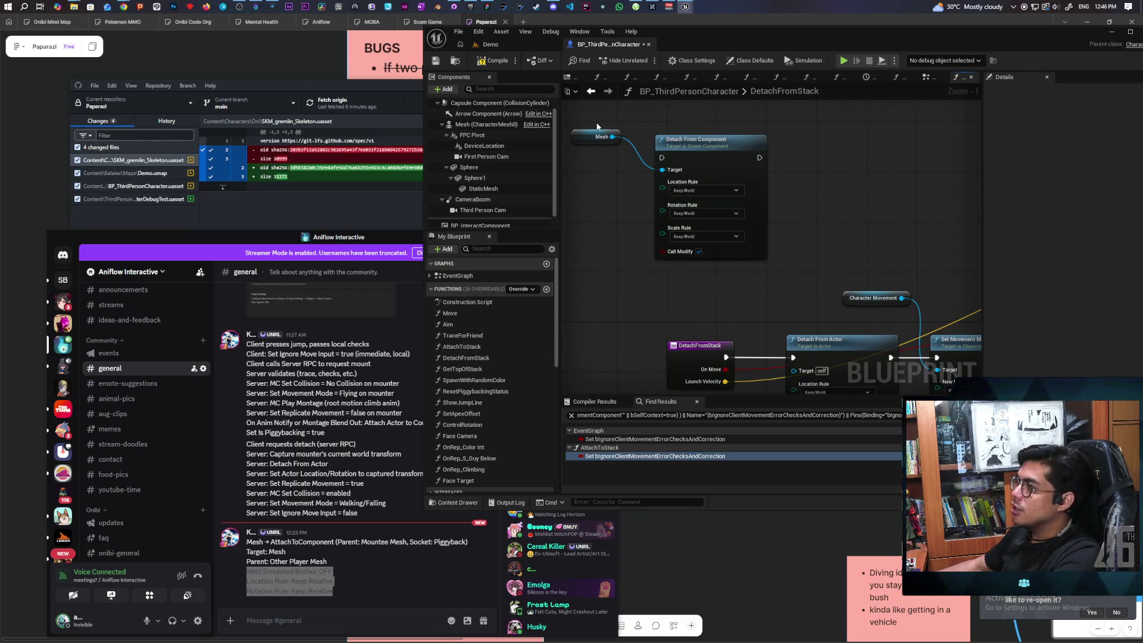
left_click_drag(597, 126, 687, 256)
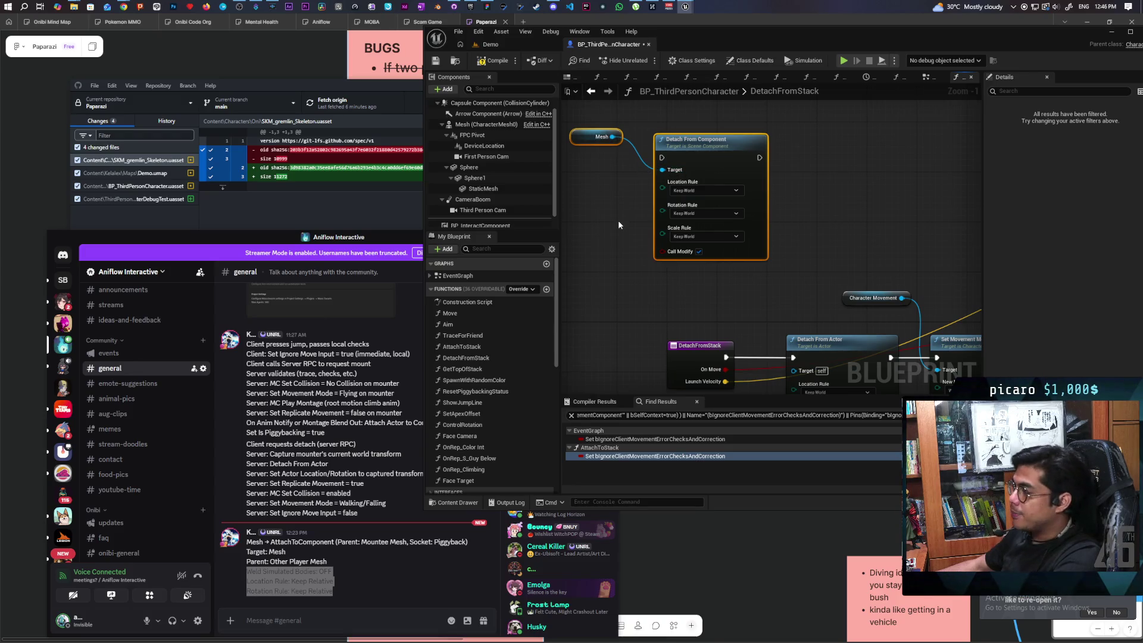
scroll(606, 212, "down", 2)
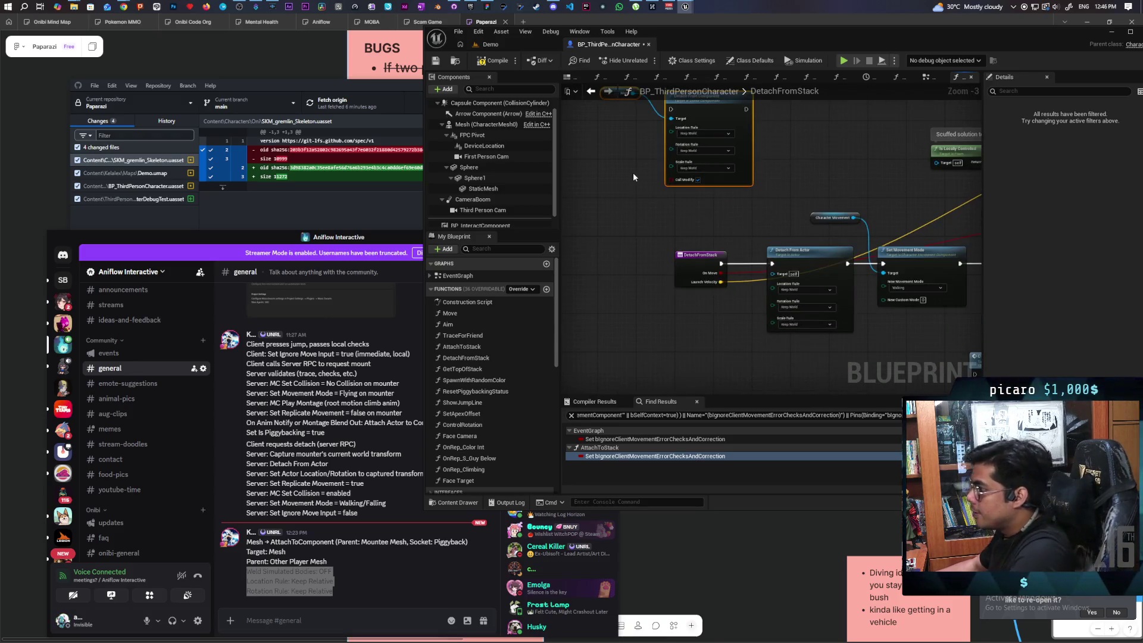
mouse_move(634, 172)
left_mouse_down()
mouse_move(661, 200)
mouse_move(667, 307)
left_mouse_up()
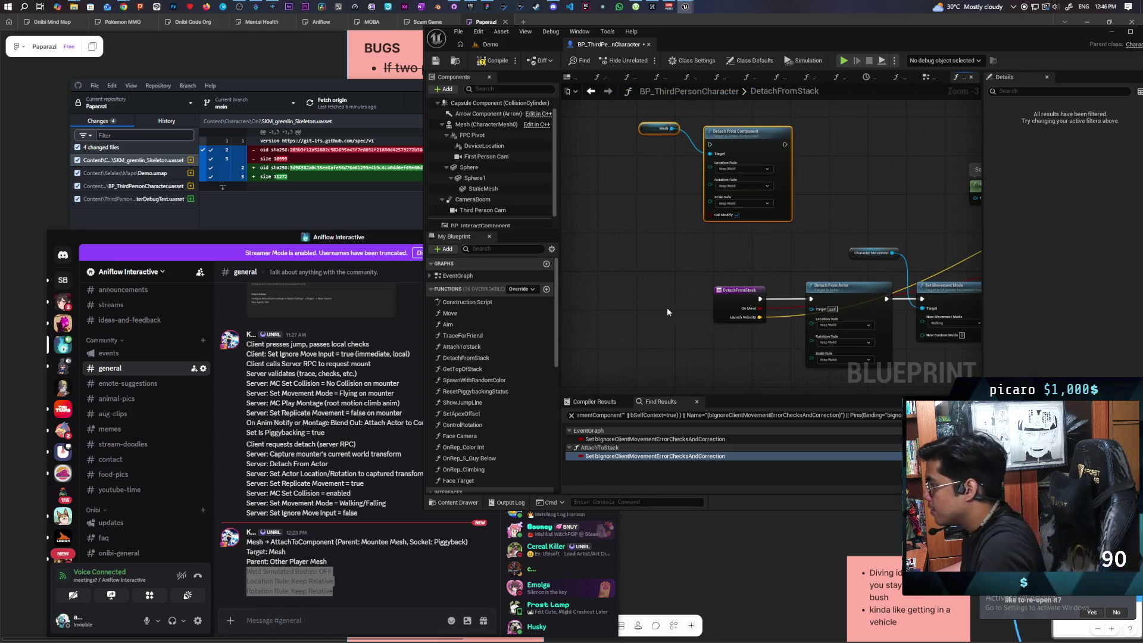
left_click(487, 123)
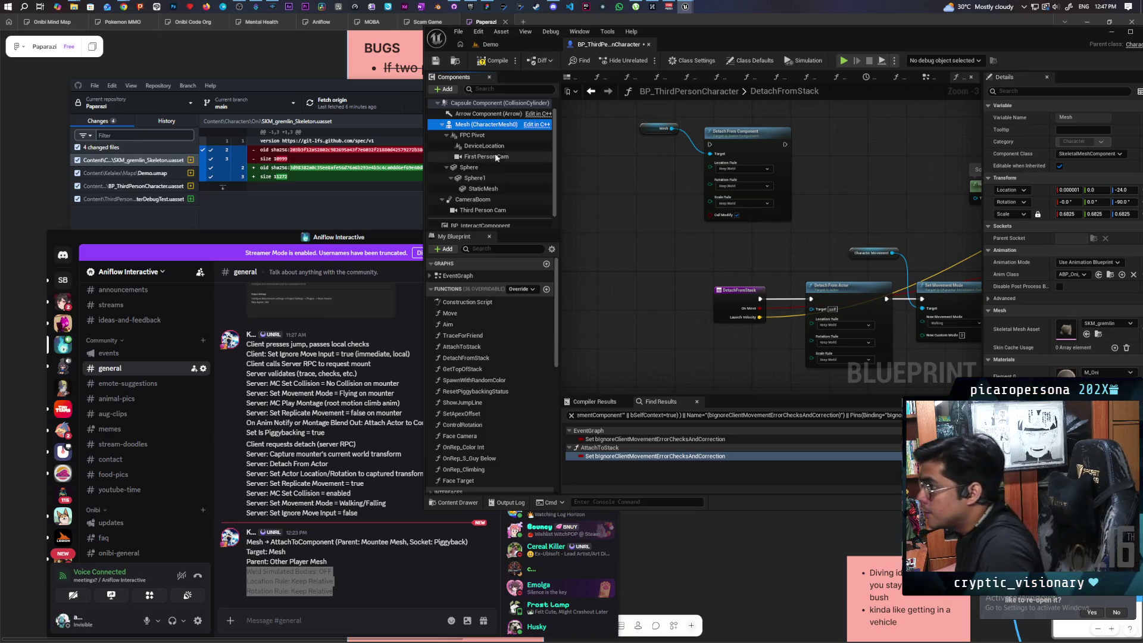
Add a Capsule Component reference and search for a Set World Location node.
mouse_move(494, 109)
left_mouse_down()
mouse_move(702, 274)
mouse_move(676, 234)
mouse_move(739, 256)
left_mouse_up()
type("set")
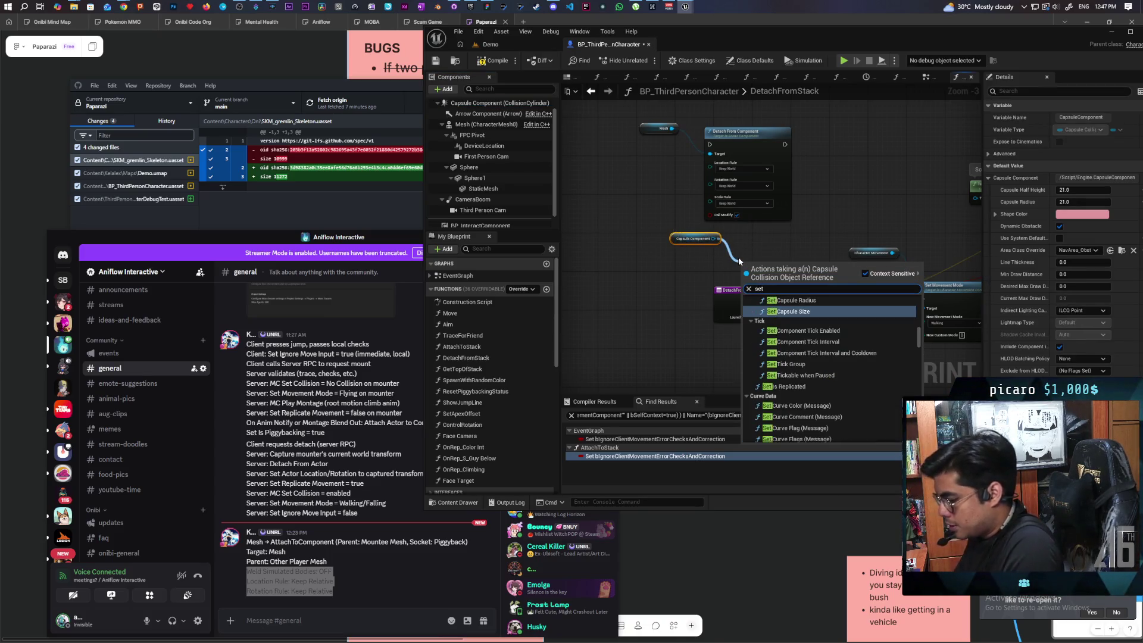
type(" wrold loca")
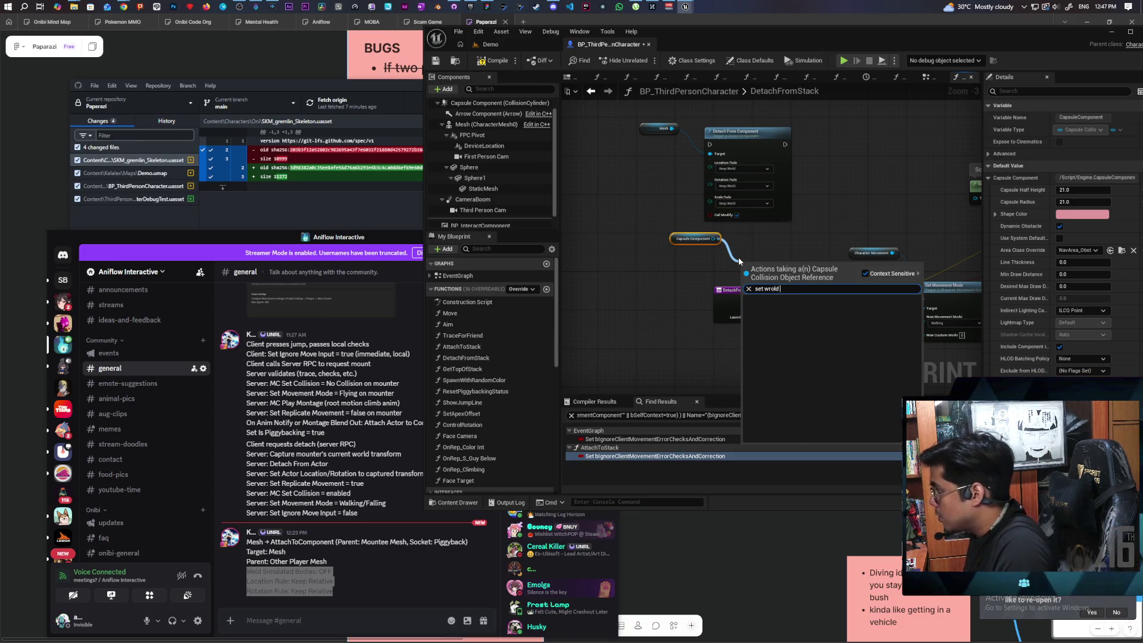
key("BackSpace")
key("BackSpace")
key("BackSpace")
type("orld loca")
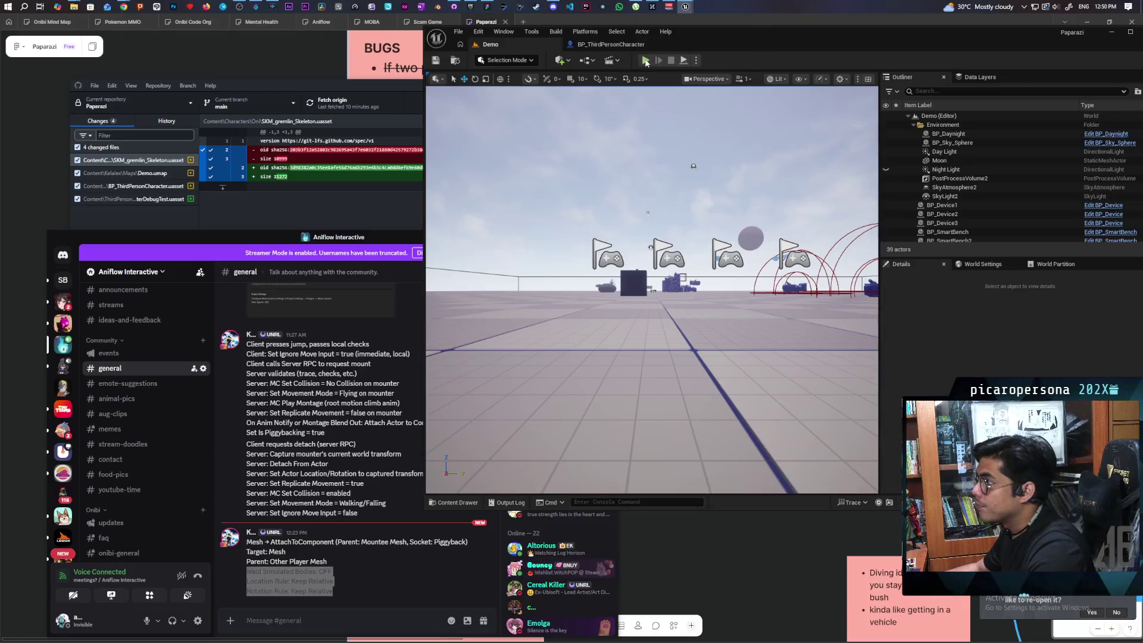
Run a four-client play test, moving and jumping the character, then stop it.
key("alt+p")
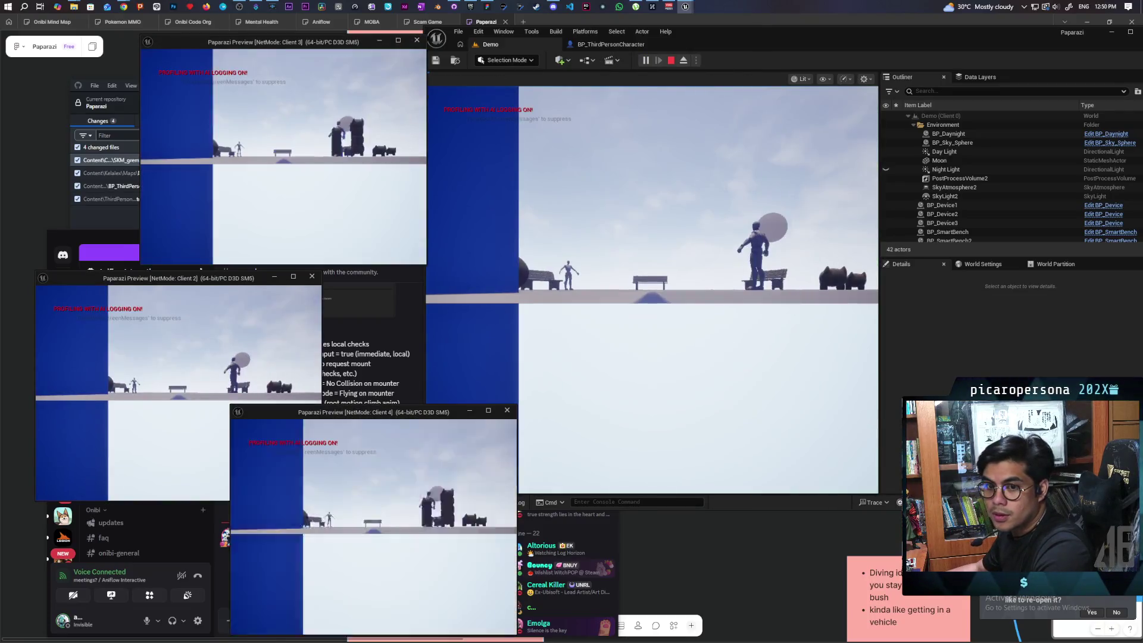
left_click(652, 290)
key("w")
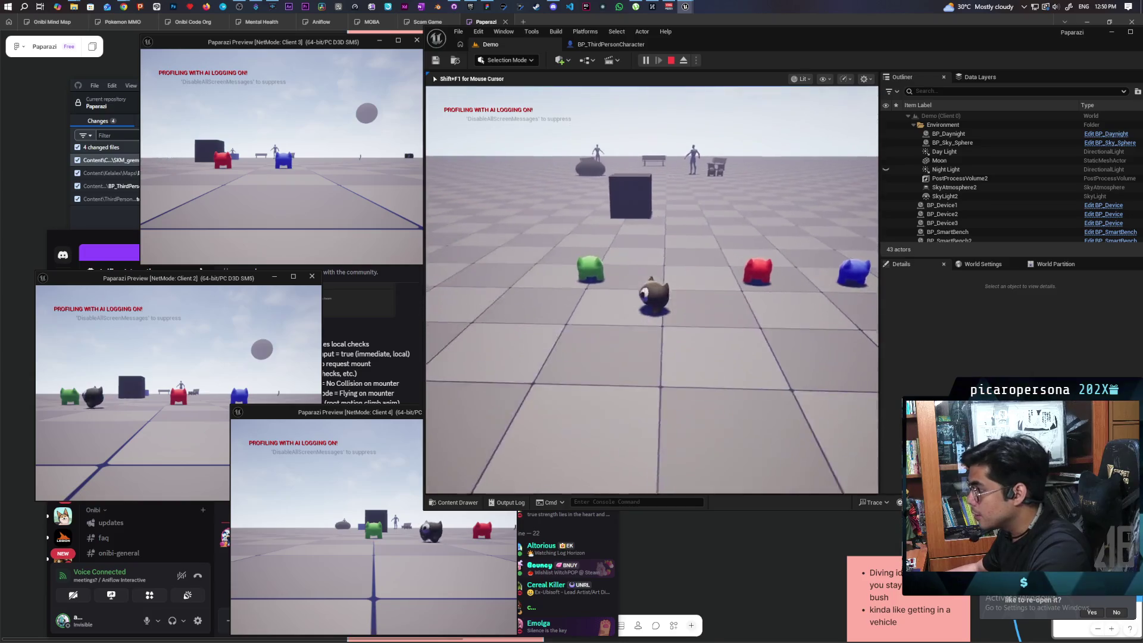
key("space")
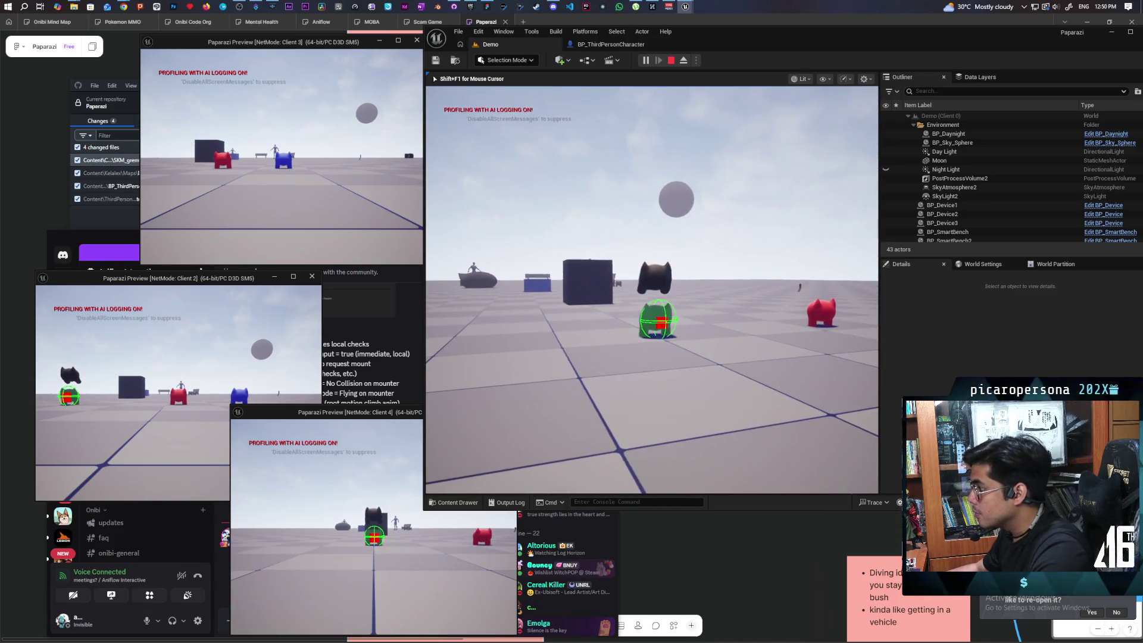
key("d")
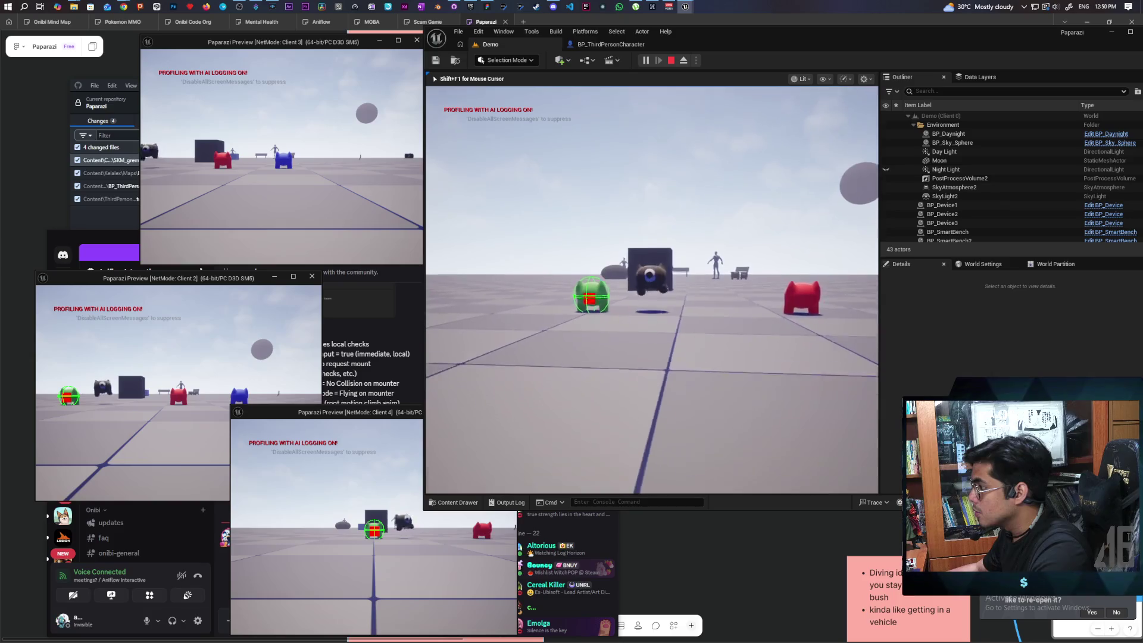
key("Escape")
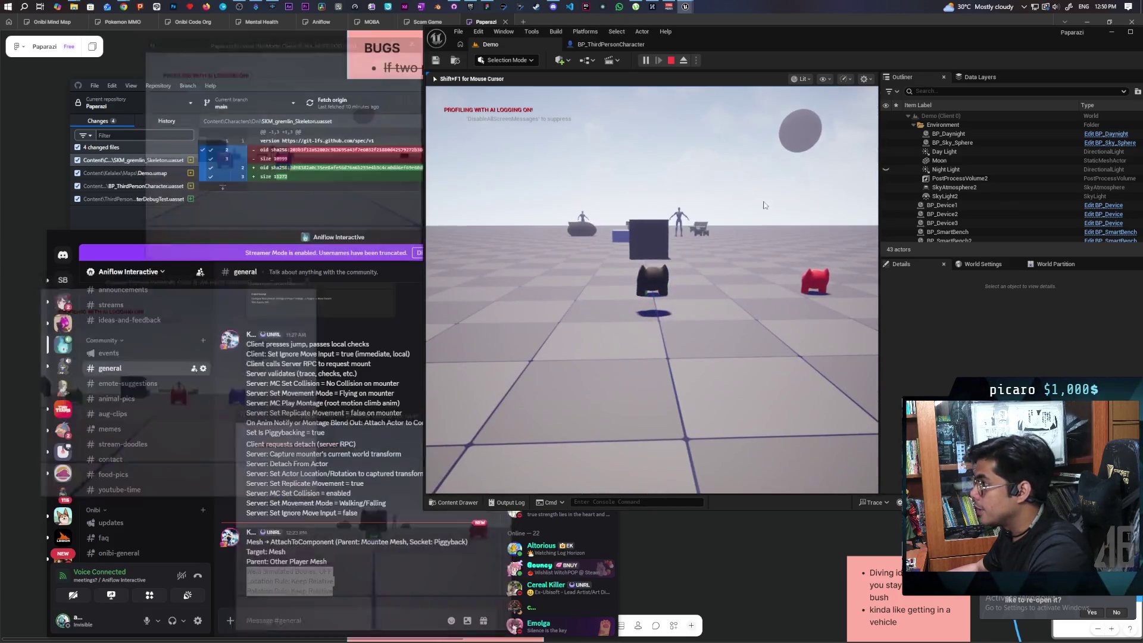
Close the Message Log, replay, jump onto the green creature, then stop the session.
left_click(1079, 328)
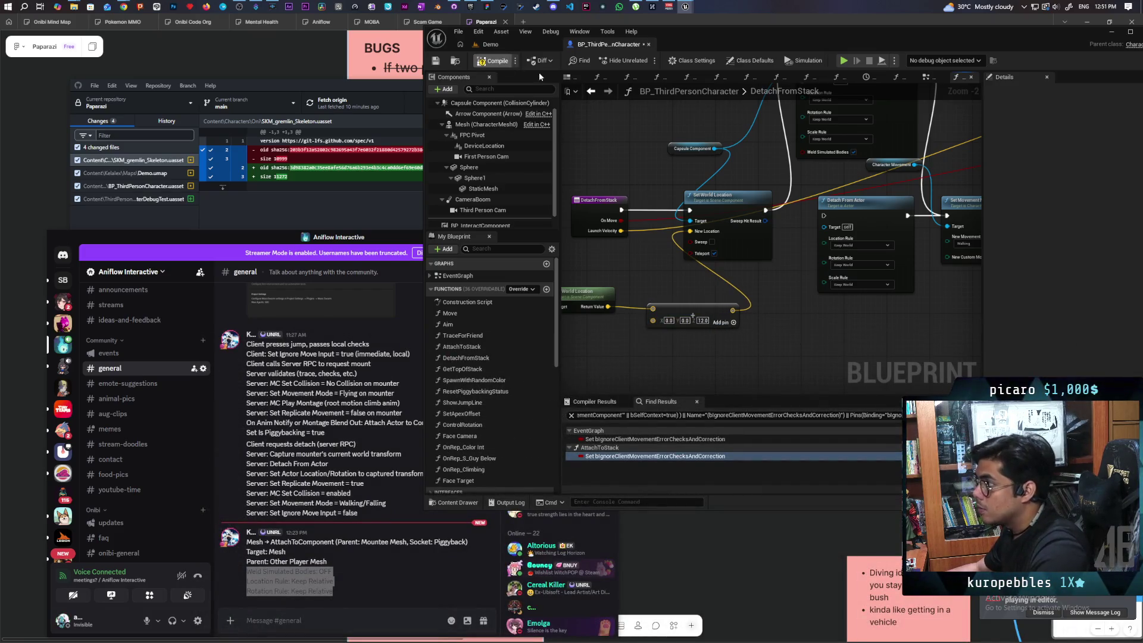
left_click(540, 46)
left_click(646, 60)
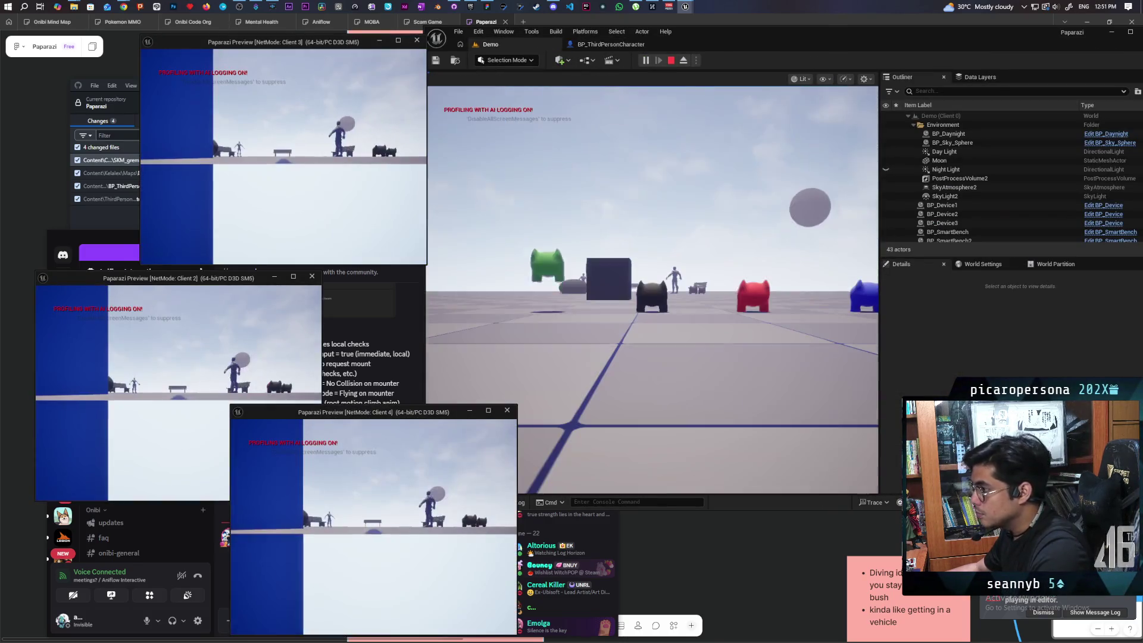
key("alt+Tab")
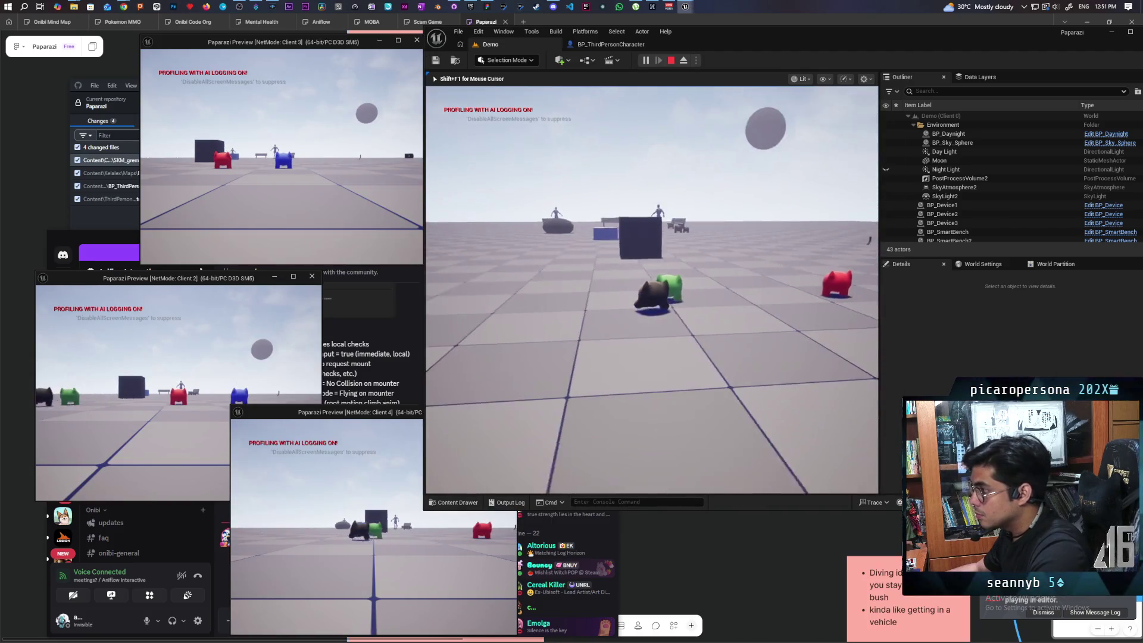
key("w")
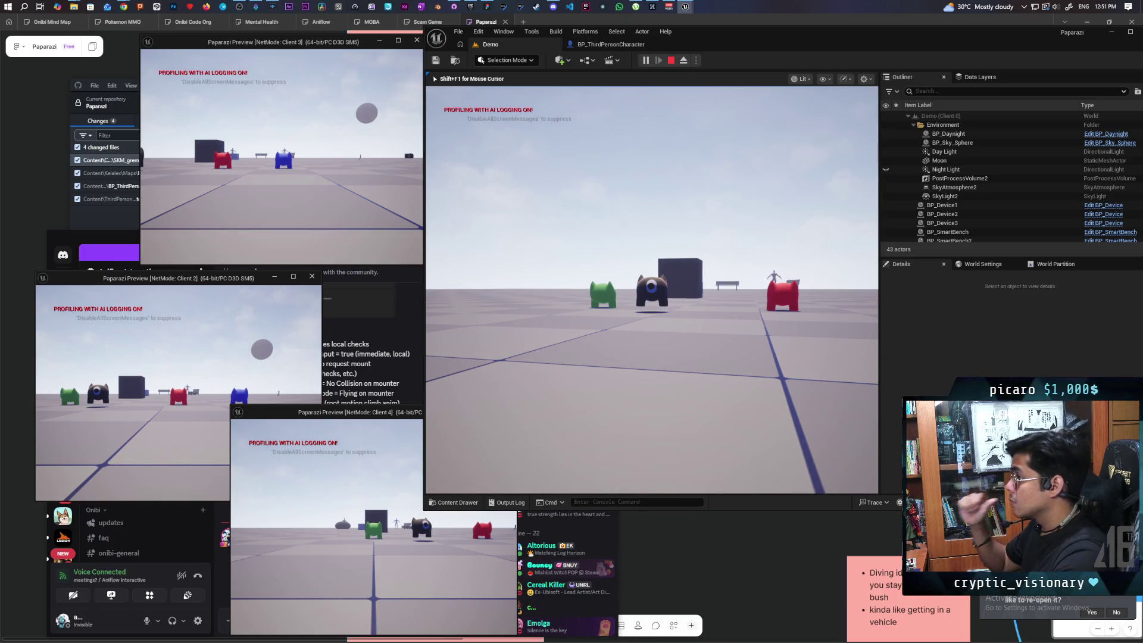
key("Escape")
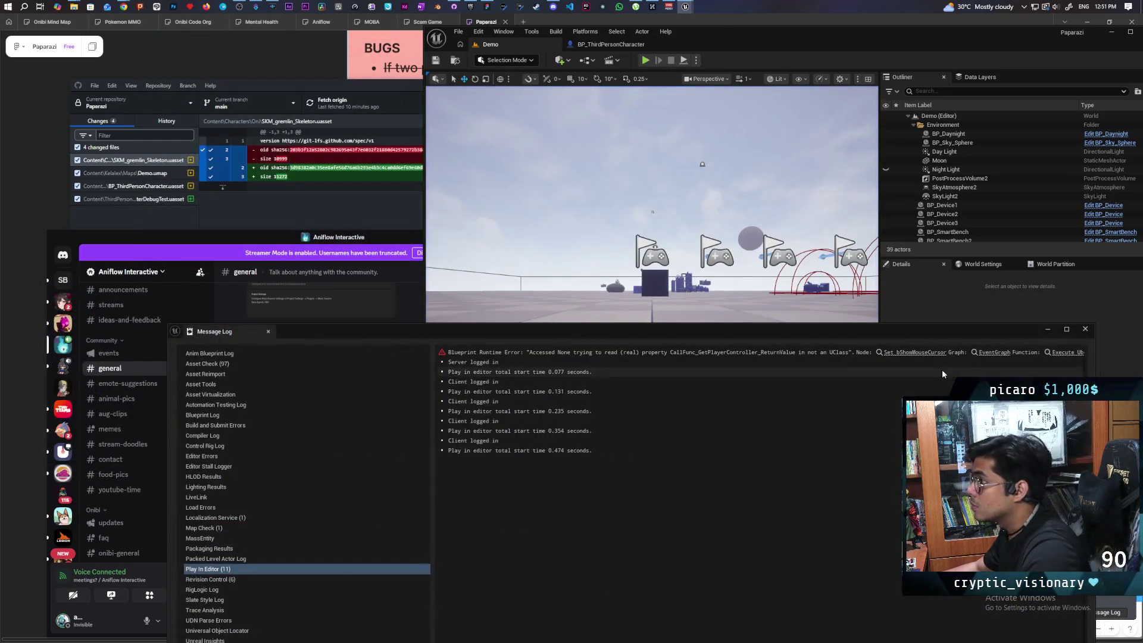
Insert a Print String between Attach Component To Component and Set Movement Mode.
left_click(1085, 330)
left_click(601, 44)
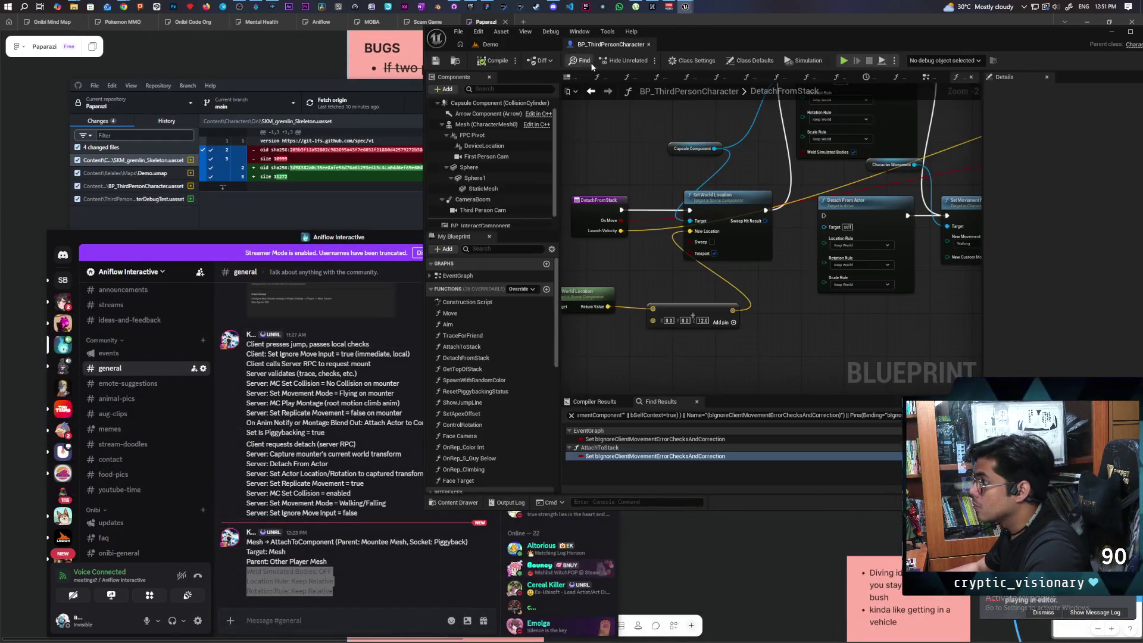
left_click_drag(757, 266, 724, 231)
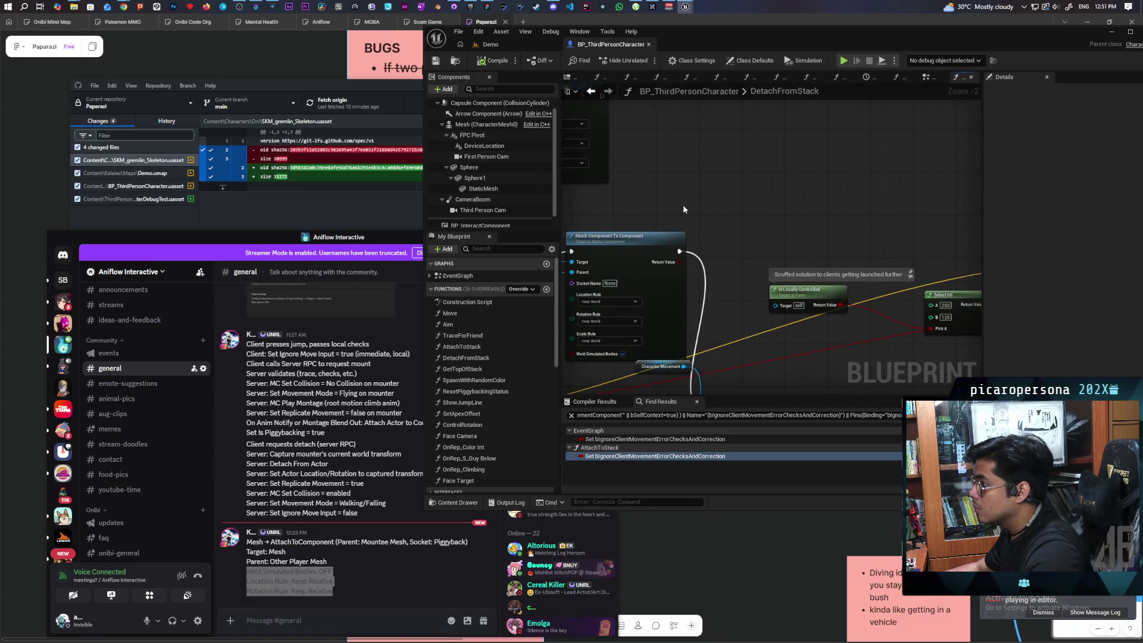
left_click_drag(705, 241, 698, 195)
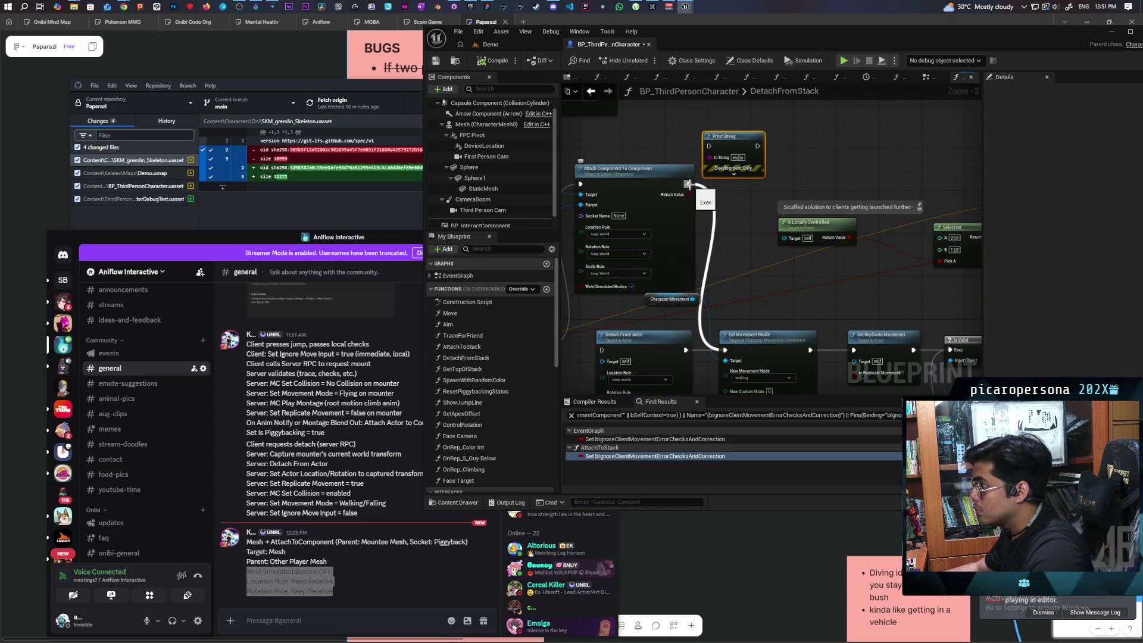
mouse_move(688, 183)
left_mouse_down()
mouse_move(708, 146)
mouse_move(725, 350)
left_mouse_up()
left_click_drag(732, 214, 864, 288)
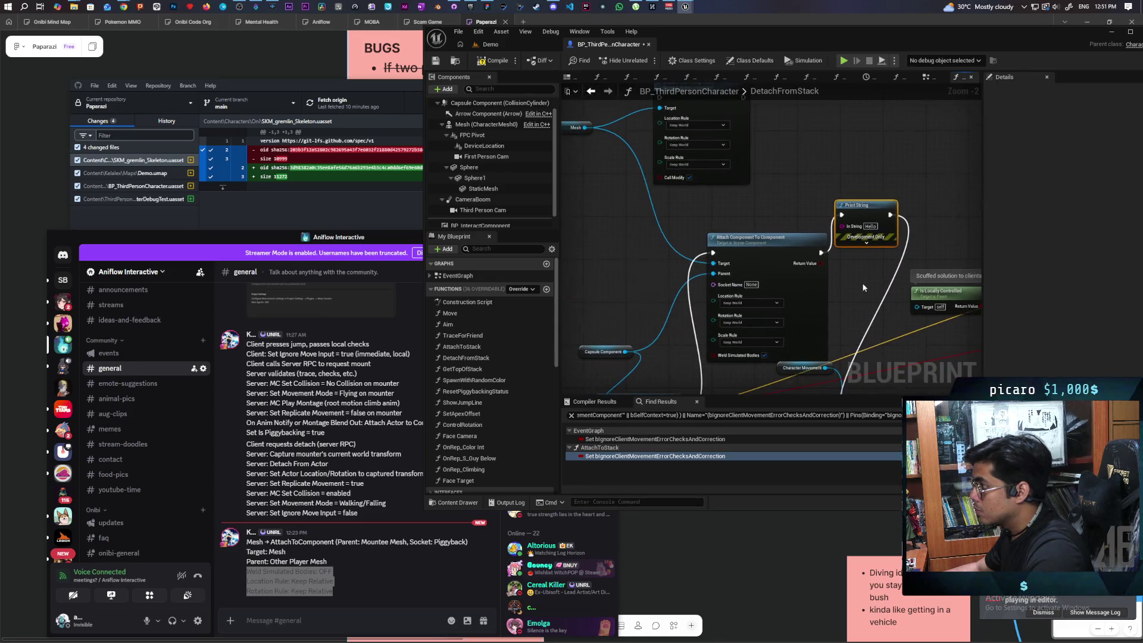
Move the Detach From Component and Mesh nodes up and to the left.
left_click_drag(727, 195, 748, 263)
left_click(727, 201)
left_click_drag(726, 201, 715, 168)
left_click(592, 188)
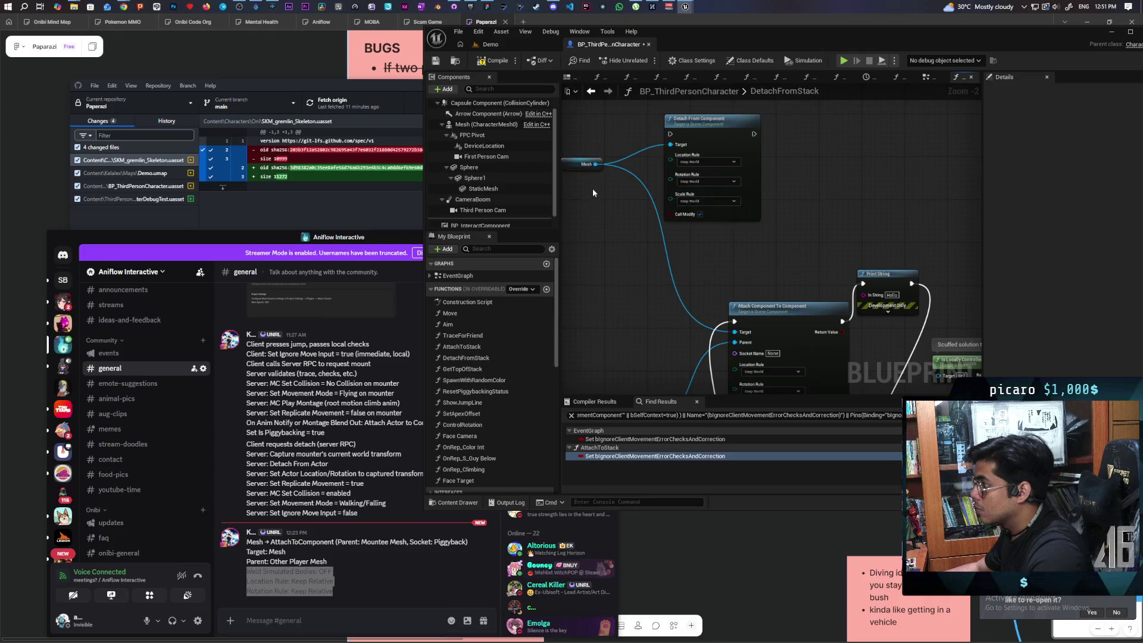
Feed the Mesh's Get Relative Location into the Print String's In String.
left_click_drag(596, 164, 619, 254)
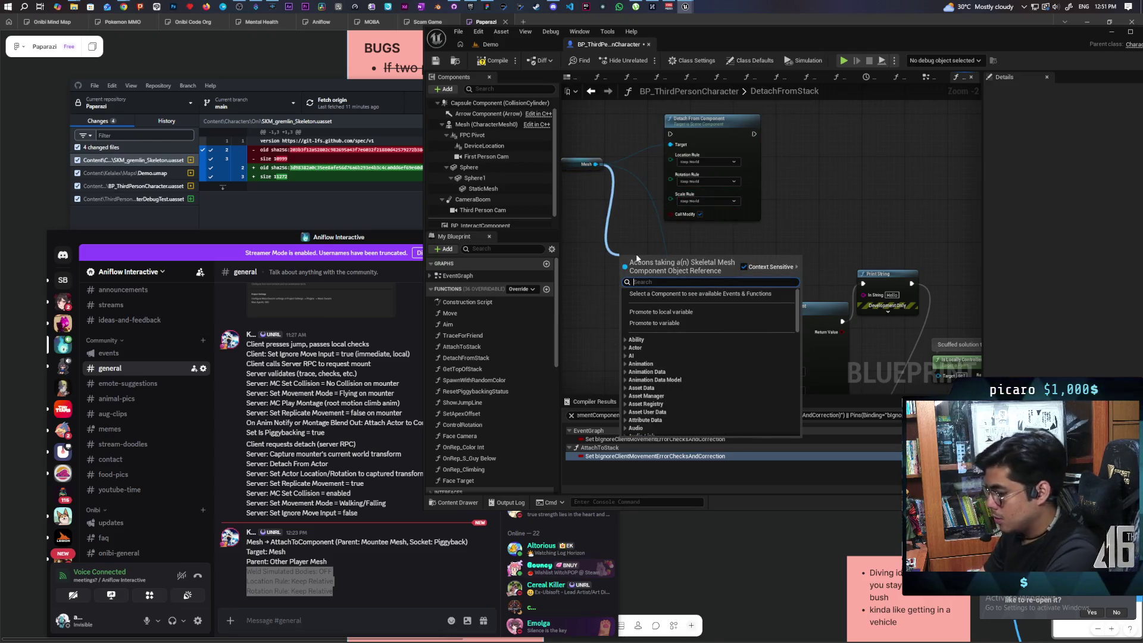
type("get reltaive")
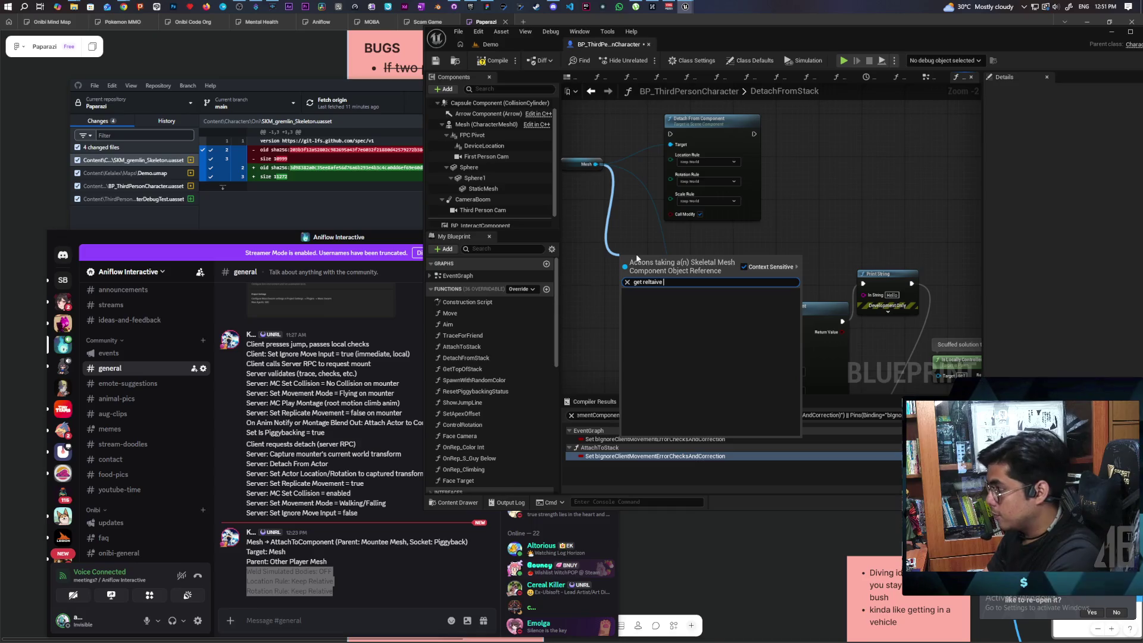
key("BackSpace")
key("BackSpace")
key("BackSpace")
type("a")
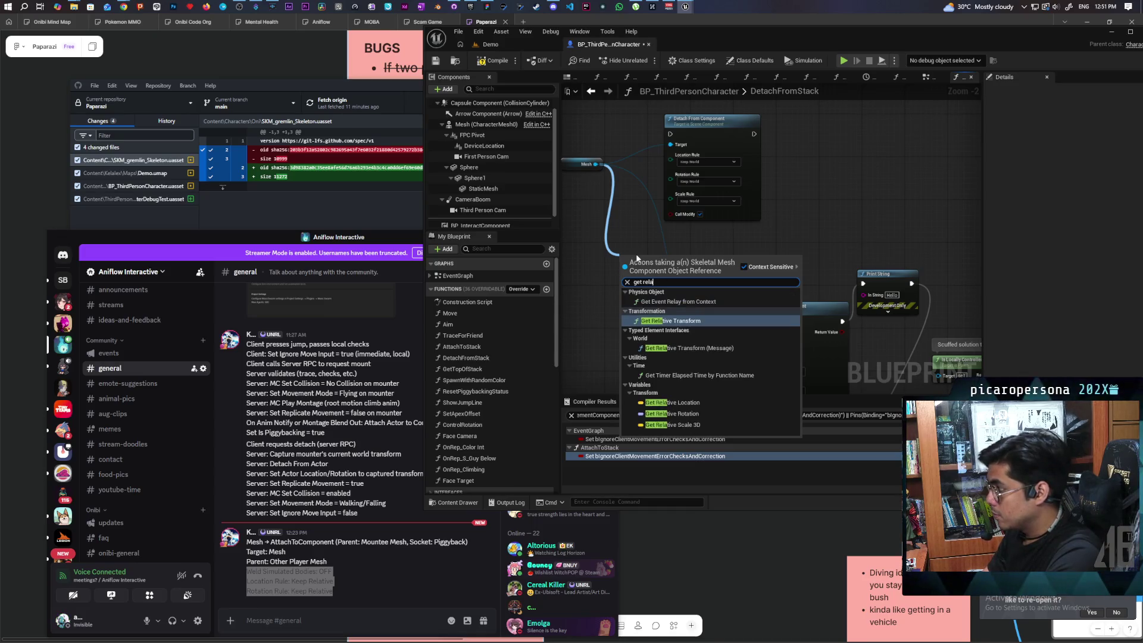
type("tive lo")
key("Return")
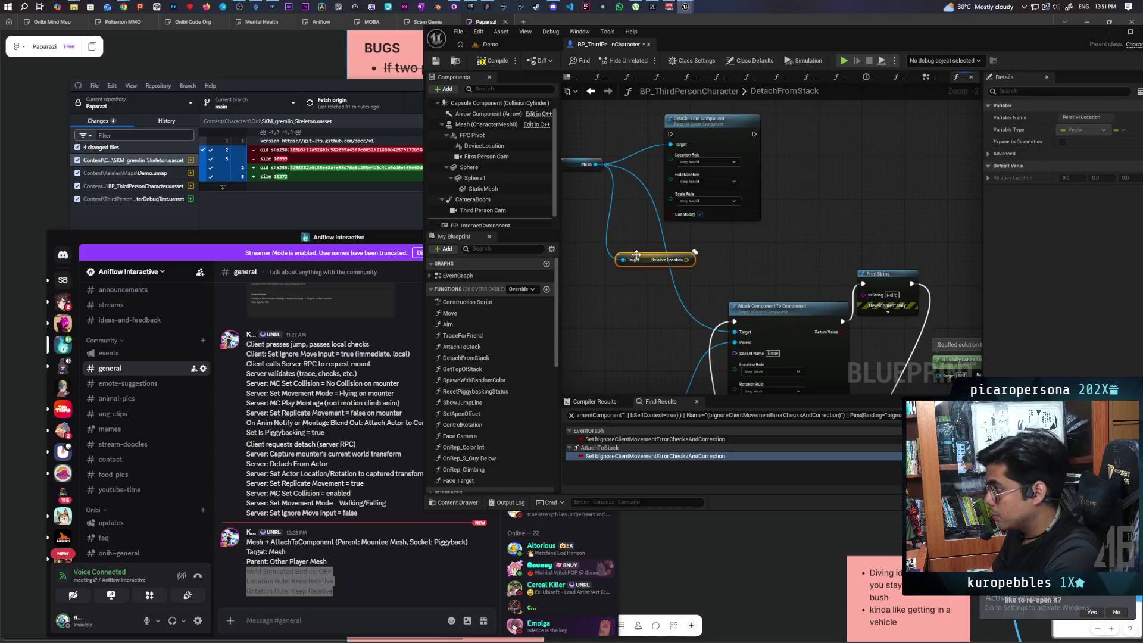
left_click_drag(686, 260, 863, 294)
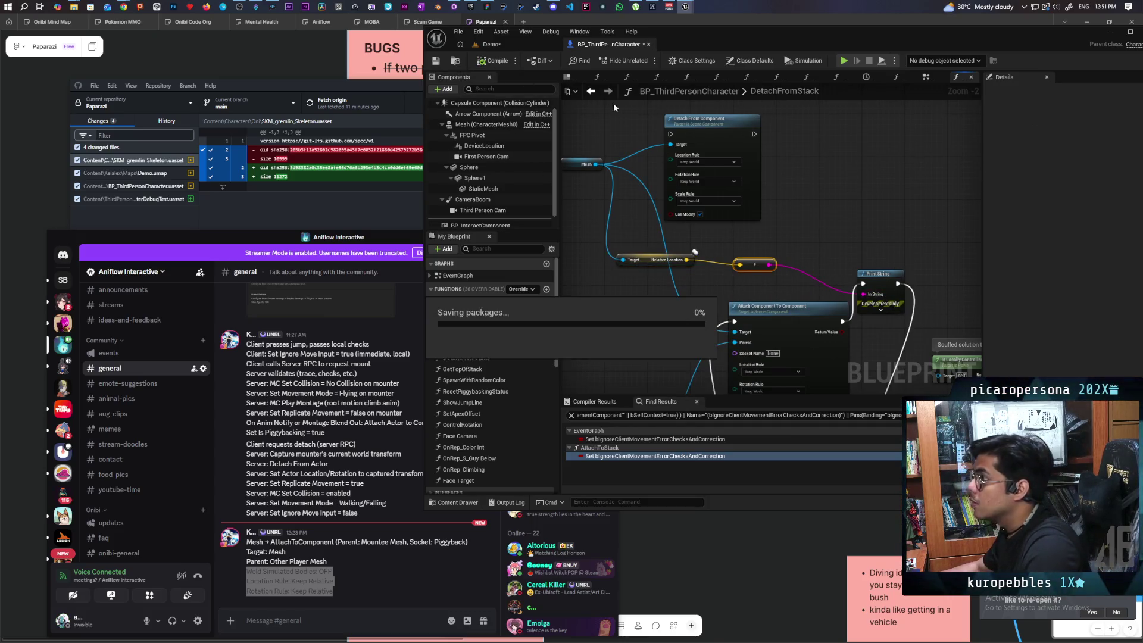
left_click(489, 44)
Play with four clients and piggyback onto the red character, printing the mesh location X=0 Y=0 Z=-15.789.
left_click(645, 61)
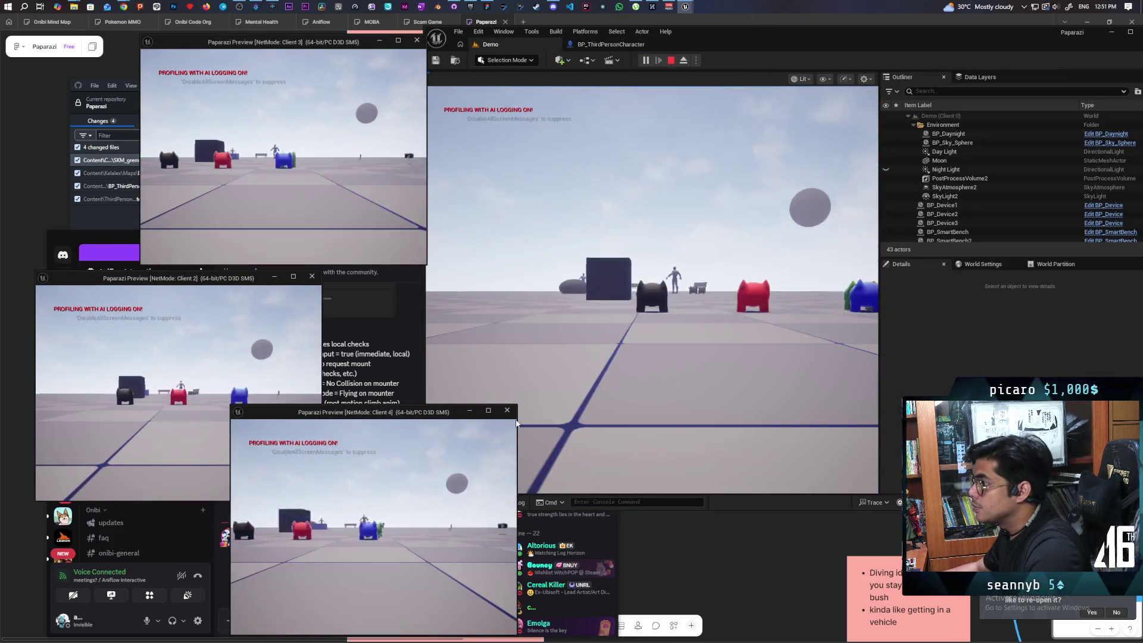
key("Caps_Lock")
key("w")
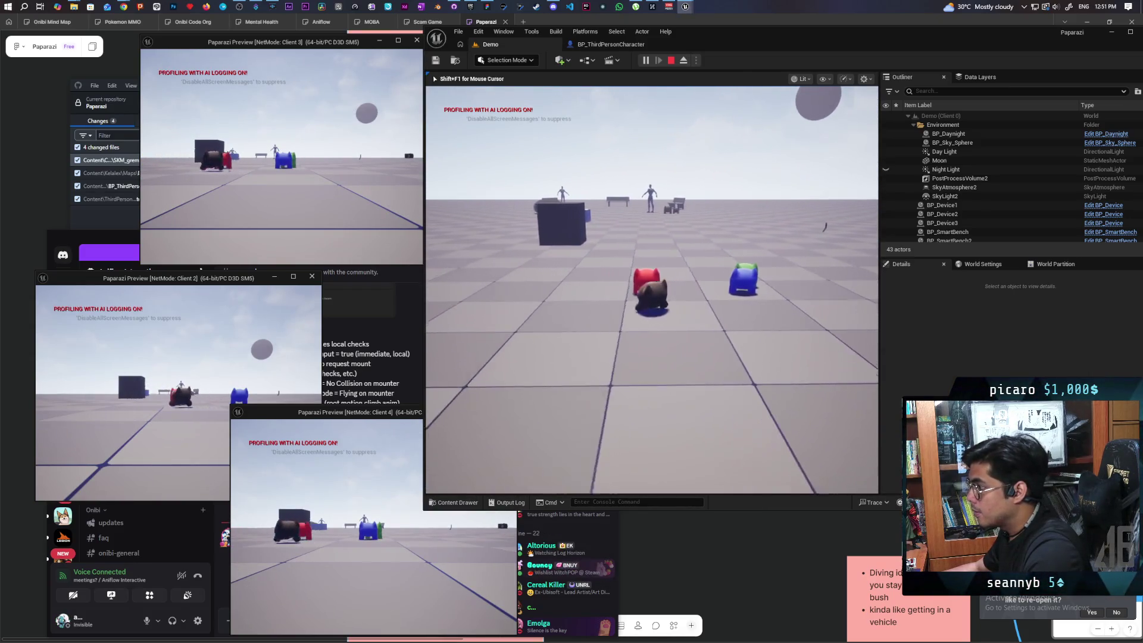
key("Caps_Lock")
key("e")
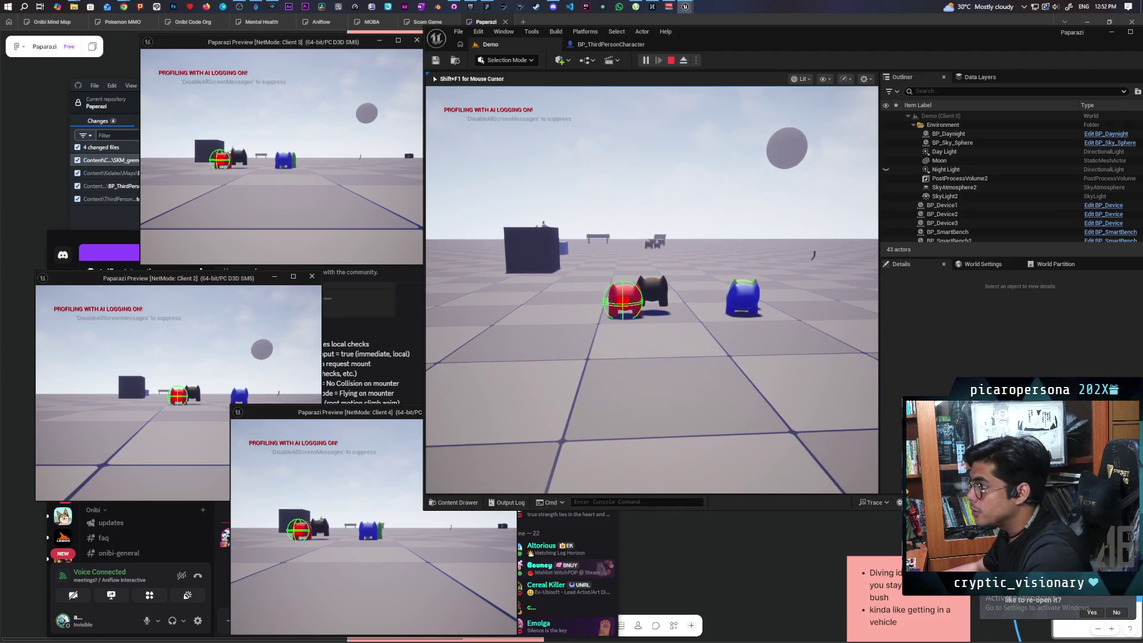
End the play session, close the Message Log and switch to the Output Log.
key("Escape")
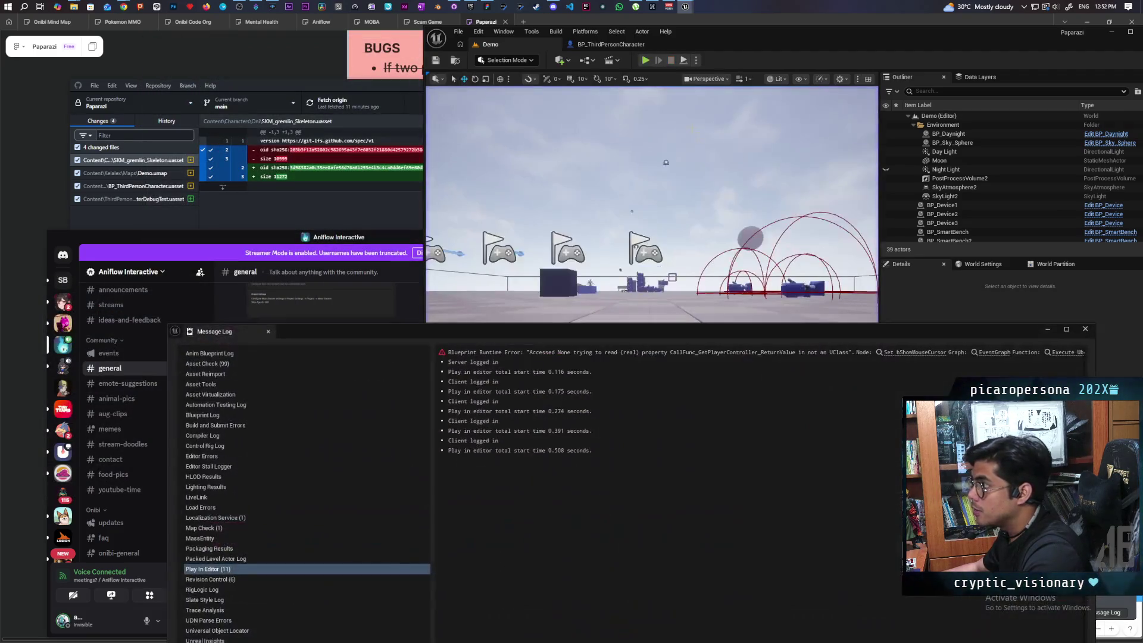
left_click(1084, 331)
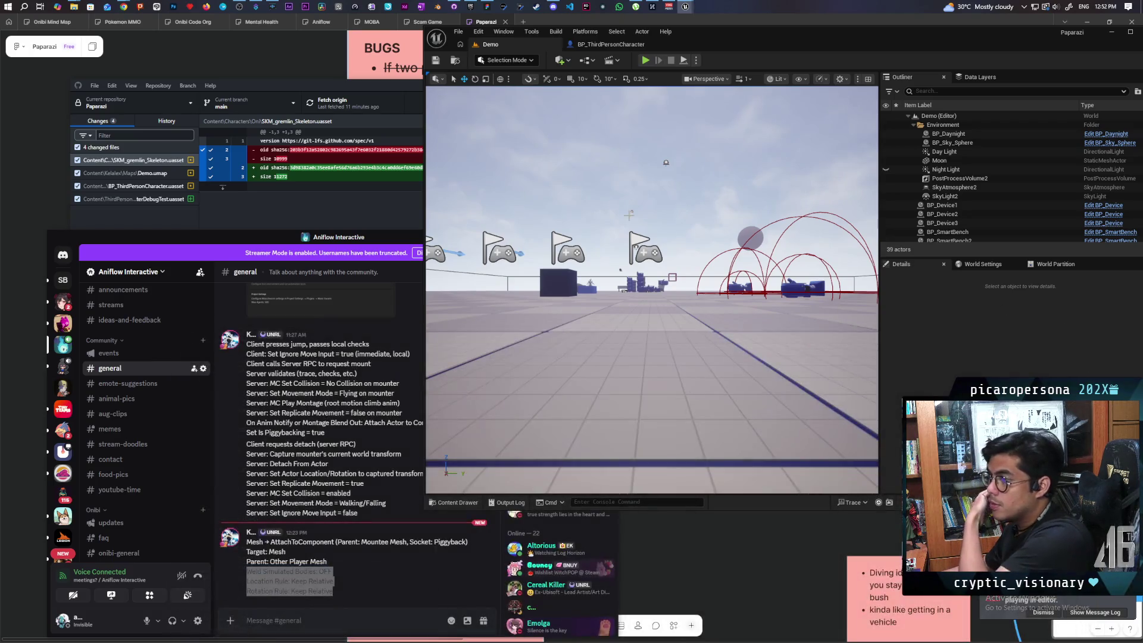
left_click(509, 502)
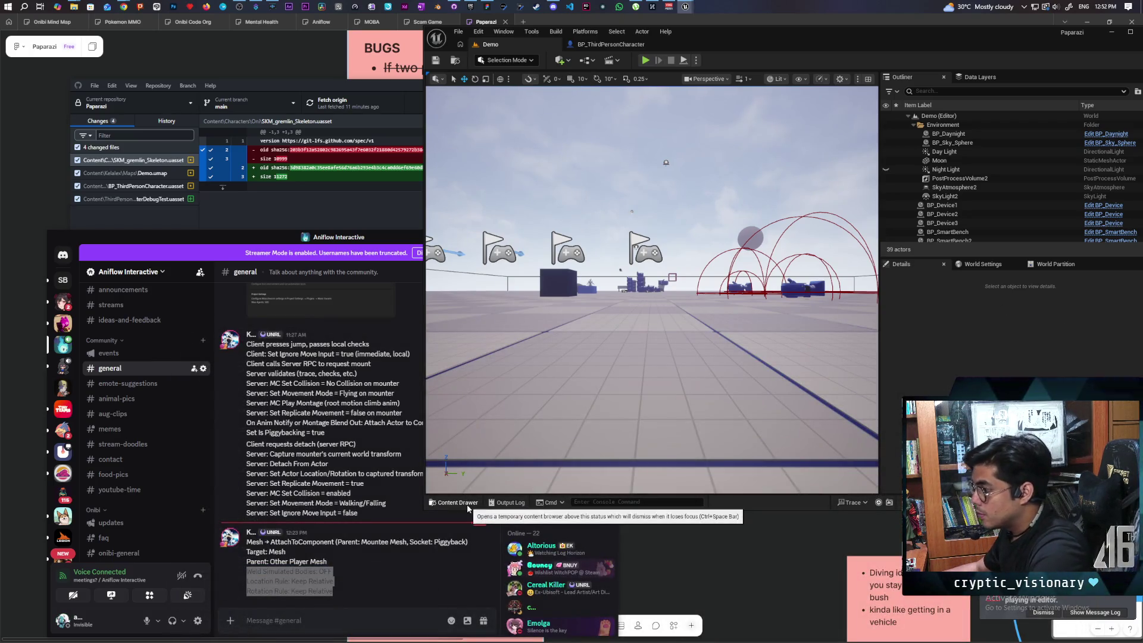
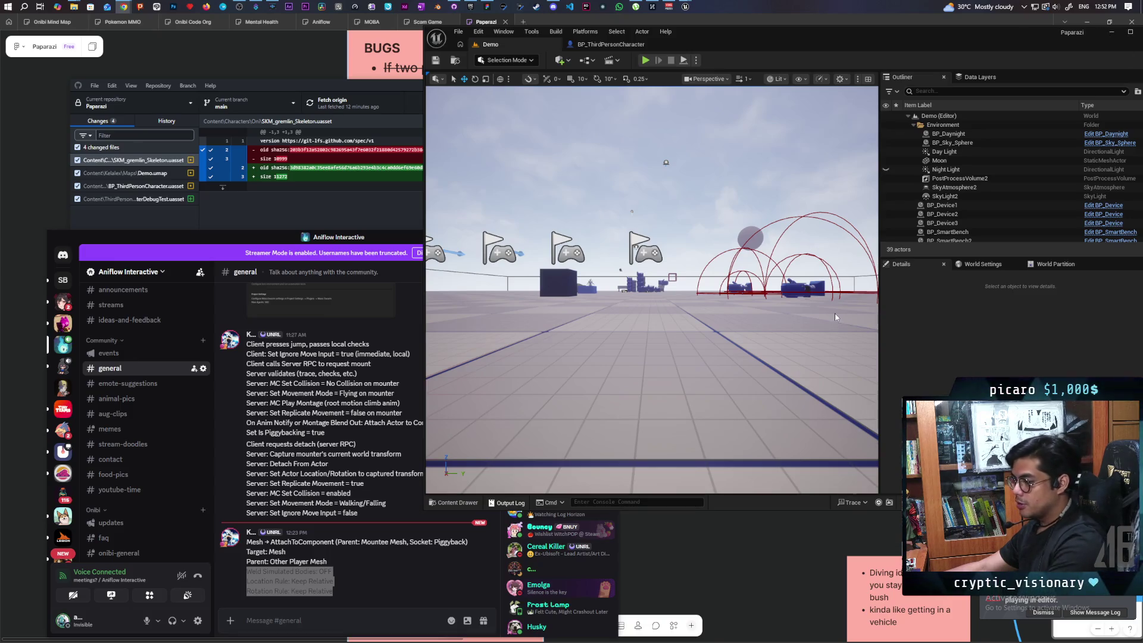
Check system CPU and memory usage in Task Manager, then close it.
key("ctrl+shift+Escape")
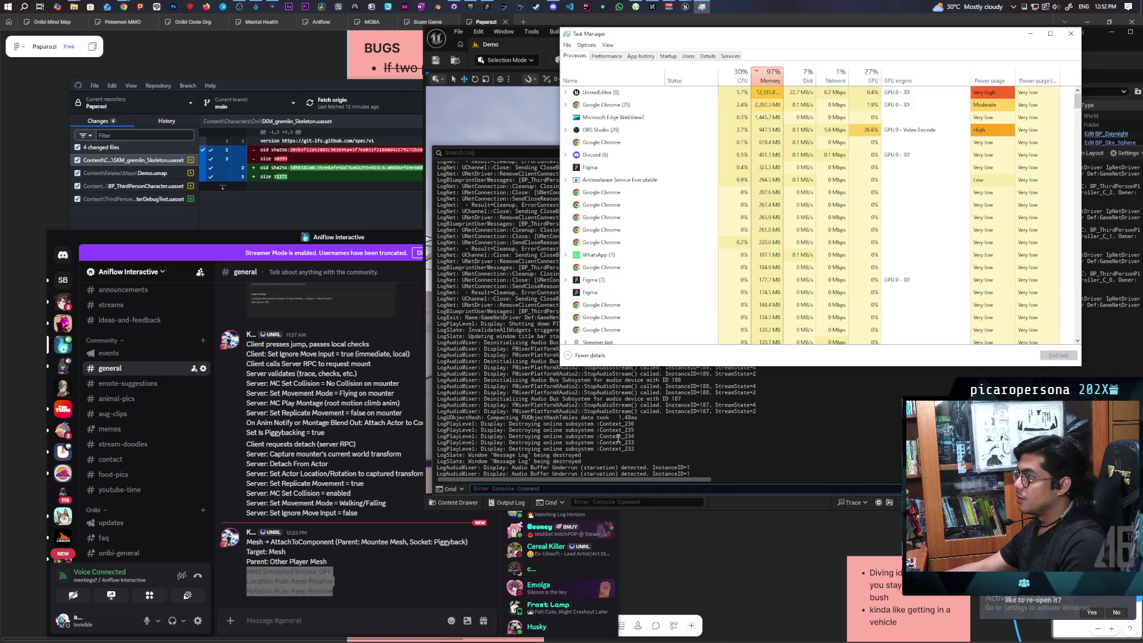
scroll(715, 407, "up", 3)
scroll(716, 406, "down", 3)
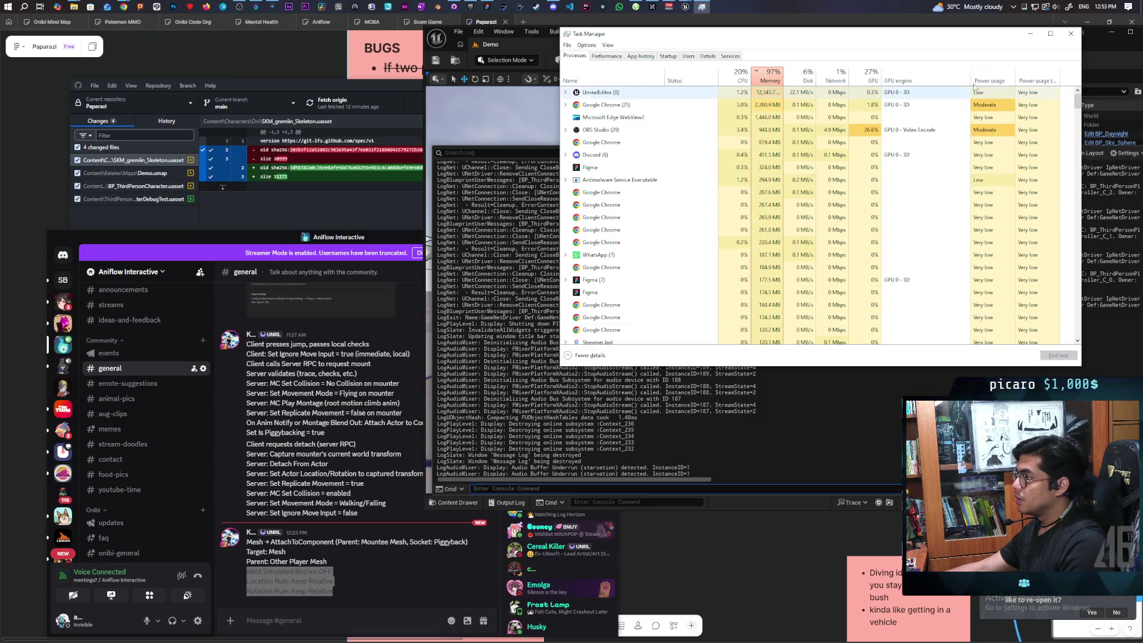
left_click(1071, 33)
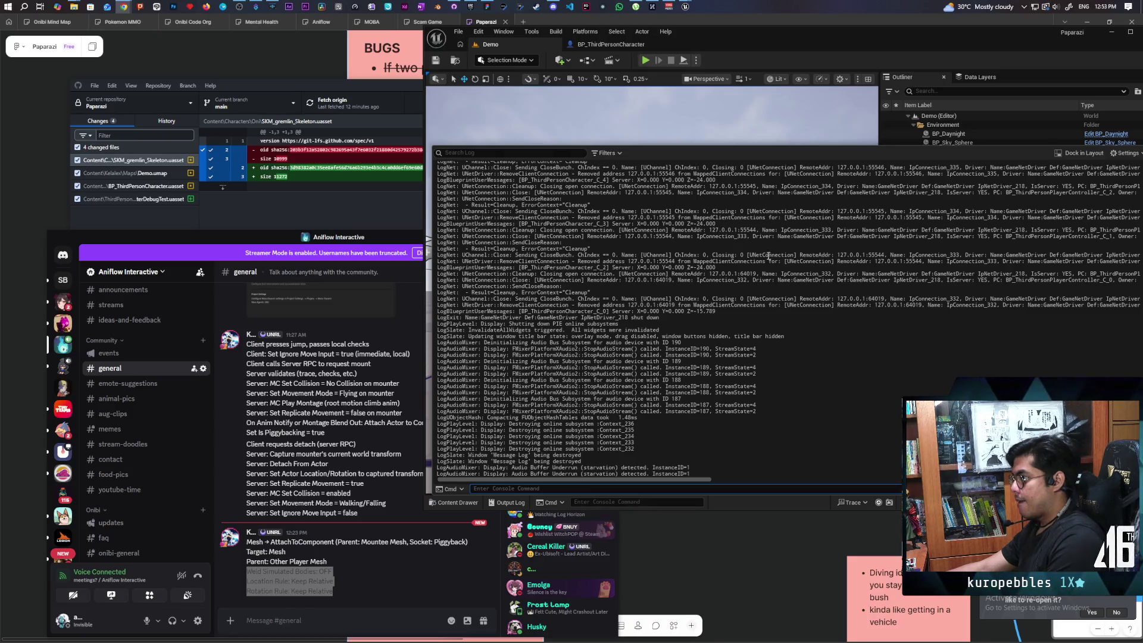
Set the Print String node's Duration to 10 seconds in BP_ThirdPersonCharacter.
left_click(610, 45)
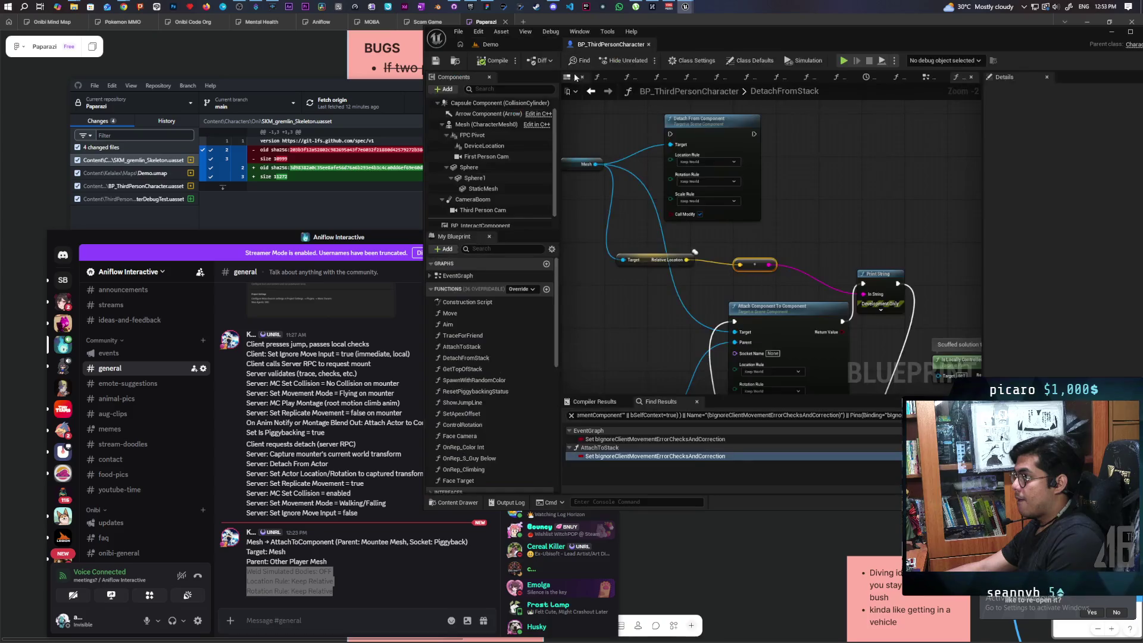
left_click(875, 311)
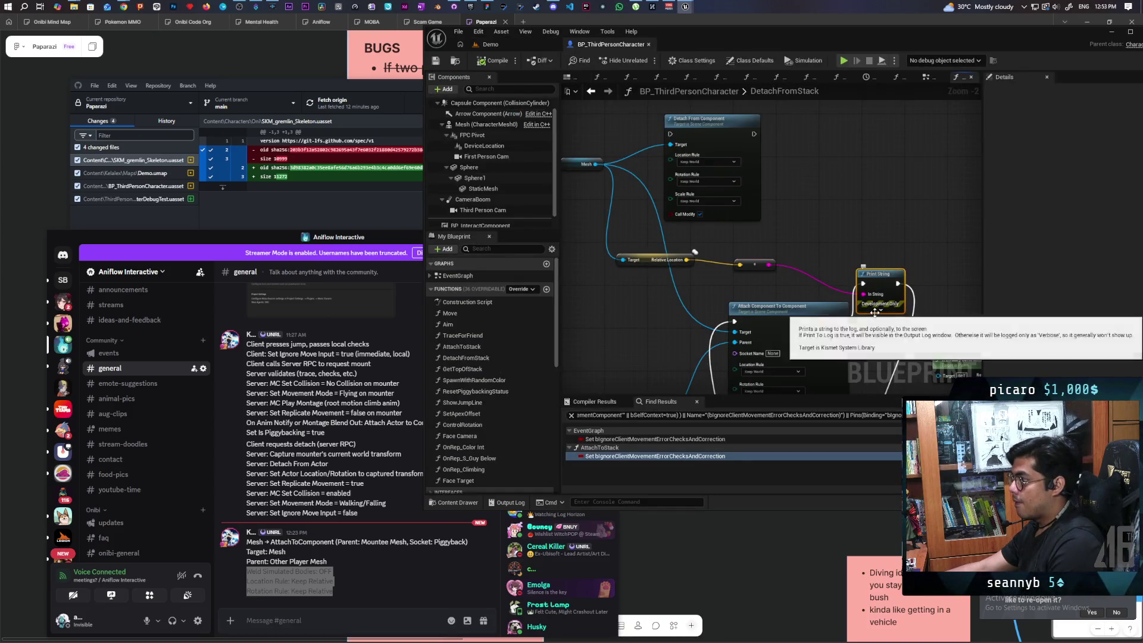
left_click(877, 310)
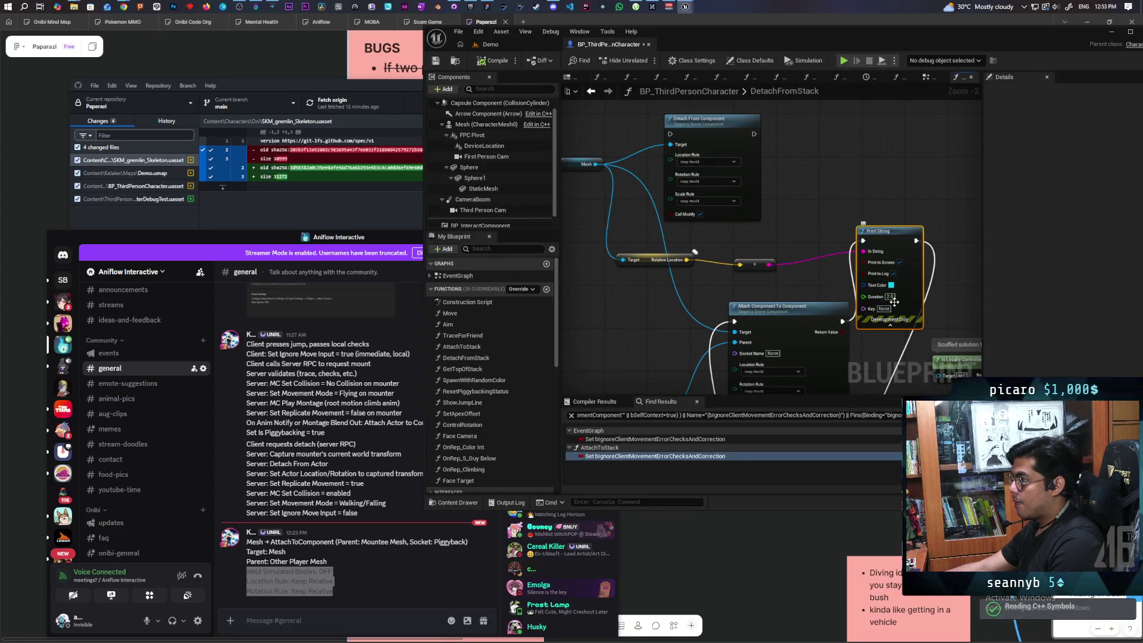
type("10")
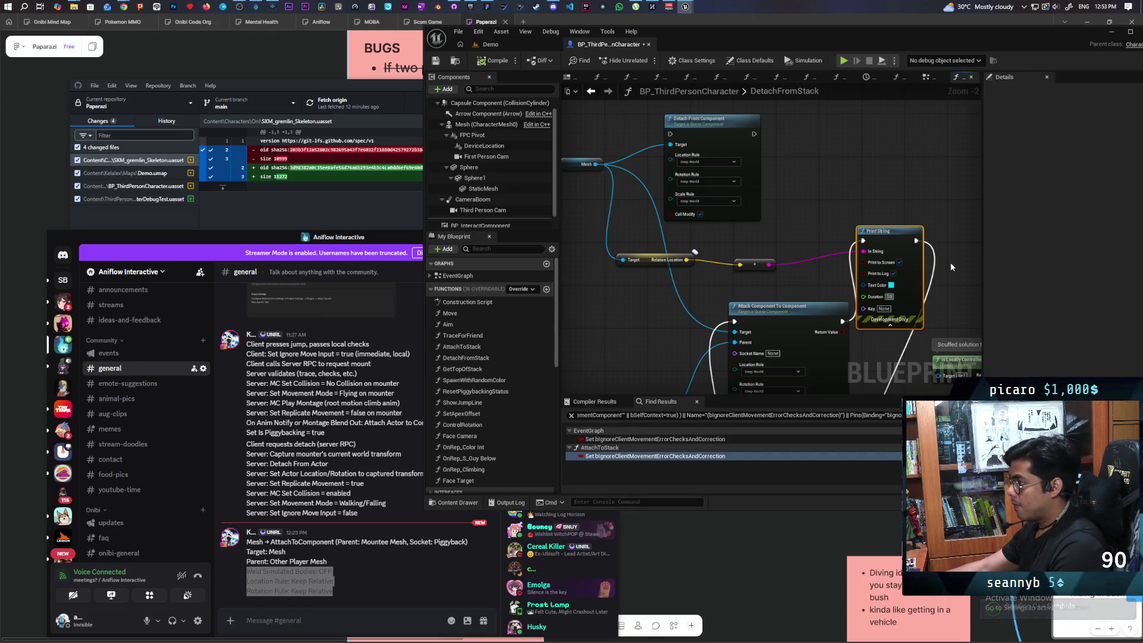
left_click(854, 202)
Compile the character blueprint and bring the Paparazi editor window back to front.
left_click(492, 60)
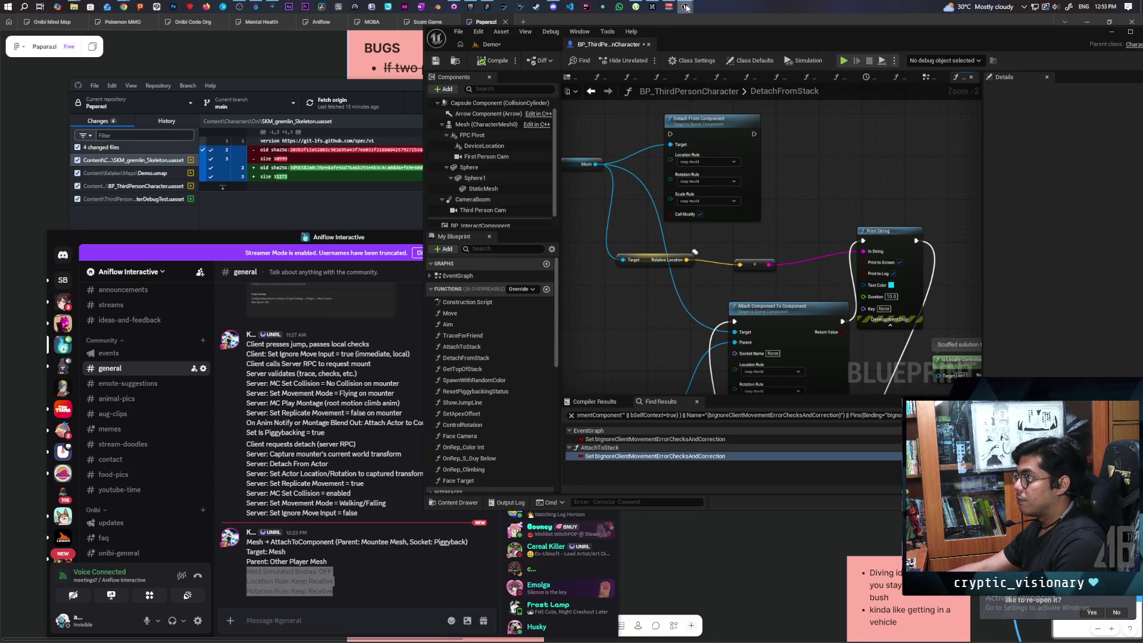
mouse_move(685, 7)
mouse_move(726, 47)
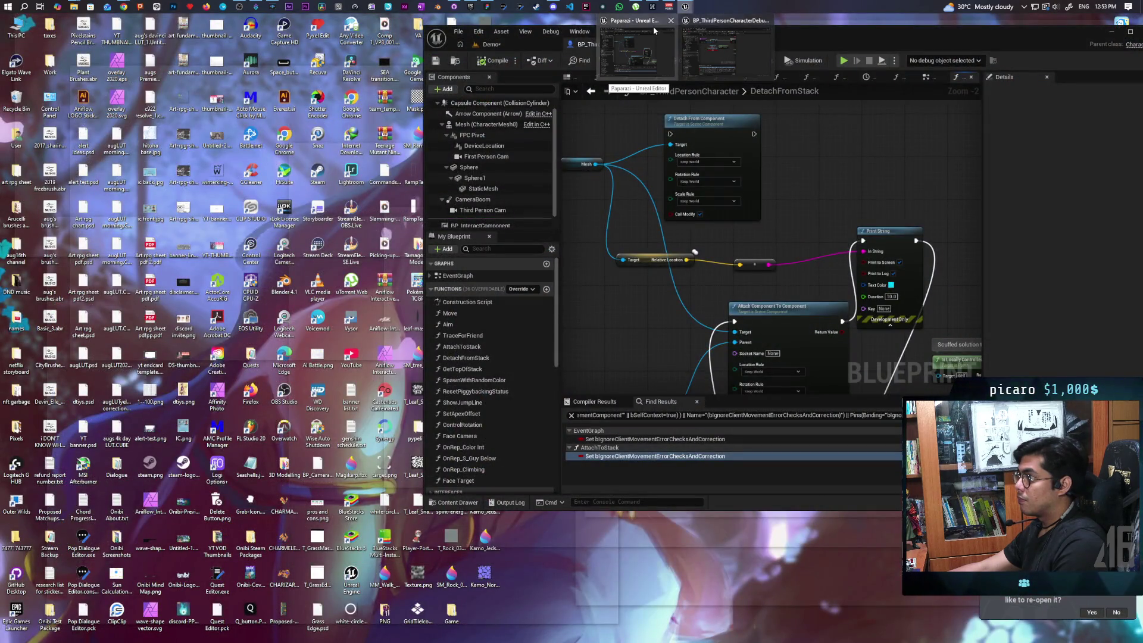
left_click(653, 29)
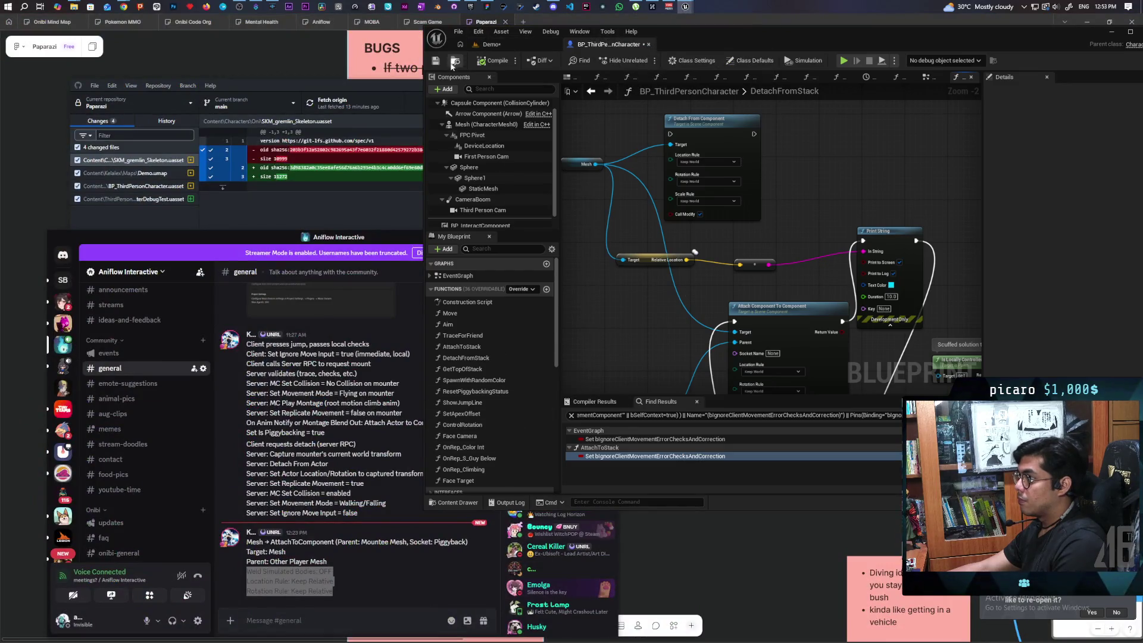
Review the detach offset vector's Z value and the Mesh component's transform.
left_click_drag(634, 319, 779, 122)
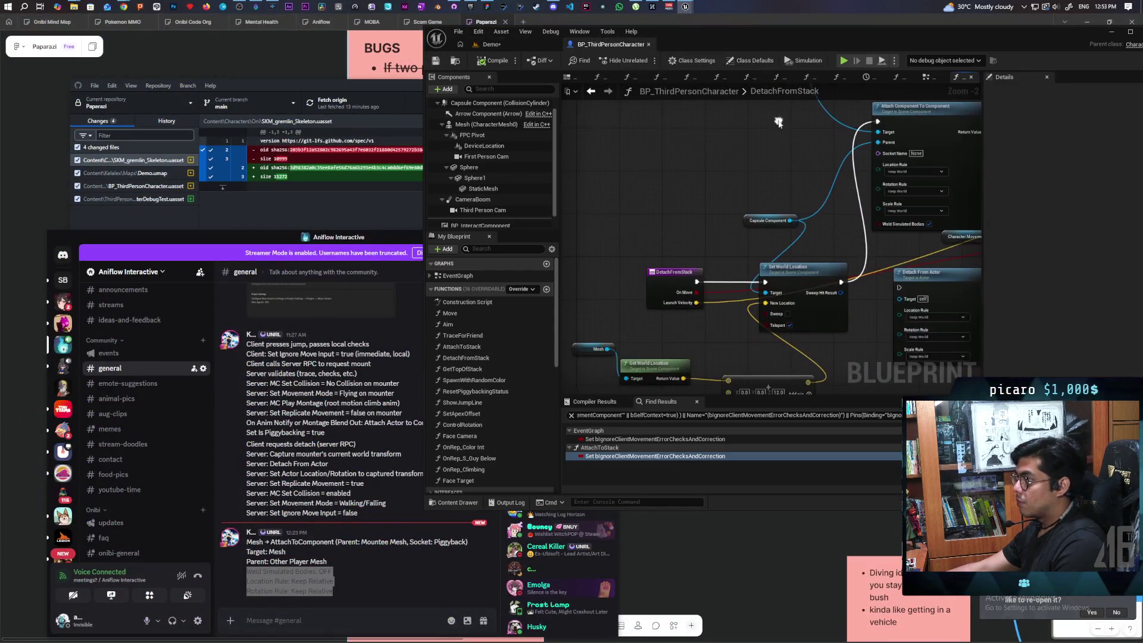
scroll(748, 237, "up", 3)
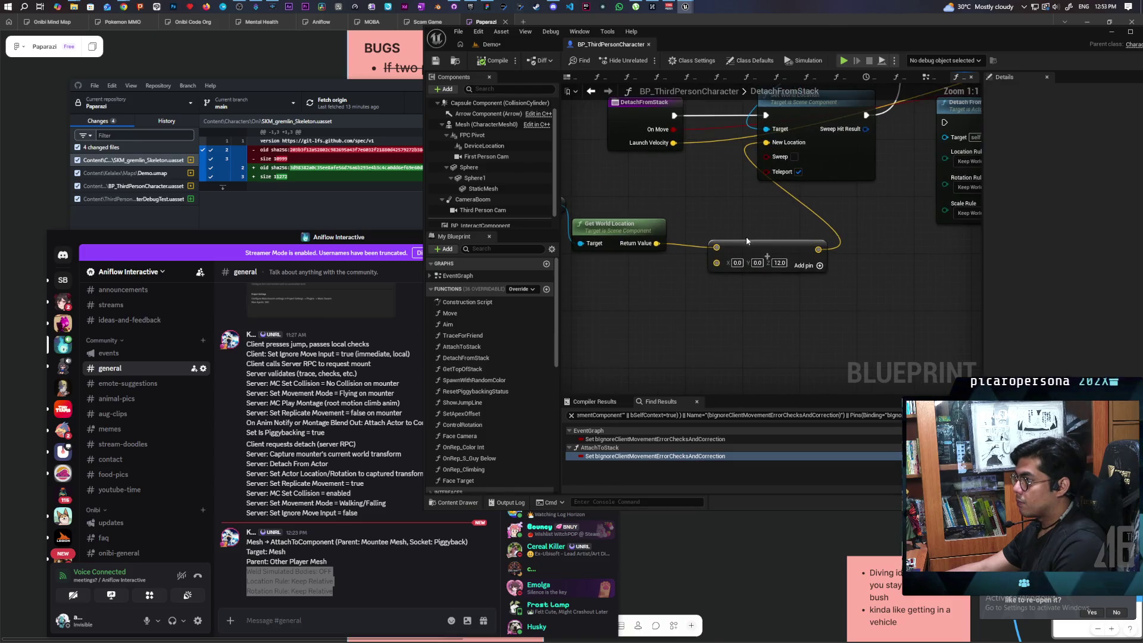
left_click_drag(746, 237, 682, 254)
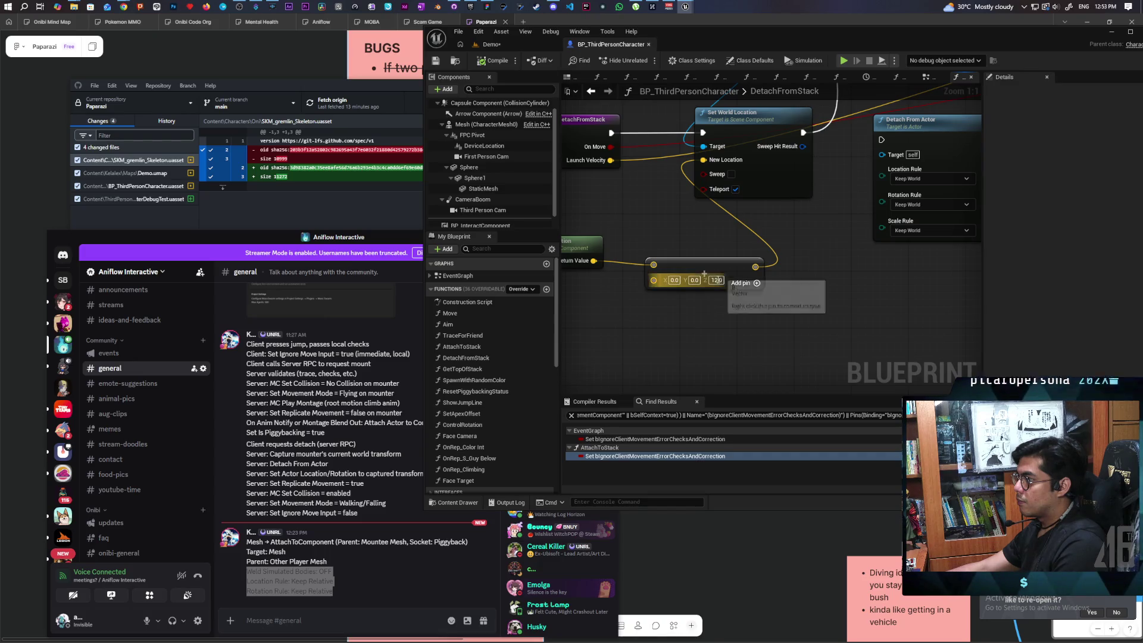
left_click(716, 280)
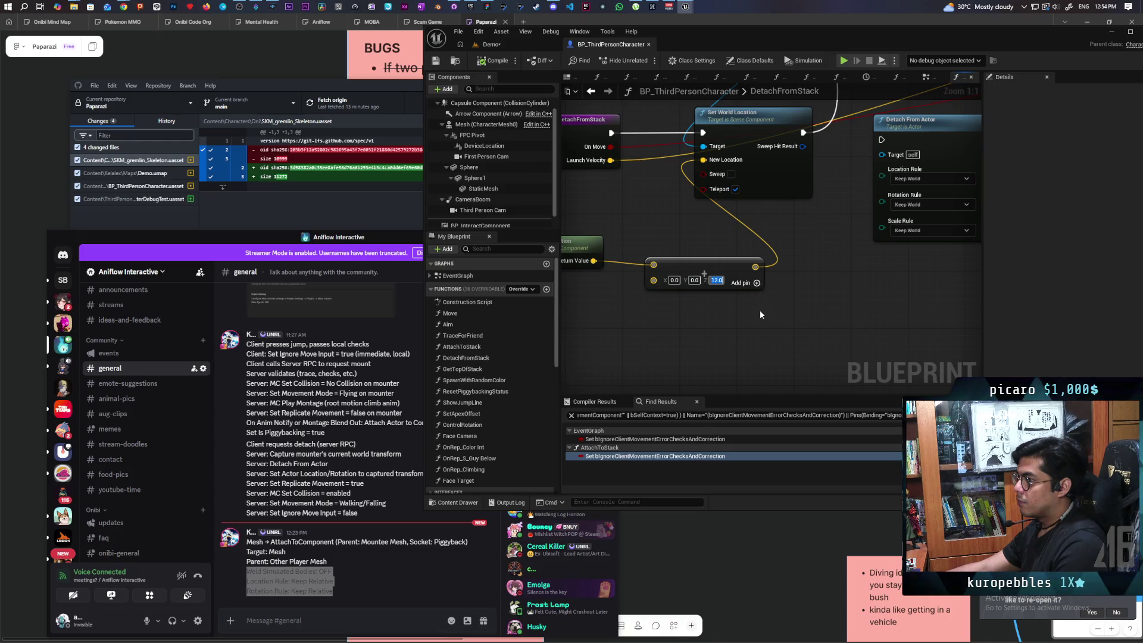
left_click(476, 124)
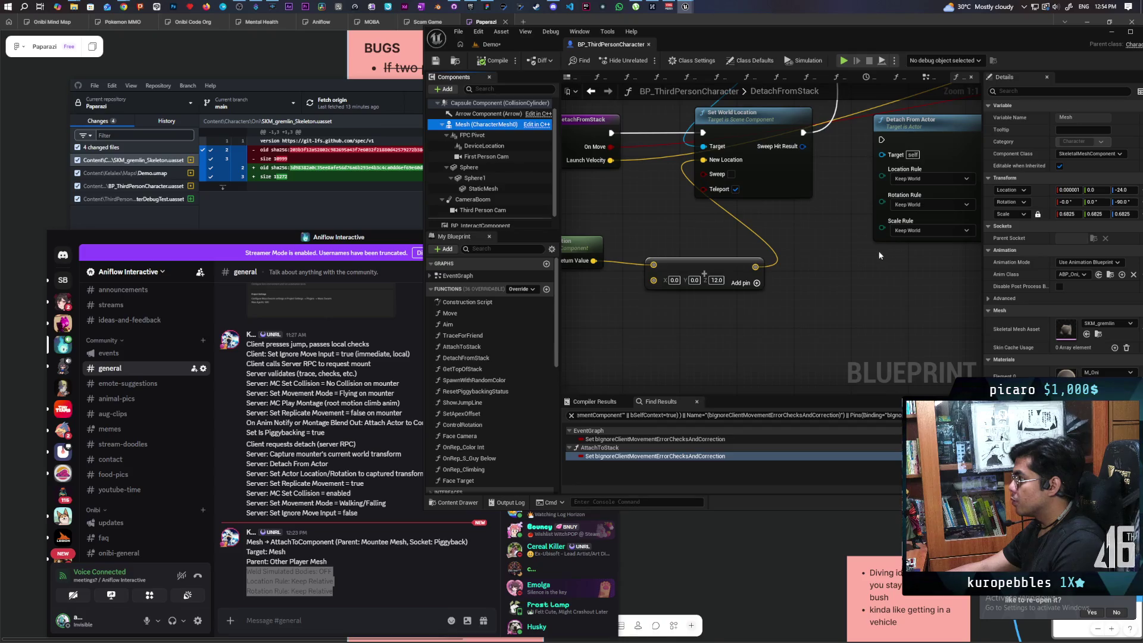
Reselect the offset's Z value of 12.0, then save the Demo level.
left_click(786, 274)
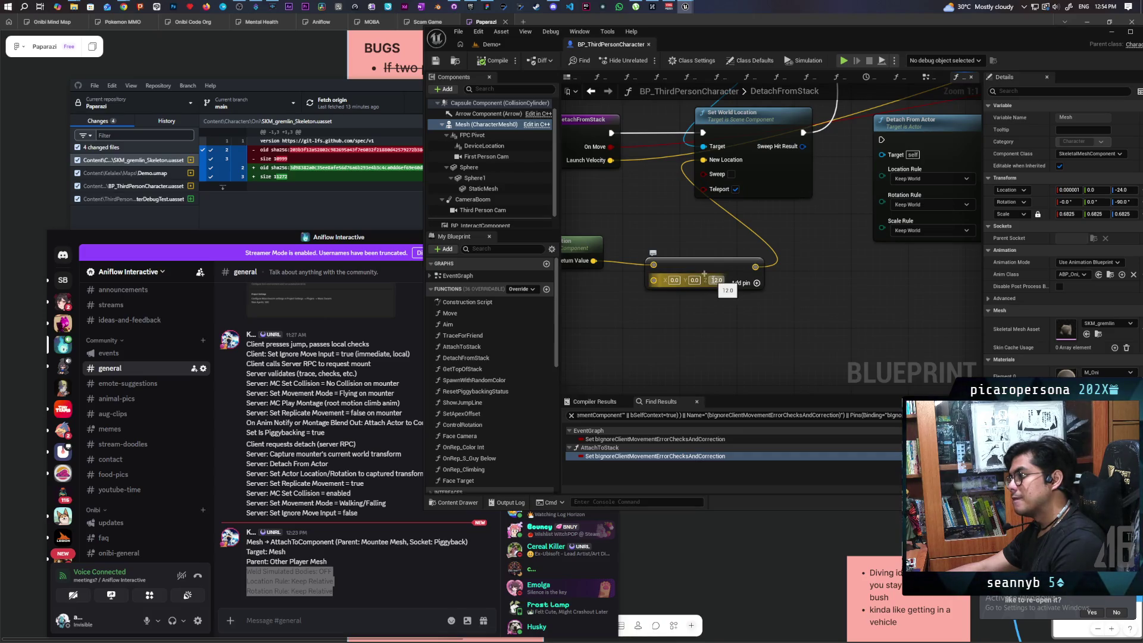
left_click(716, 279)
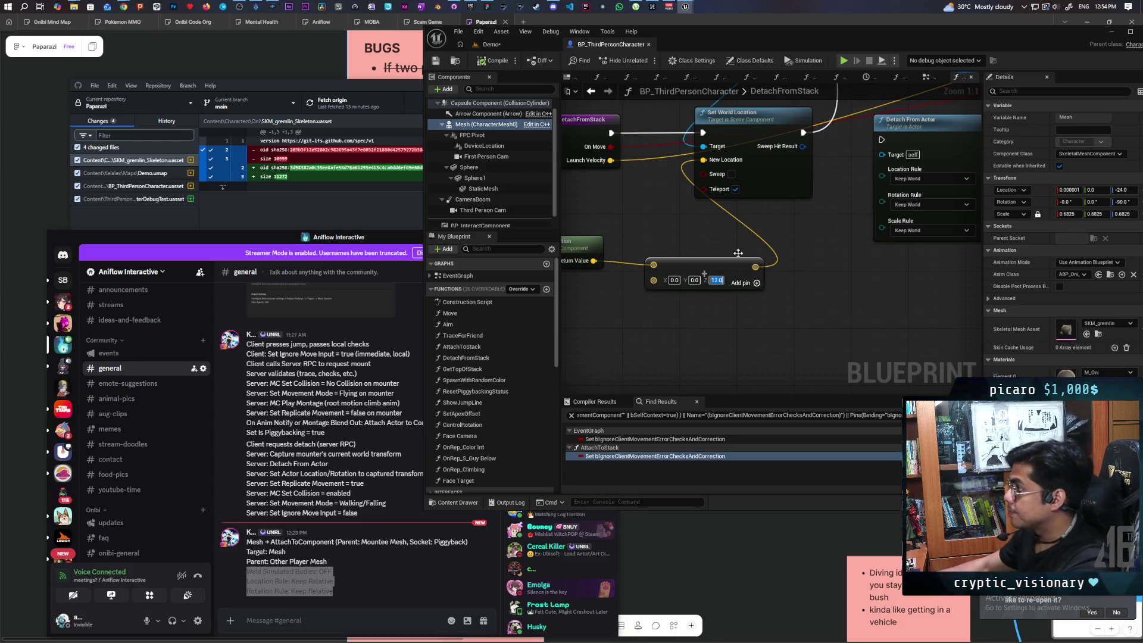
left_click(491, 44)
key("ctrl+s")
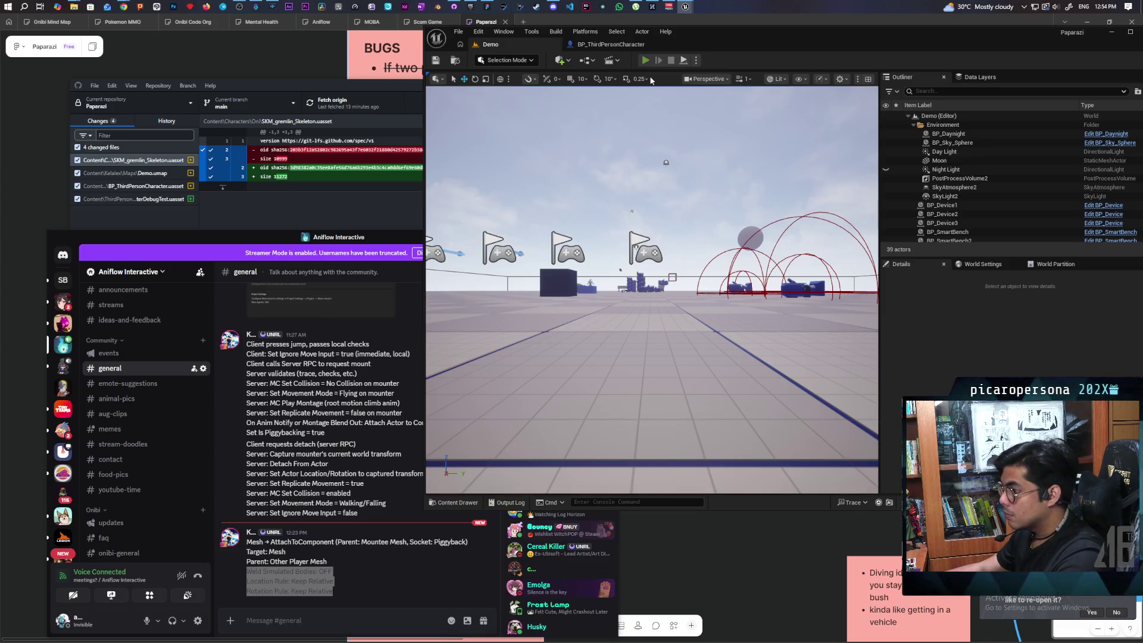
Run a four-client session, walk and detach the green rider, then stop and return to the blueprint.
left_click(645, 60)
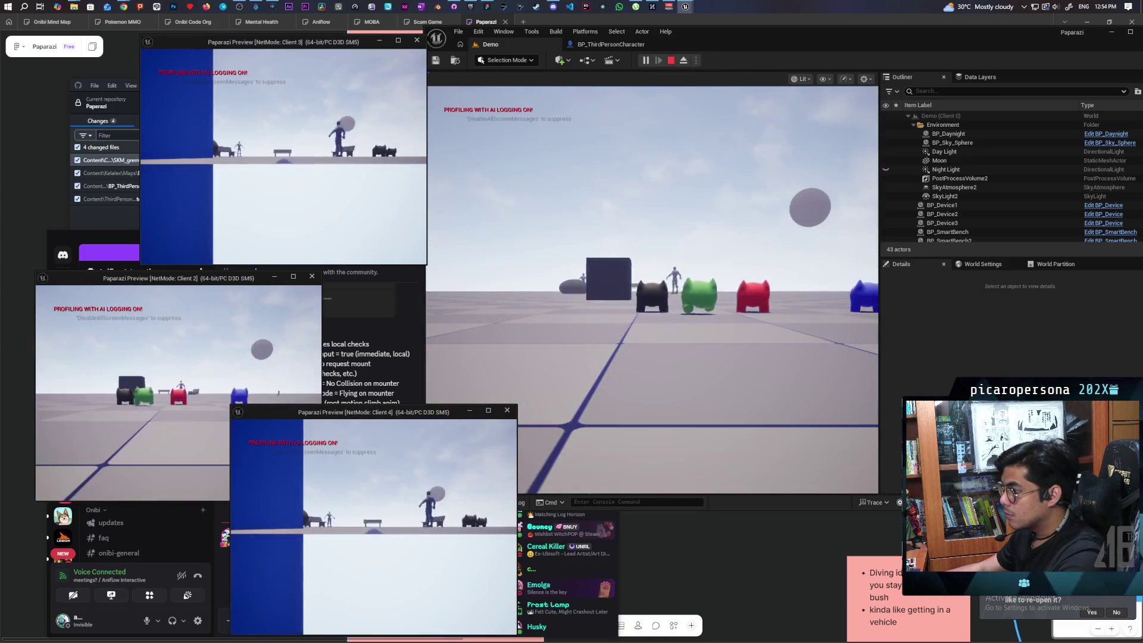
left_click(608, 438)
key("w")
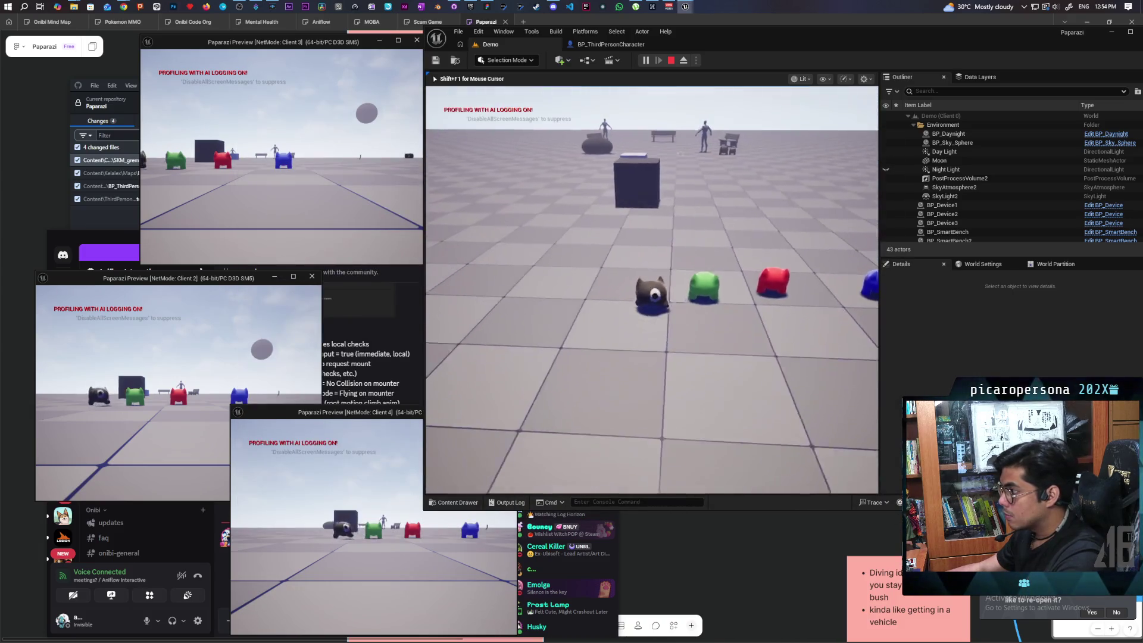
key("e")
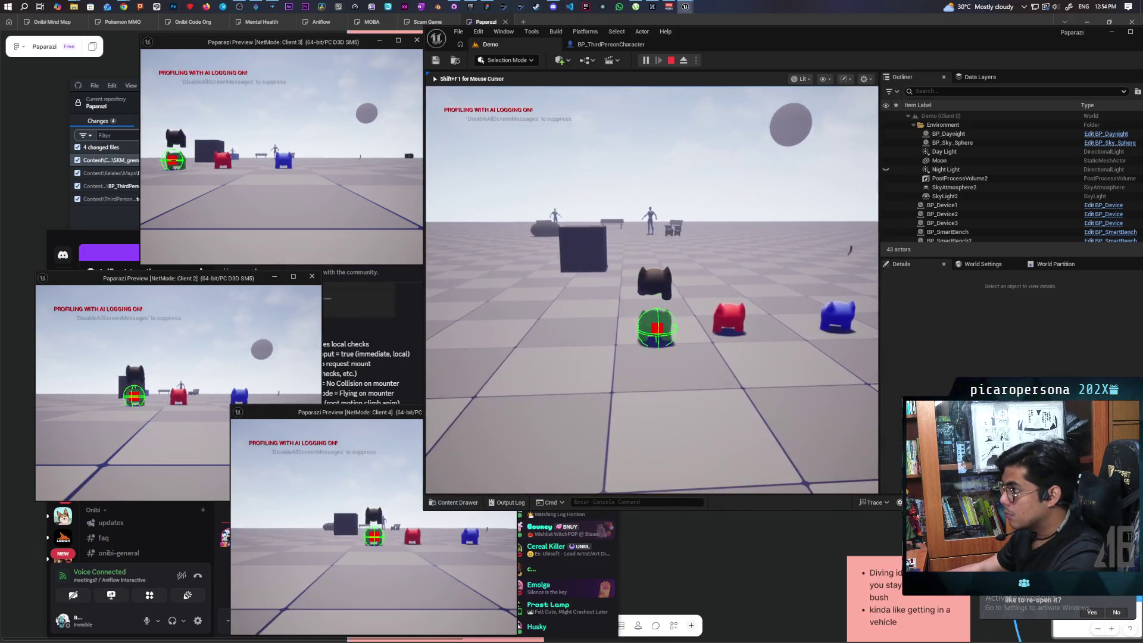
key("w")
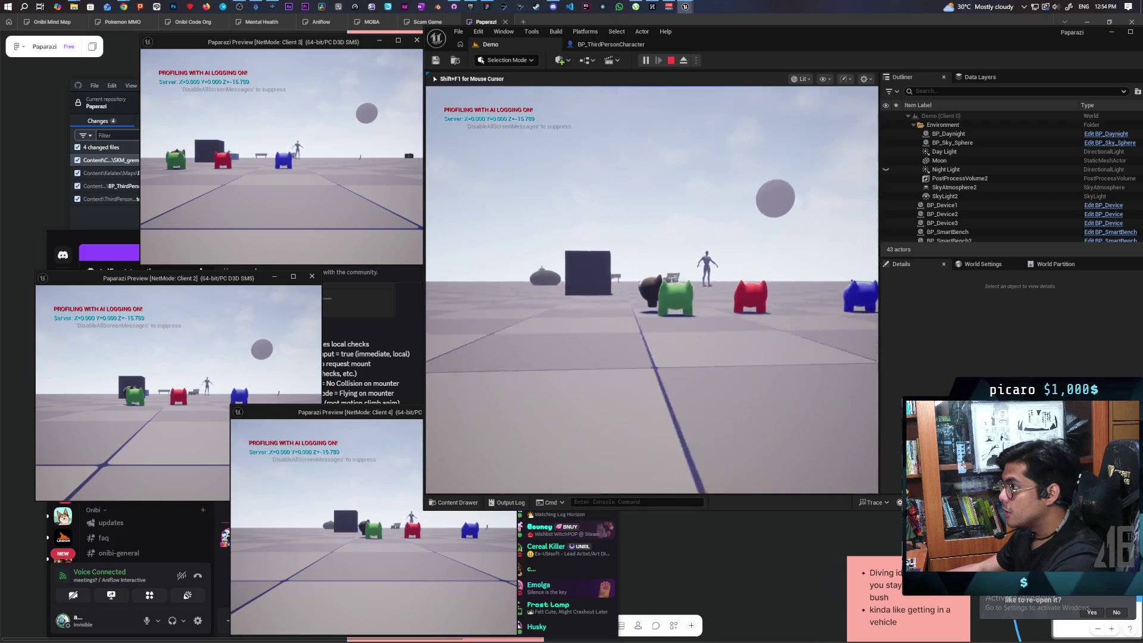
key("Escape")
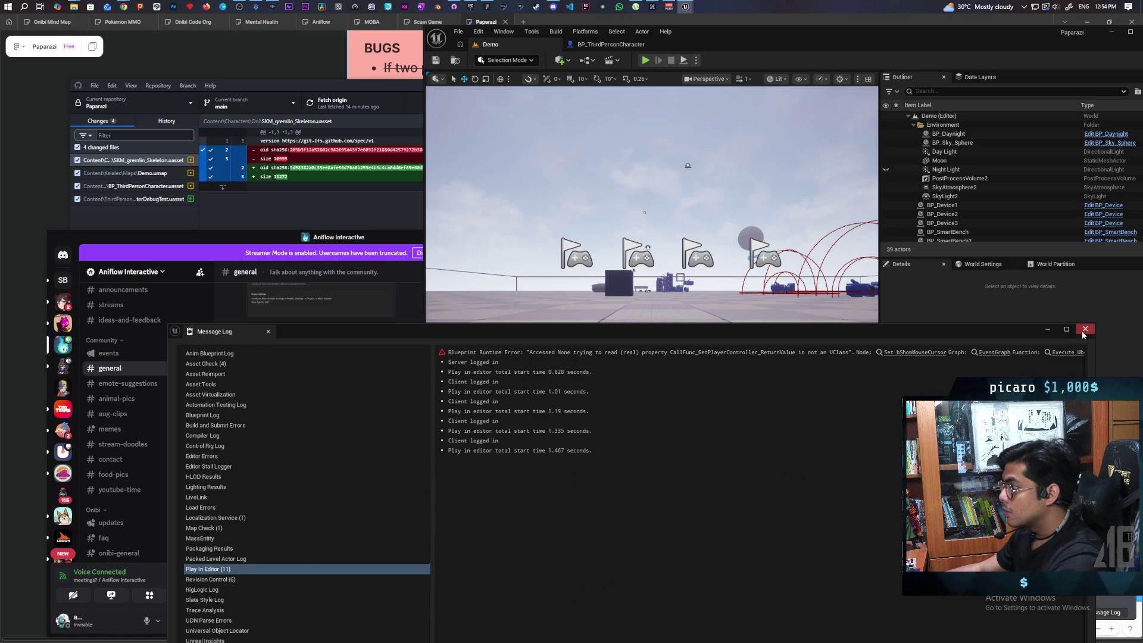
left_click(1086, 328)
left_click(585, 44)
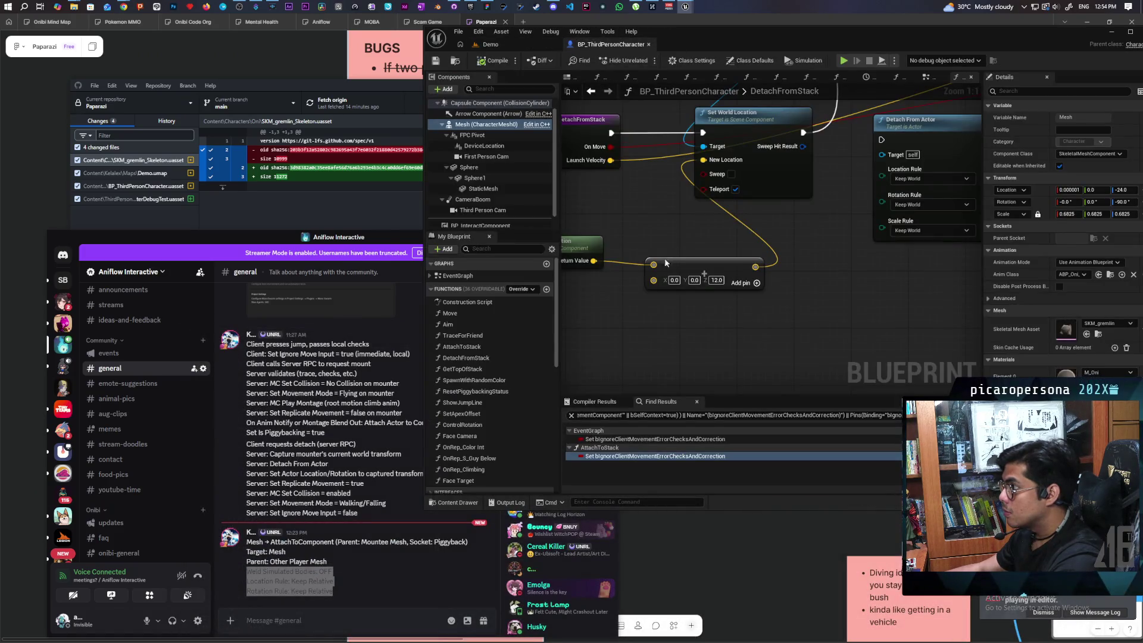
Enter -12 and then 15.789 in the detach offset vector's Z field.
left_click(715, 279)
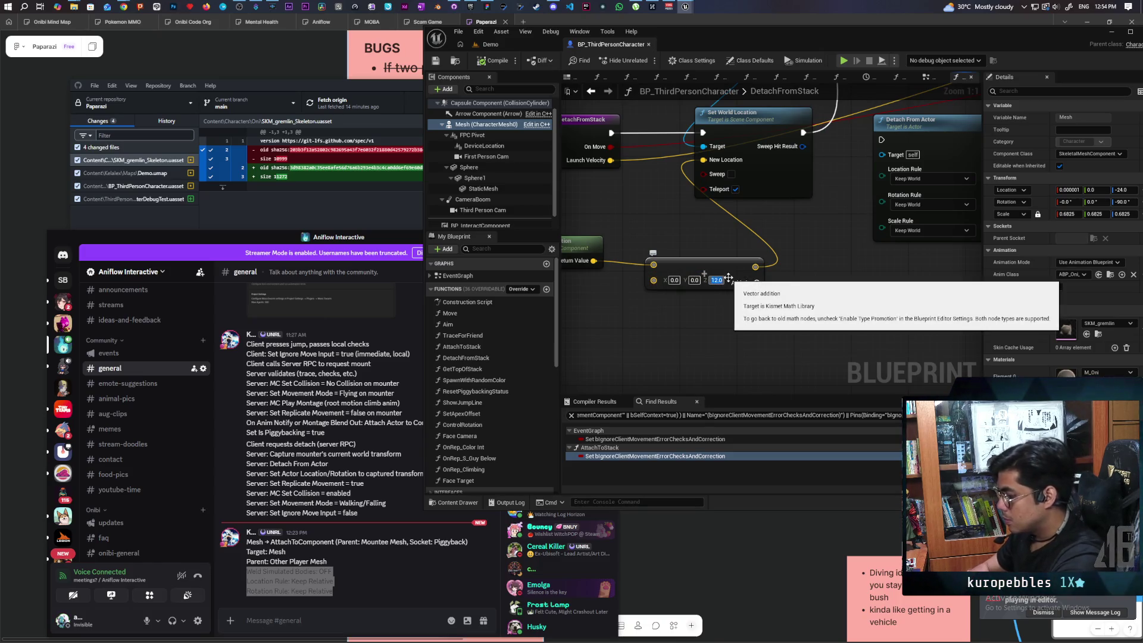
type("-12")
key("Return")
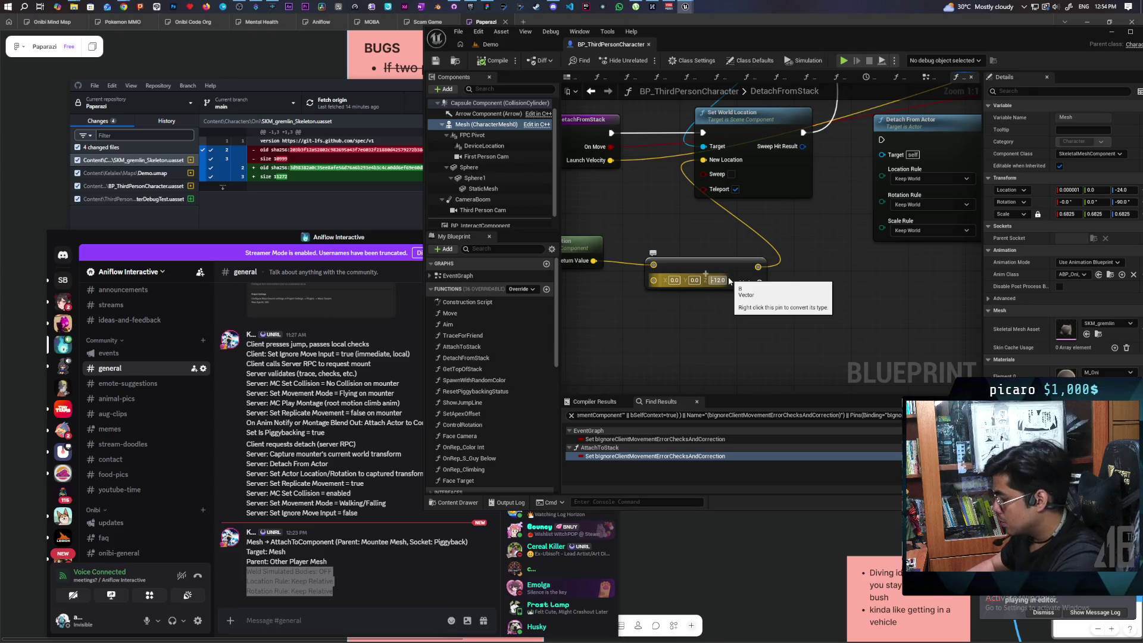
type("15.789")
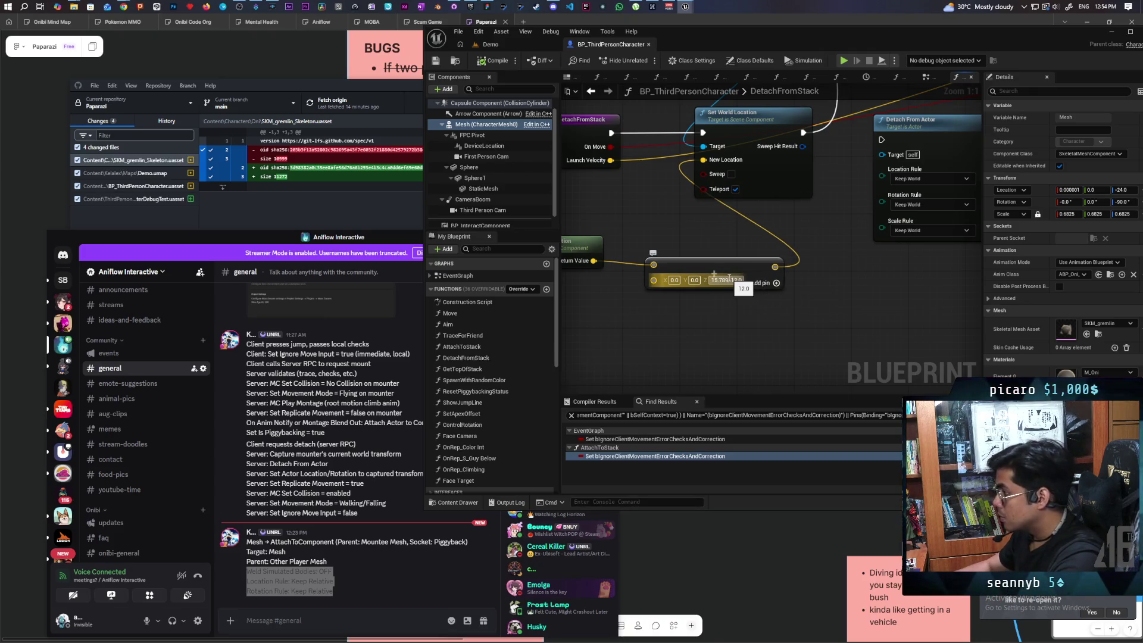
key("Return")
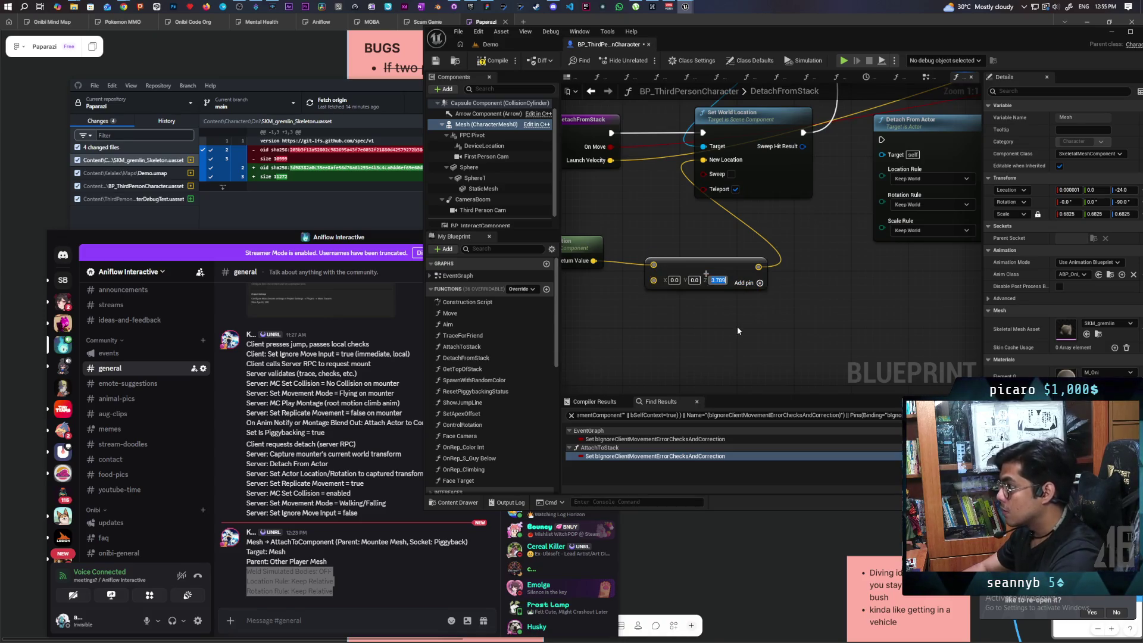
Undo the Z offset back to 15.789 and launch the four-client Demo preview.
left_click(737, 327)
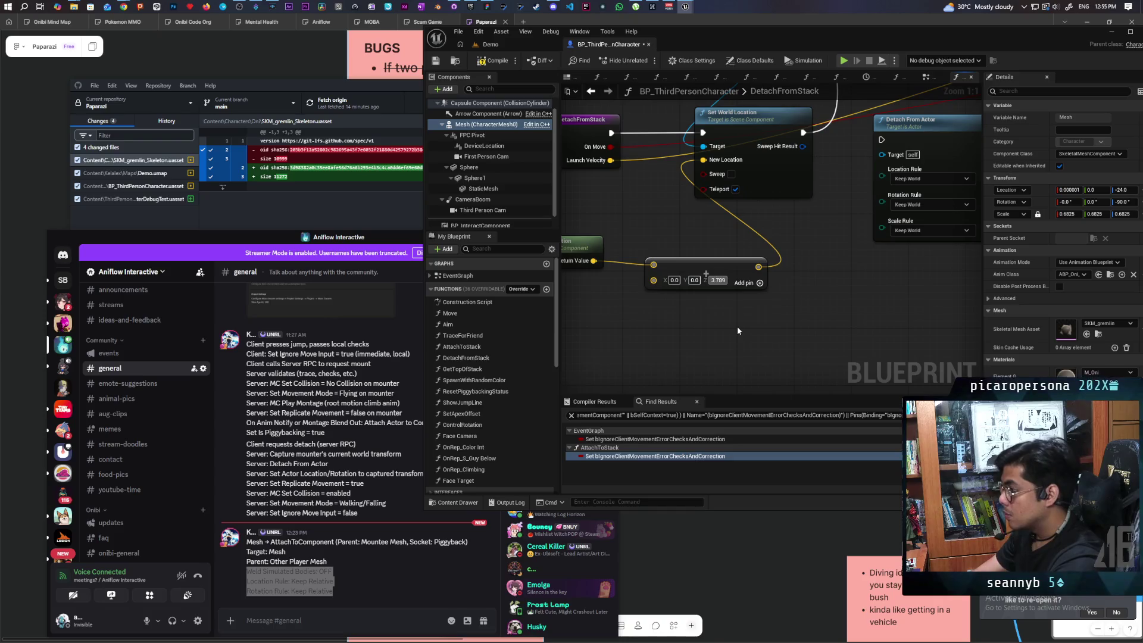
key("ctrl+z")
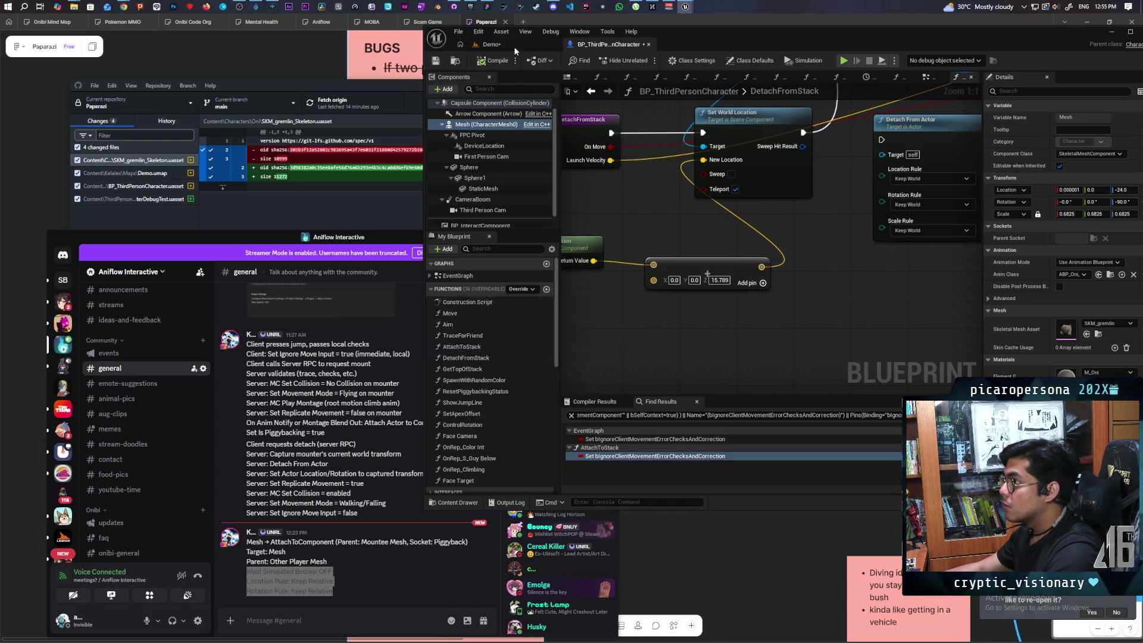
left_click(516, 44)
key("alt+p")
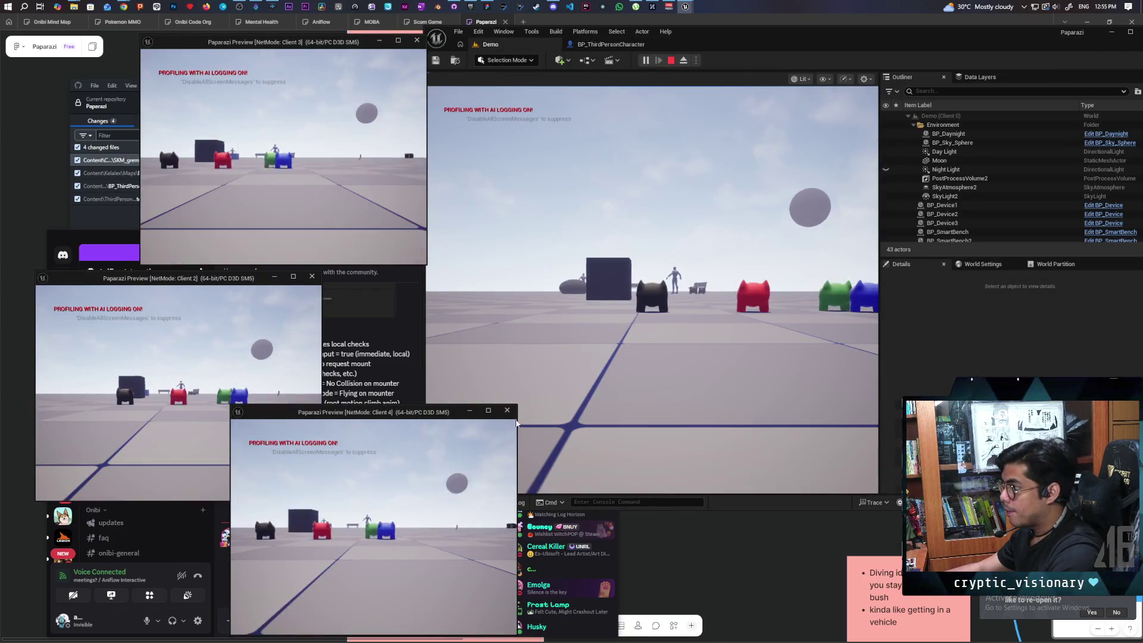
Jump the black character onto the red one and walk, then stop and return to the blueprint.
left_click(639, 355)
key("w")
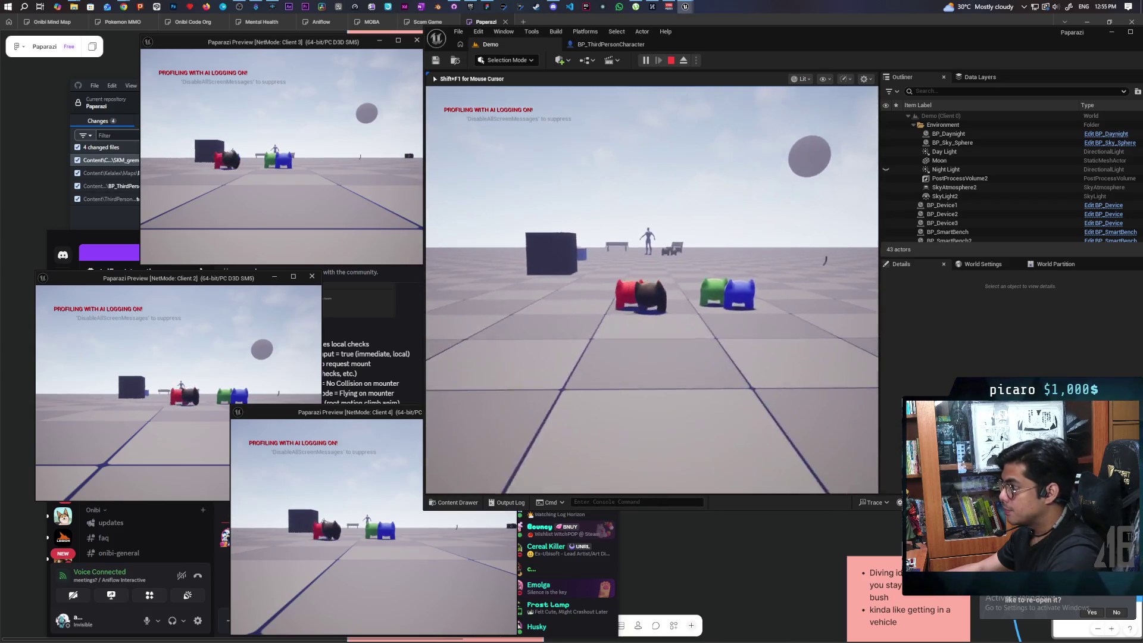
key("space")
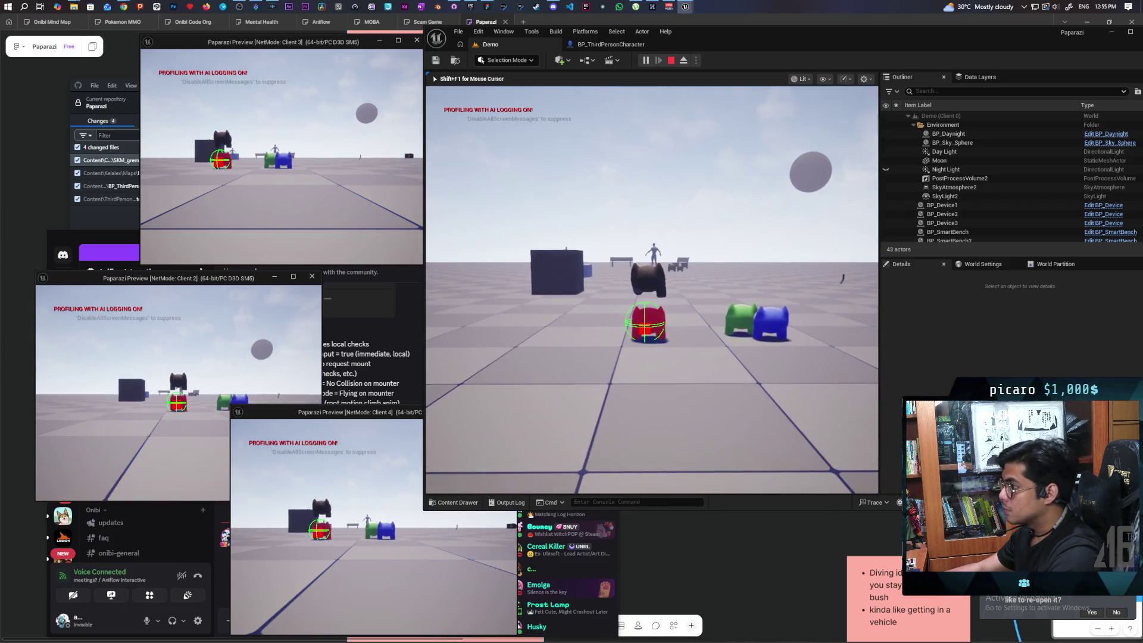
key("w")
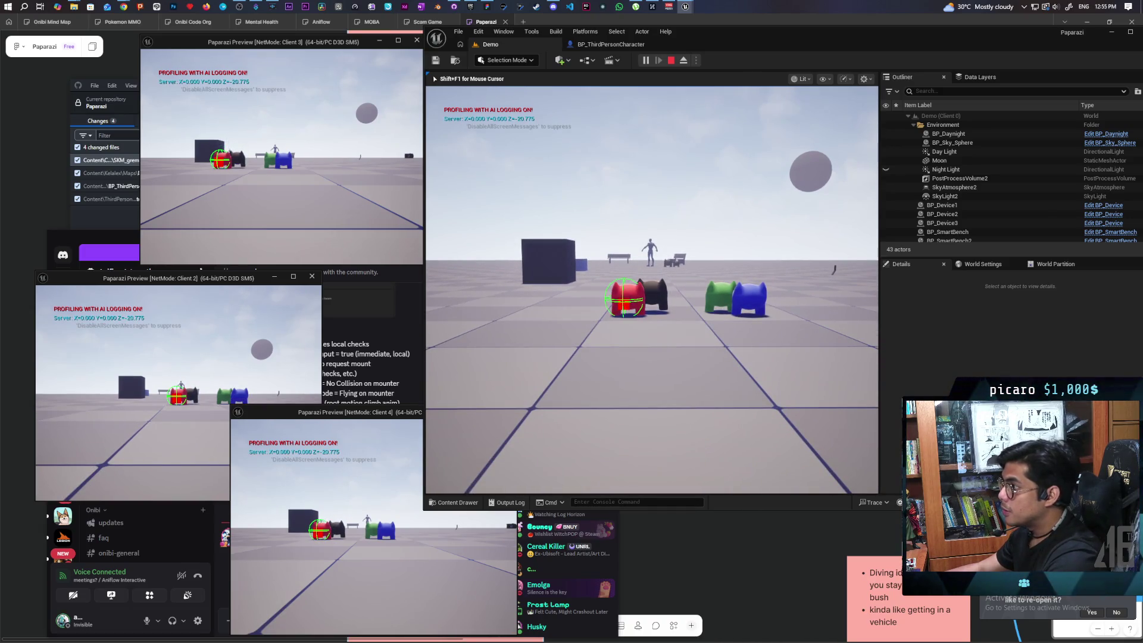
key("Escape")
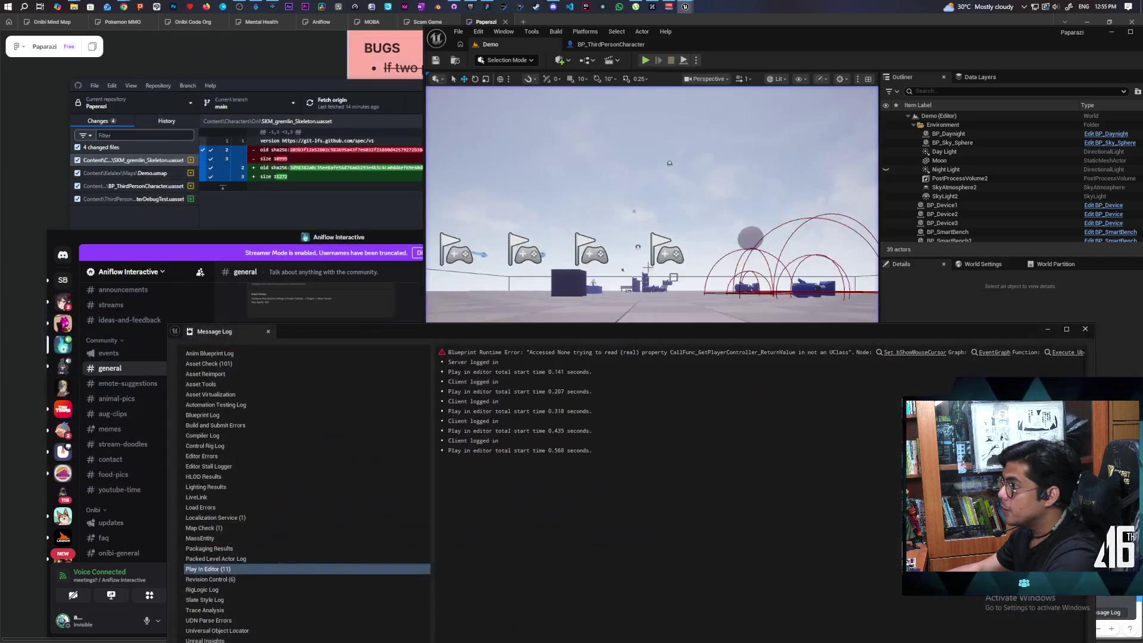
left_click(1084, 328)
left_click(583, 44)
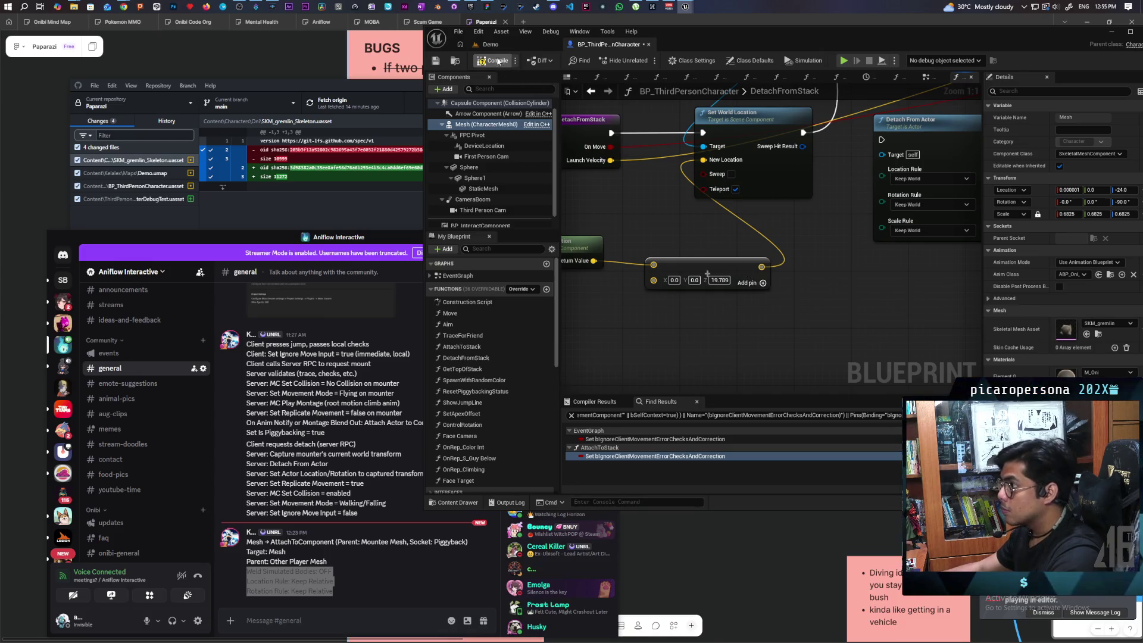
Save all, rerun the four-client preview, and stop it.
key("ctrl+shift+s")
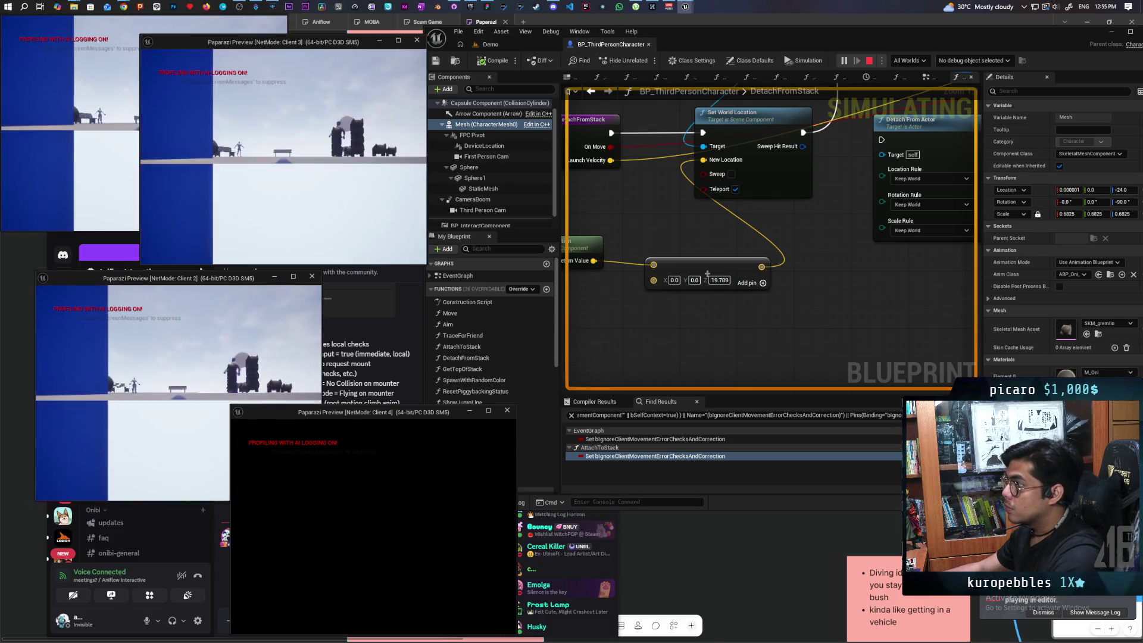
key("alt+Tab")
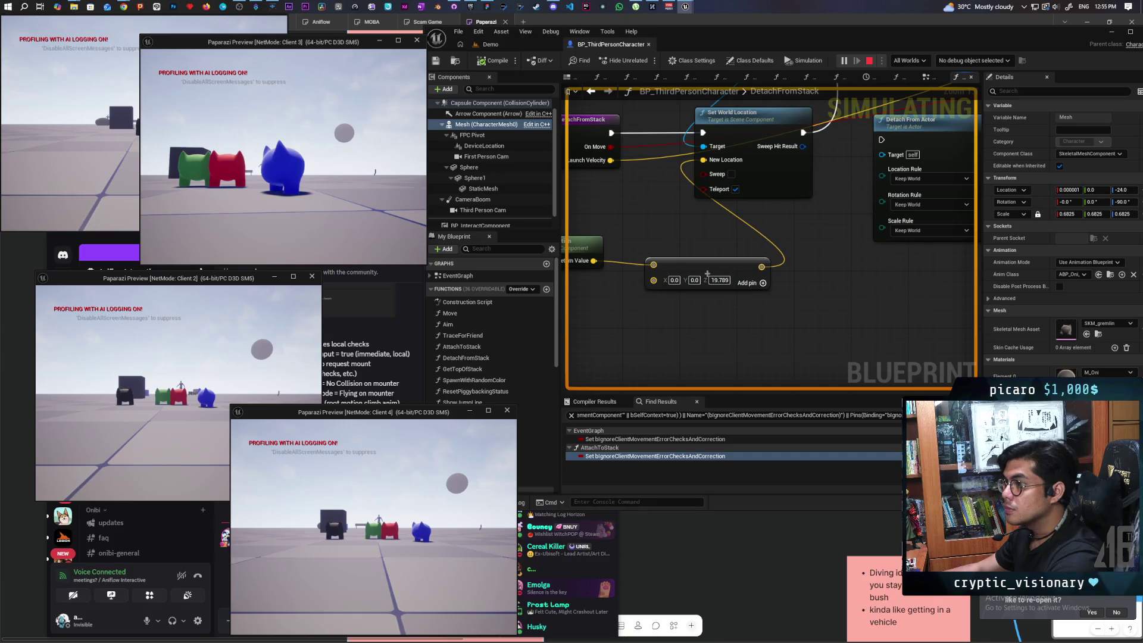
key("Escape")
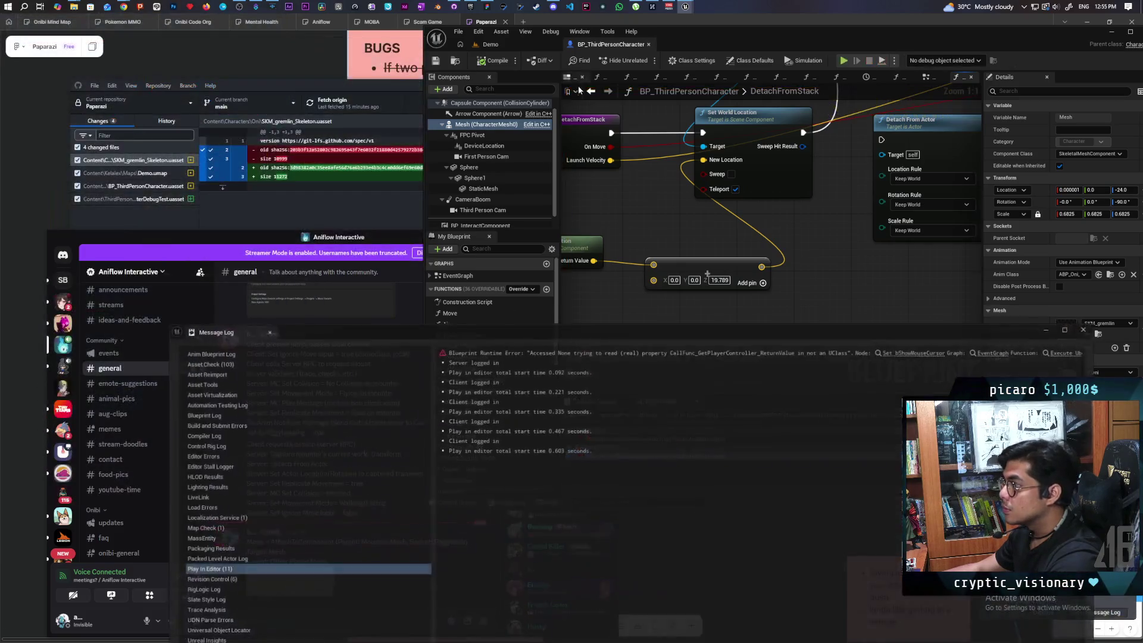
Commit the Z offset of 17.789 and select the Character Movement component.
left_click(1085, 330)
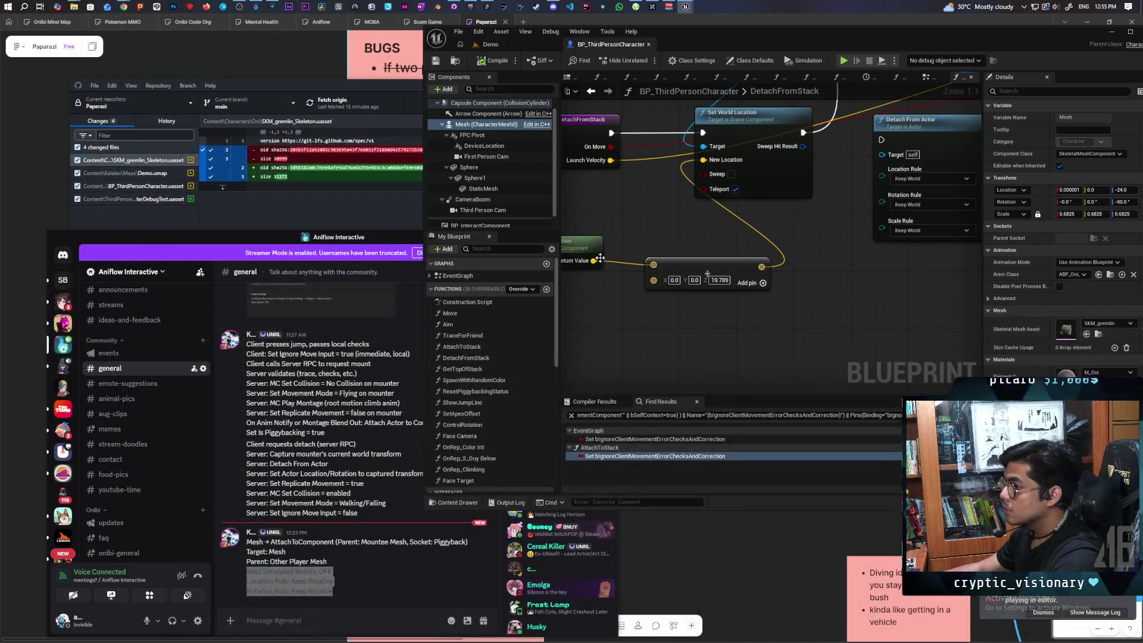
type("17.789")
key("Return")
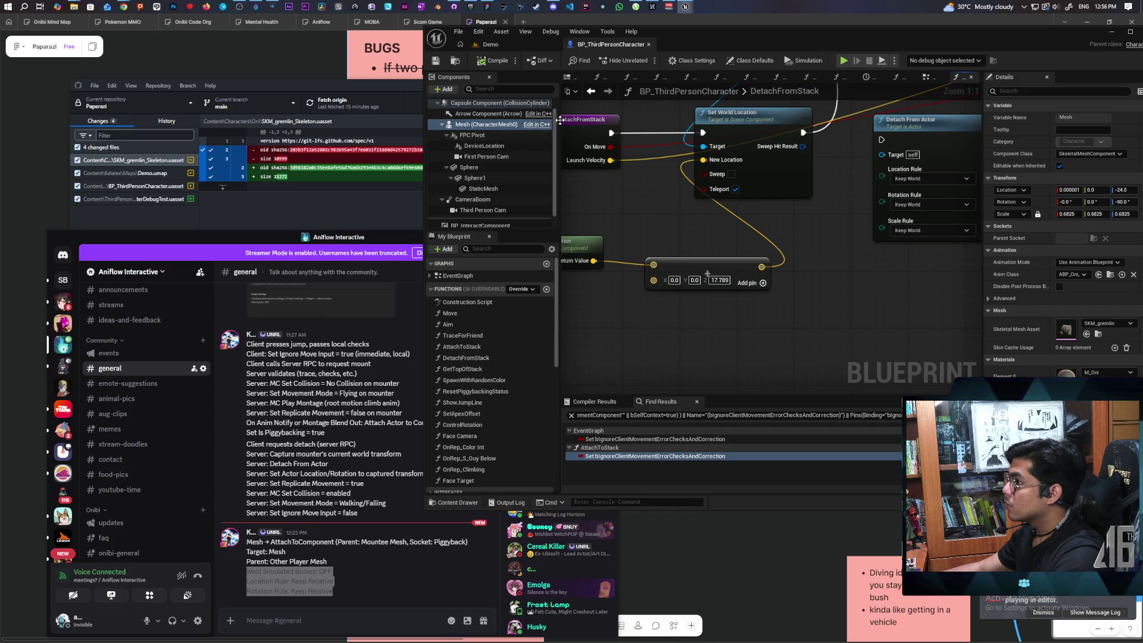
scroll(479, 220, "up", 1)
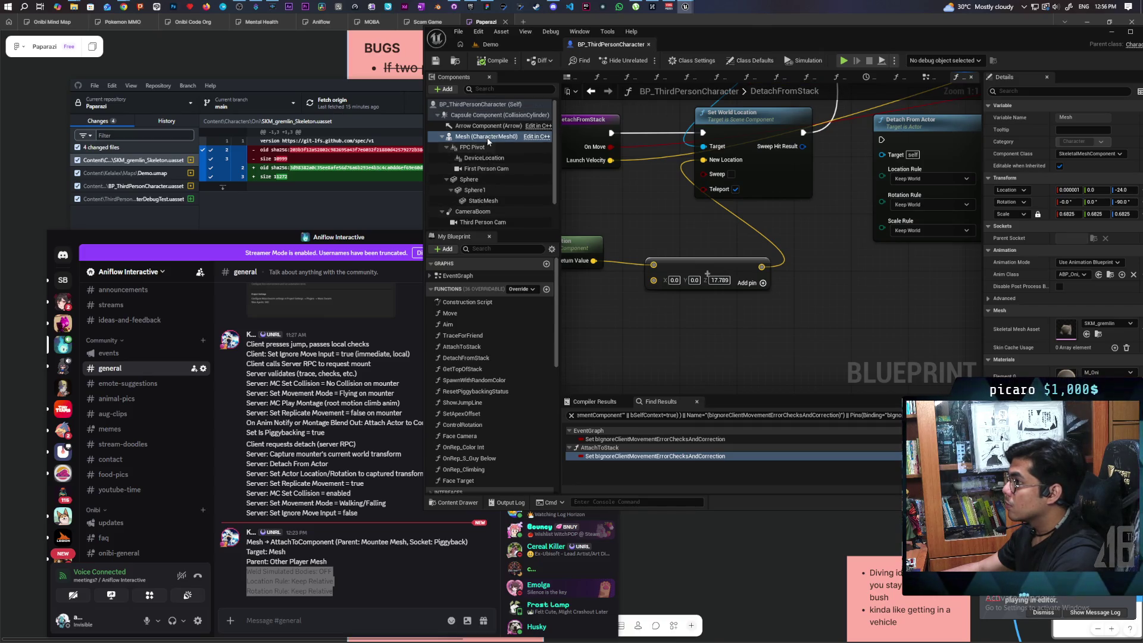
scroll(479, 220, "down", 2)
left_click(489, 222)
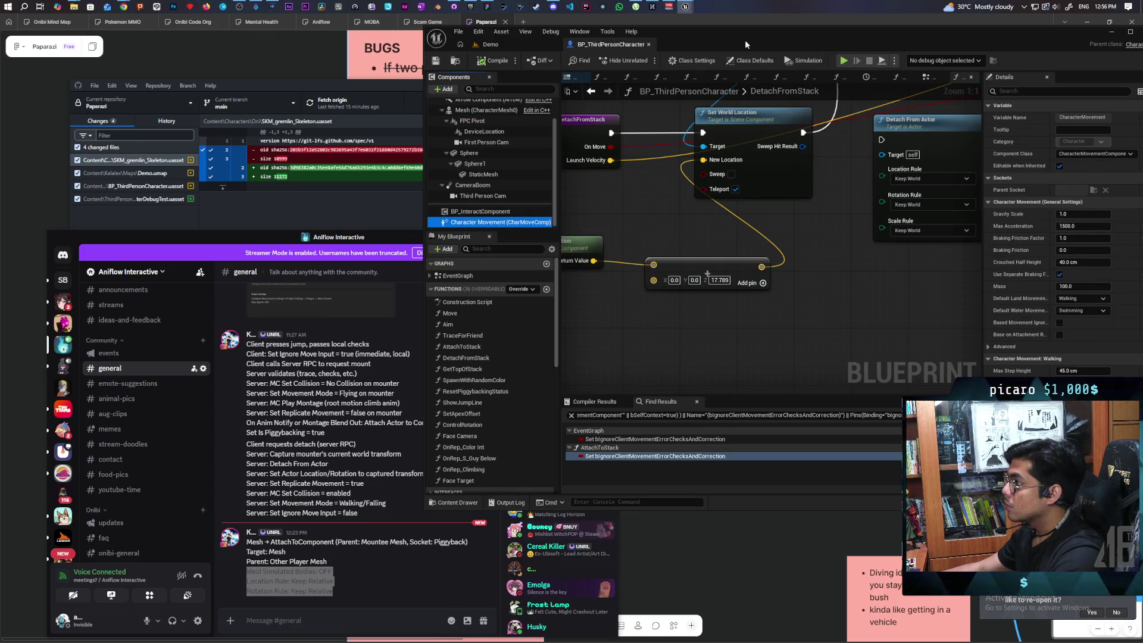
Search 'smooth' in Details and set Network Smoothing Mode to Exponential.
left_click_drag(746, 44, 476, 100)
type("smooth")
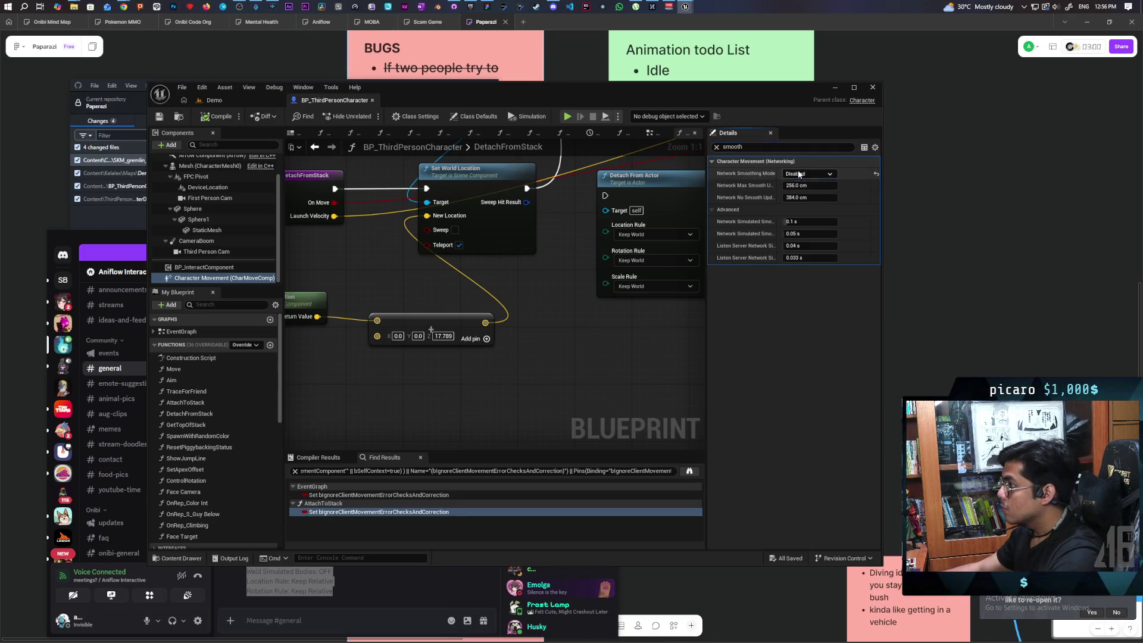
left_click(809, 174)
left_click(801, 200)
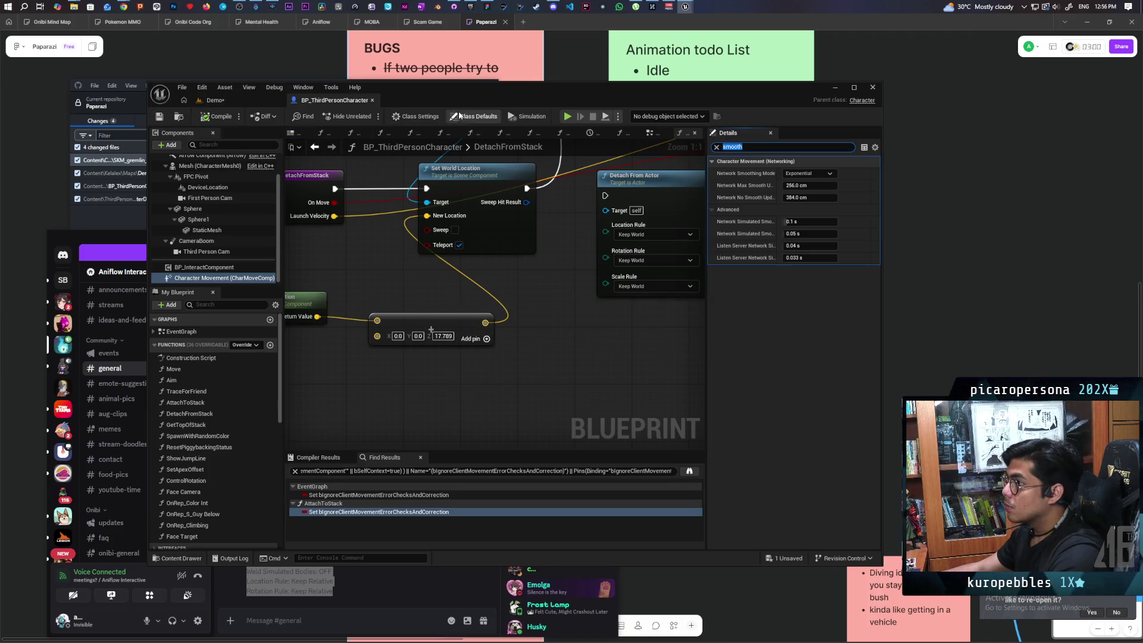
left_click_drag(461, 100, 826, 94)
In a four-client preview, jump the black cat off the red mount, walk between red and green, then stop.
left_click(675, 101)
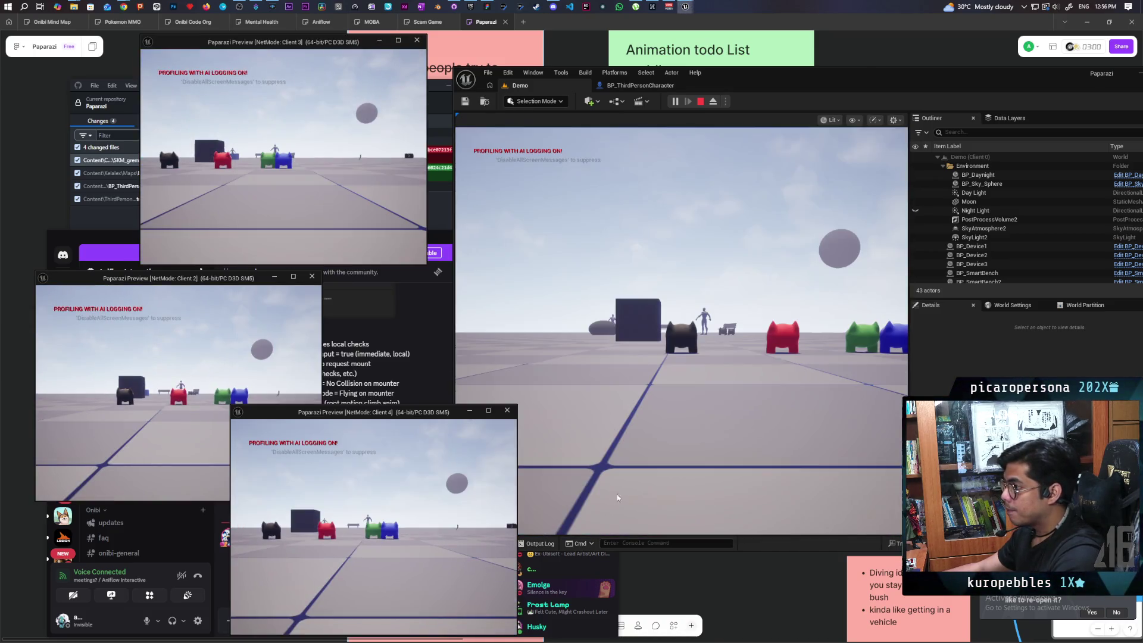
left_click(681, 330)
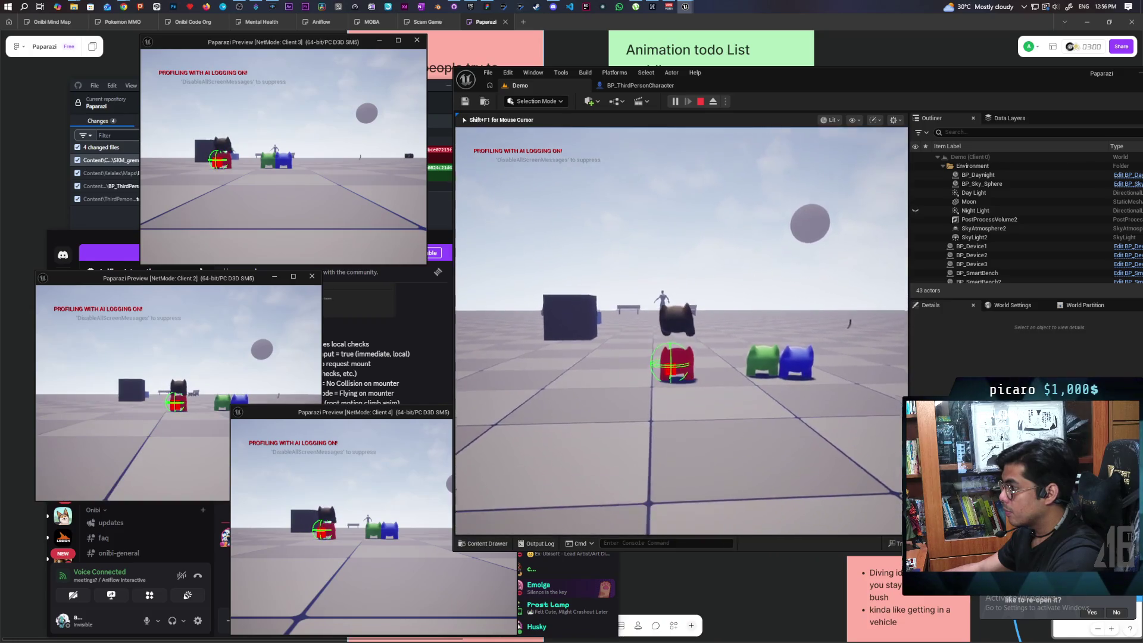
key("space")
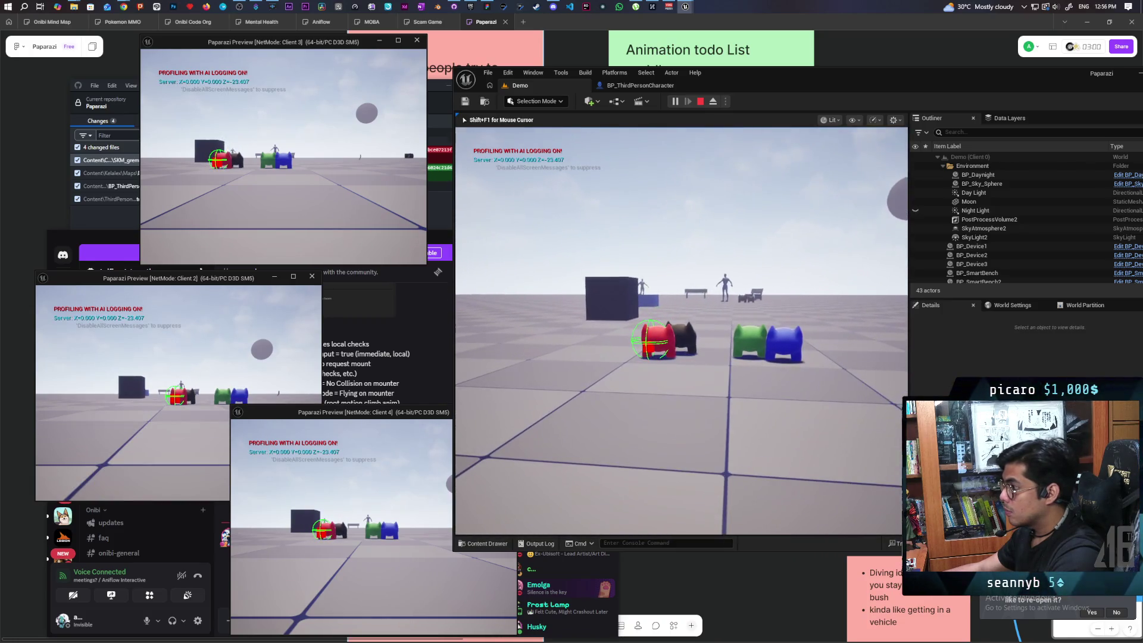
key("e")
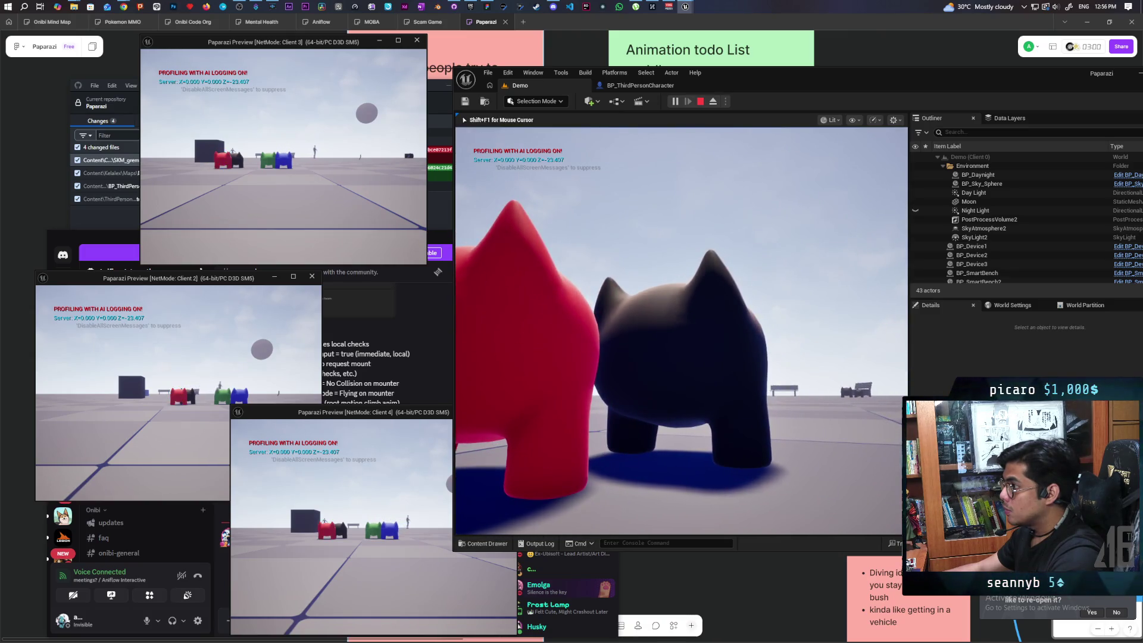
key("s")
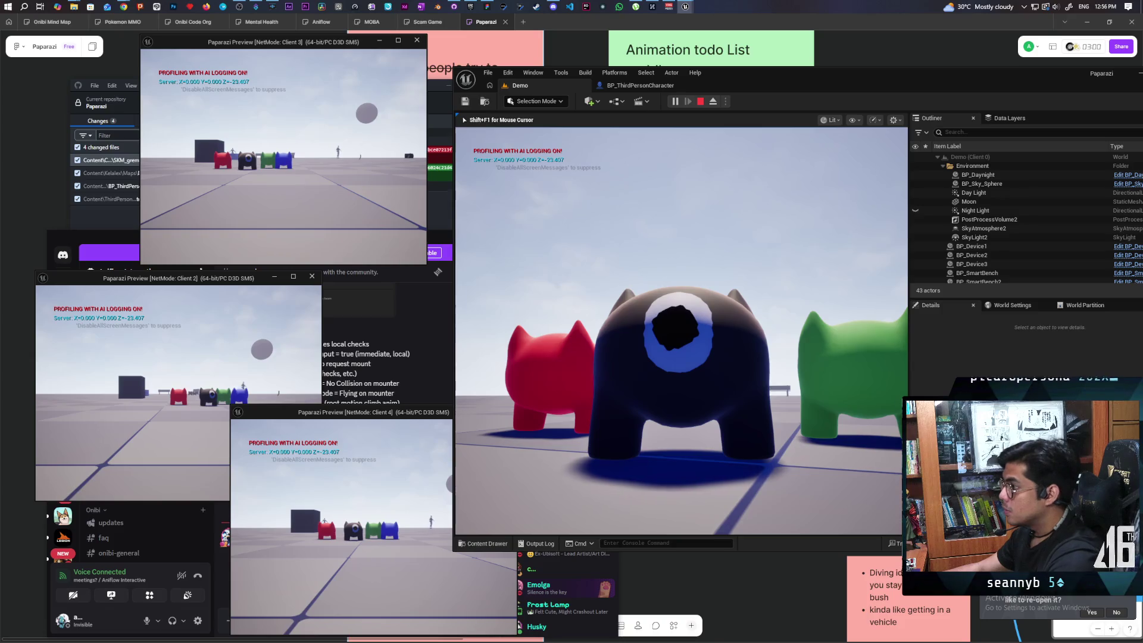
key("Escape")
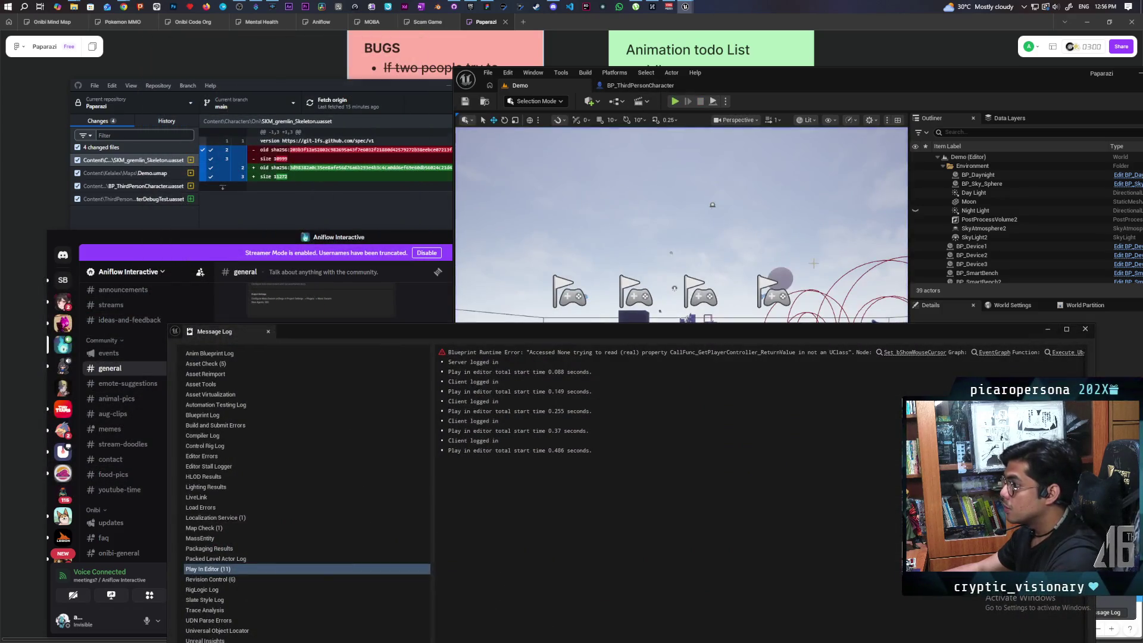
Go back to the DetachFromStack graph and move Print String aside to make room.
left_click(1084, 328)
left_click(640, 85)
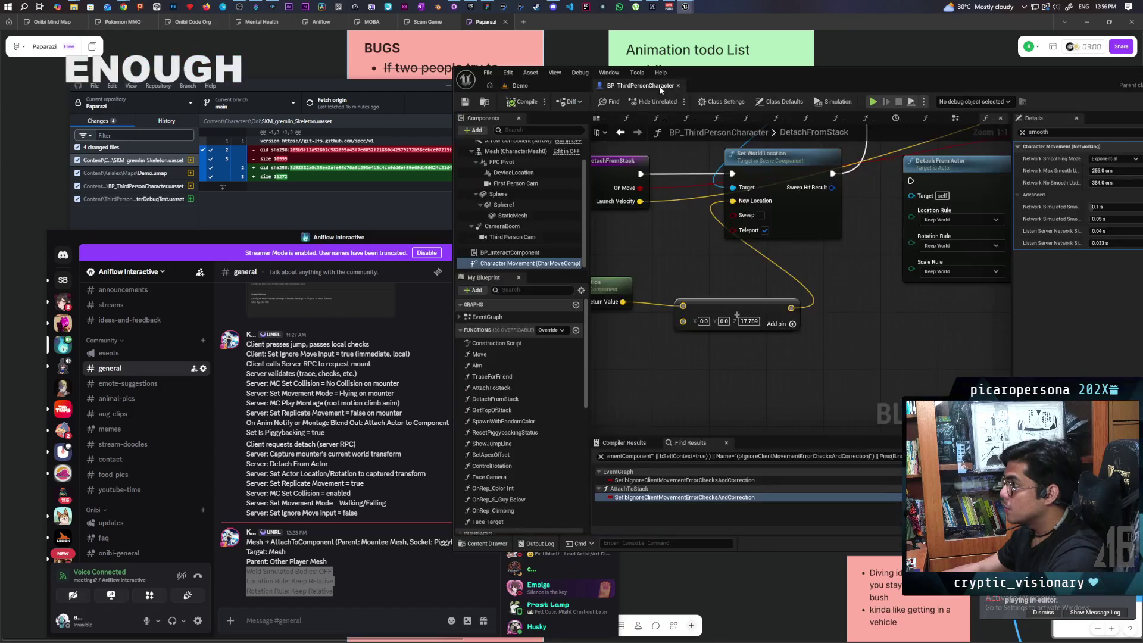
mouse_move(687, 269)
left_mouse_down()
mouse_move(667, 322)
mouse_move(738, 295)
mouse_move(715, 334)
mouse_move(738, 259)
left_mouse_up()
scroll(738, 259, "down", 2)
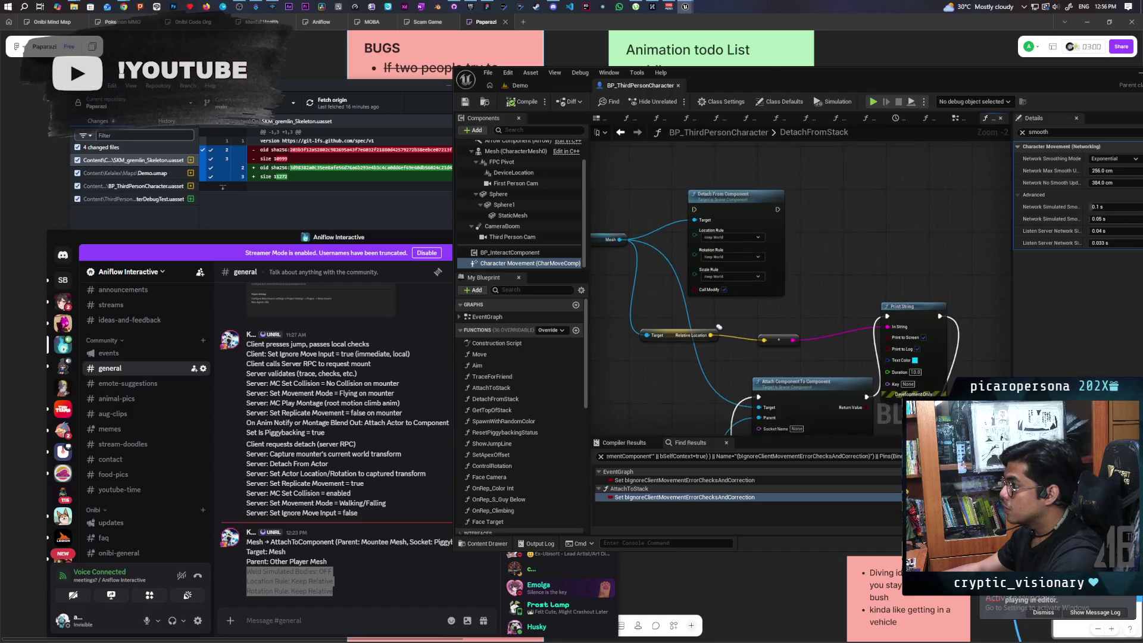
mouse_move(763, 273)
left_mouse_down()
mouse_move(619, 333)
mouse_move(601, 322)
left_mouse_up()
left_click_drag(804, 196, 904, 173)
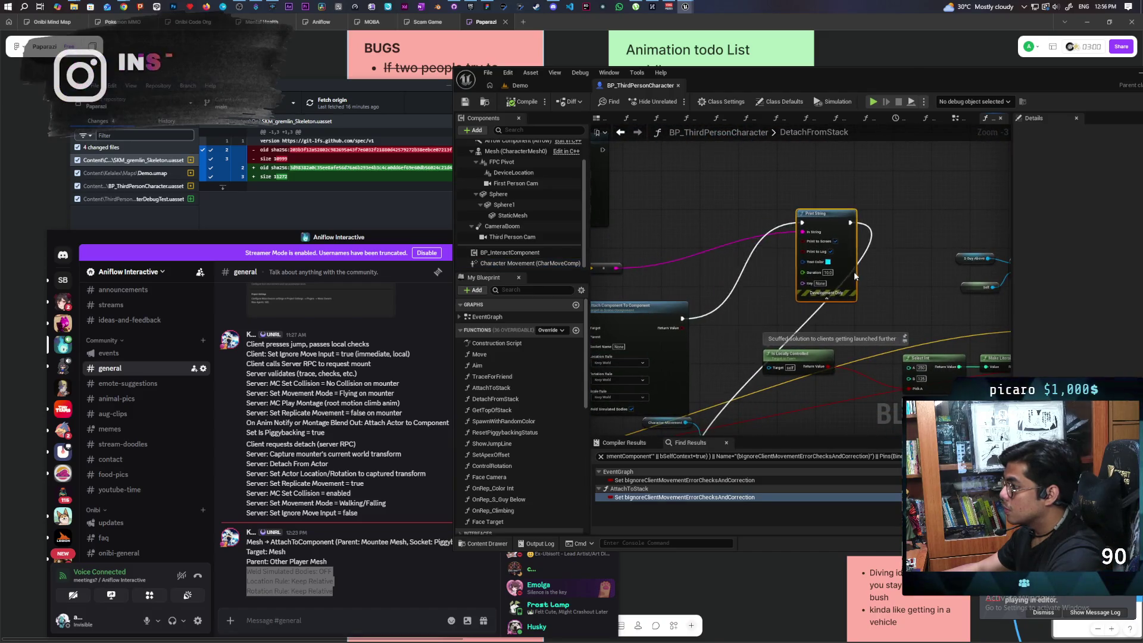
mouse_move(710, 382)
left_mouse_down()
mouse_move(741, 380)
mouse_move(696, 399)
left_mouse_up()
left_click_drag(708, 308, 833, 323)
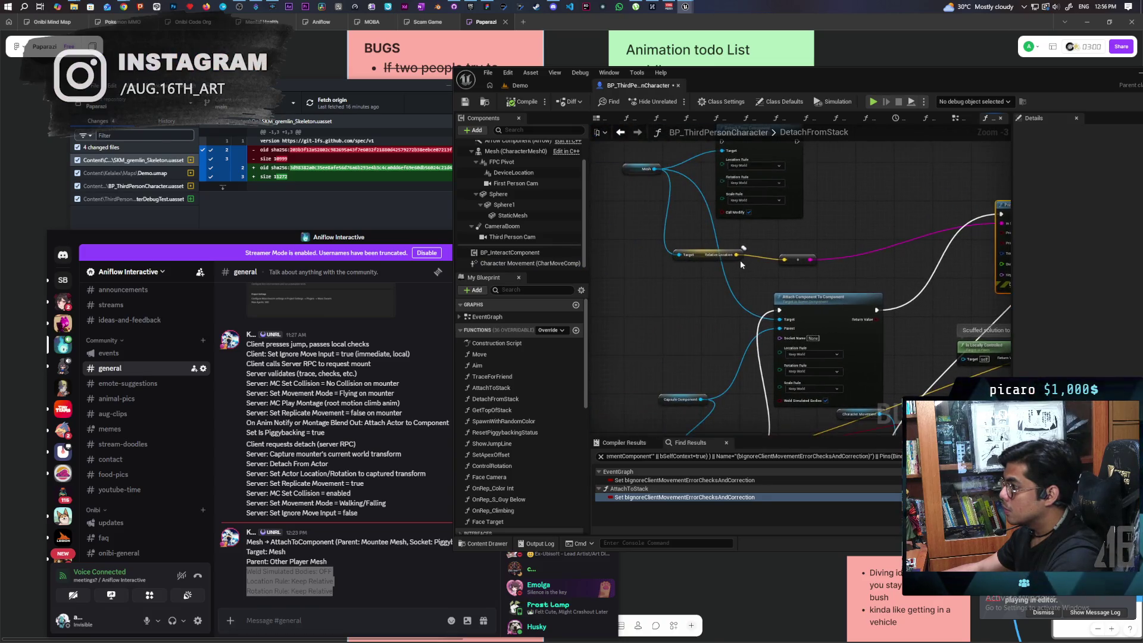
Add a Set Relative Location node for Mesh and run it after Attach Component To Component.
mouse_move(659, 168)
left_mouse_down()
mouse_move(634, 297)
mouse_move(631, 287)
left_mouse_up()
type("set relati")
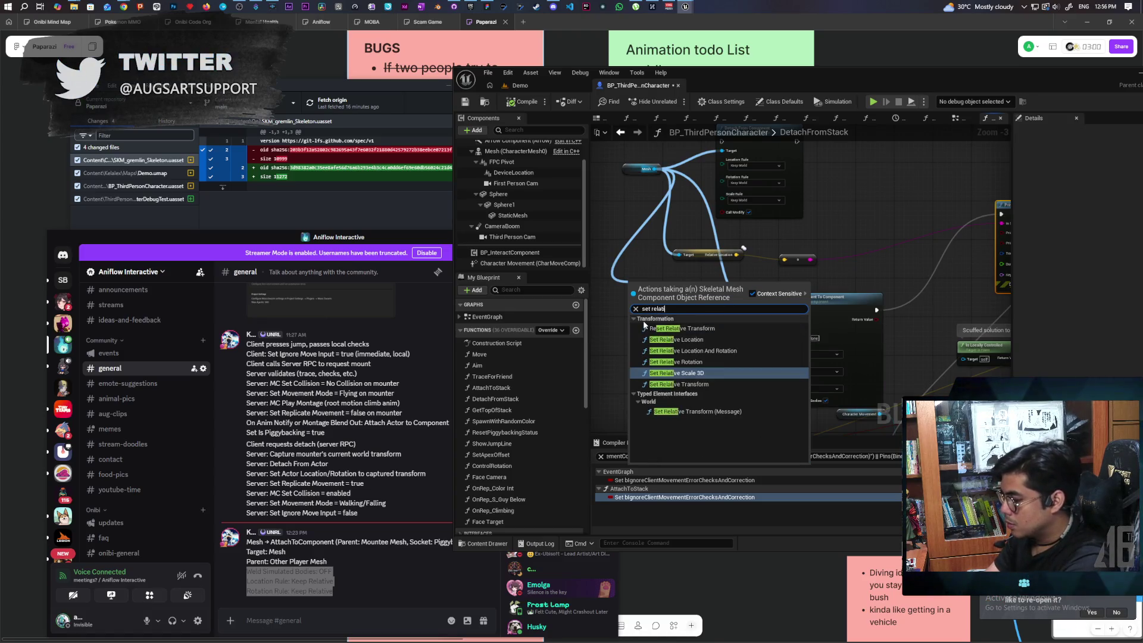
type("ve lo")
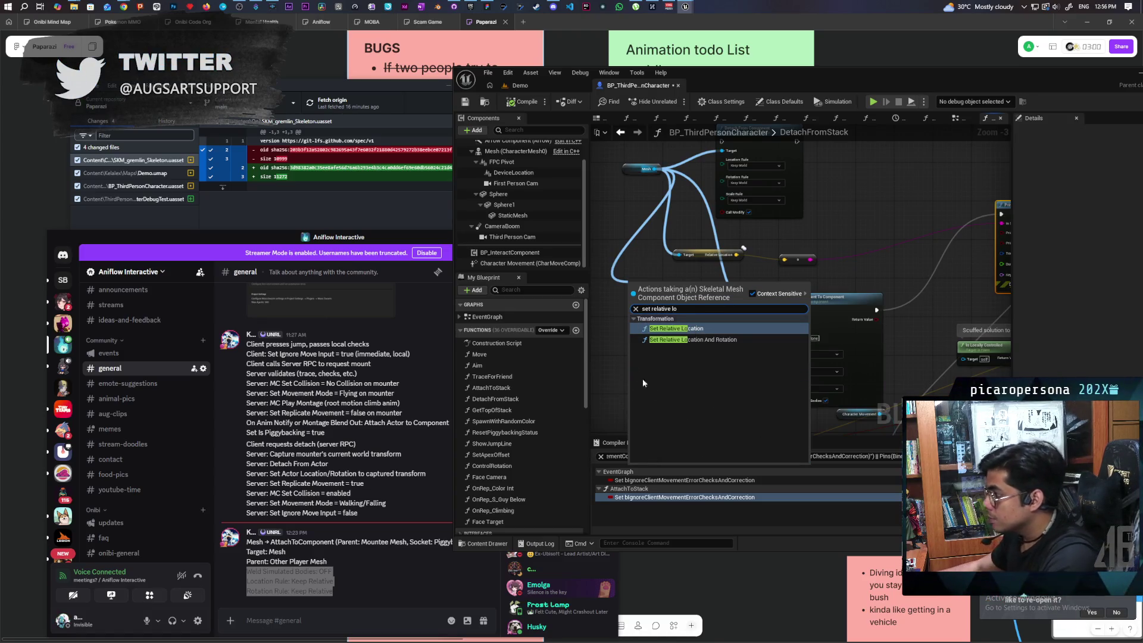
left_click(697, 329)
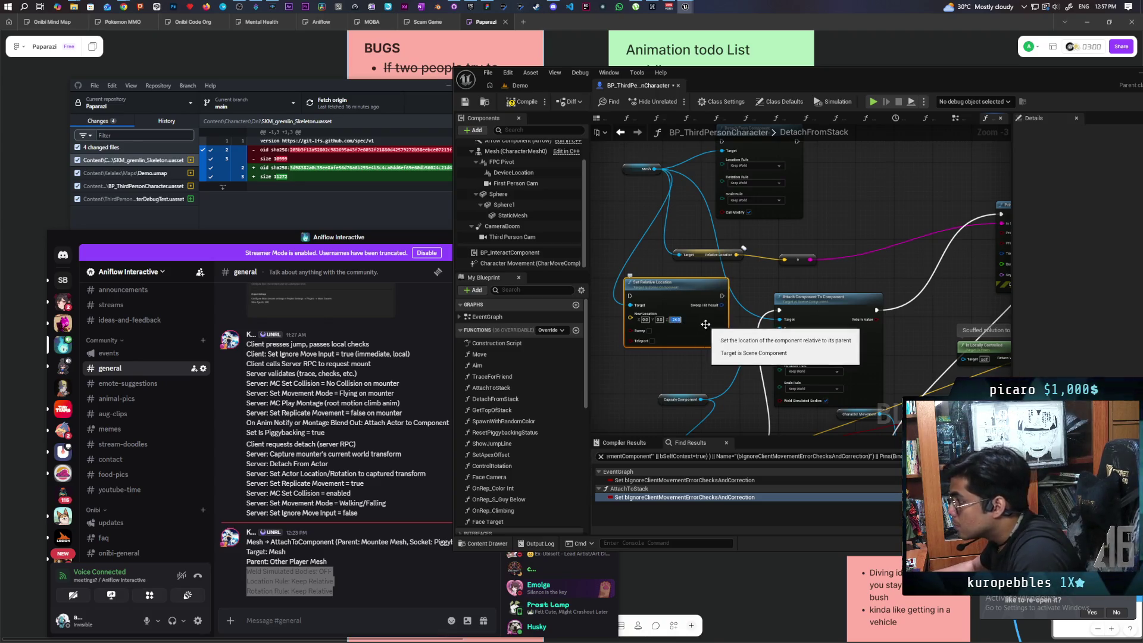
mouse_move(688, 325)
left_mouse_down()
mouse_move(931, 239)
mouse_move(786, 334)
left_mouse_up()
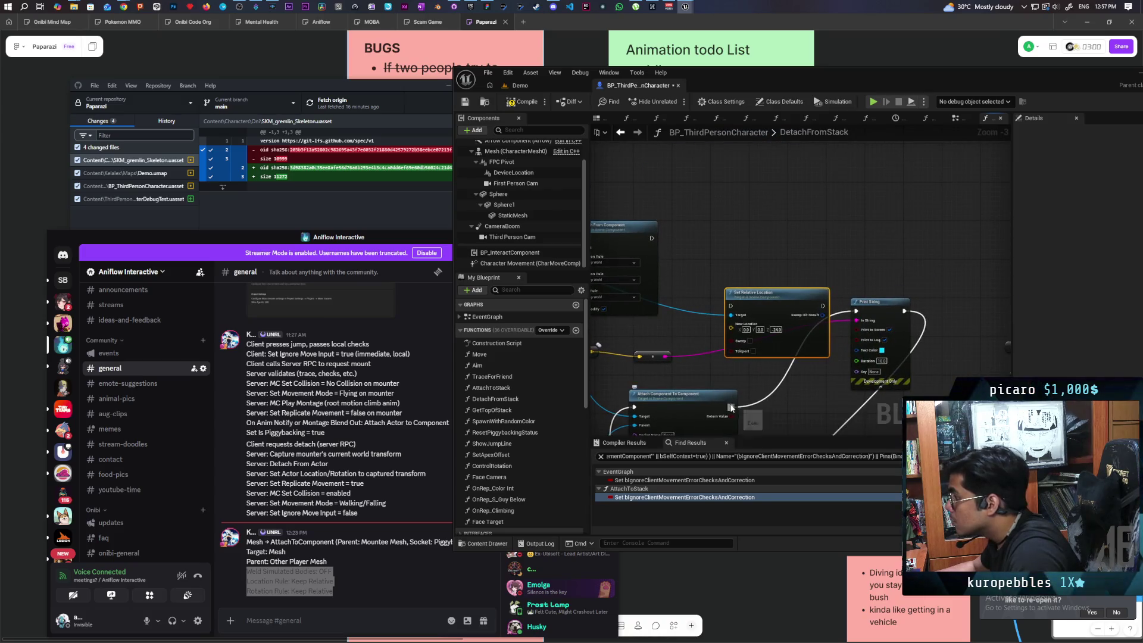
mouse_move(732, 407)
left_mouse_down()
mouse_move(737, 311)
mouse_move(685, 301)
mouse_move(703, 285)
left_mouse_up()
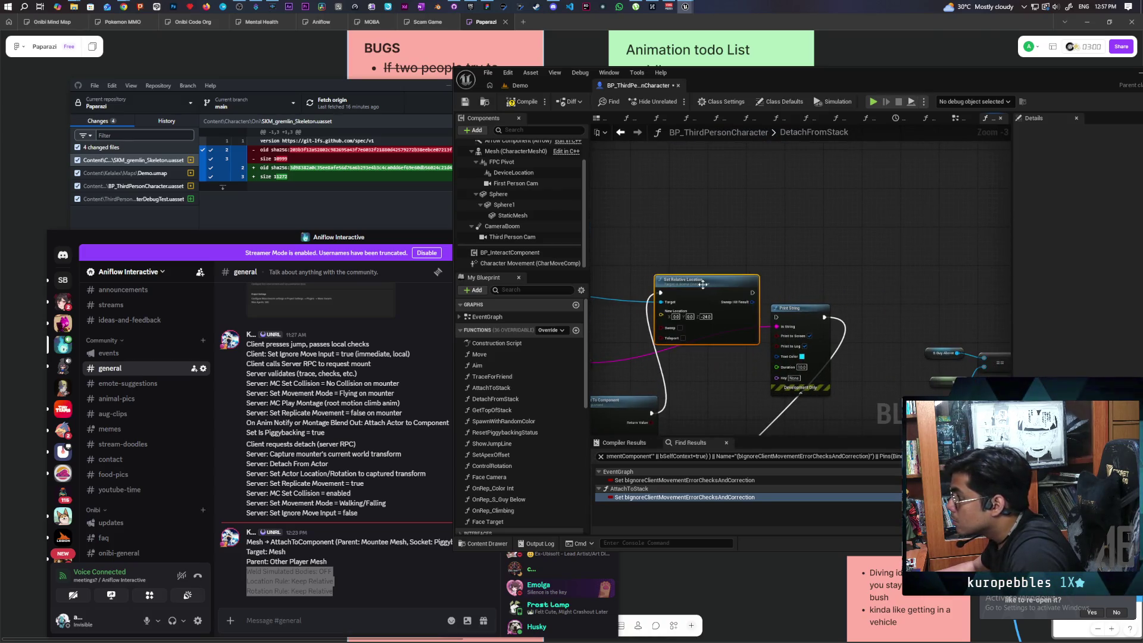
Search the action menu for a cache node, then dismiss it without adding anything.
right_click(737, 233)
type("cache")
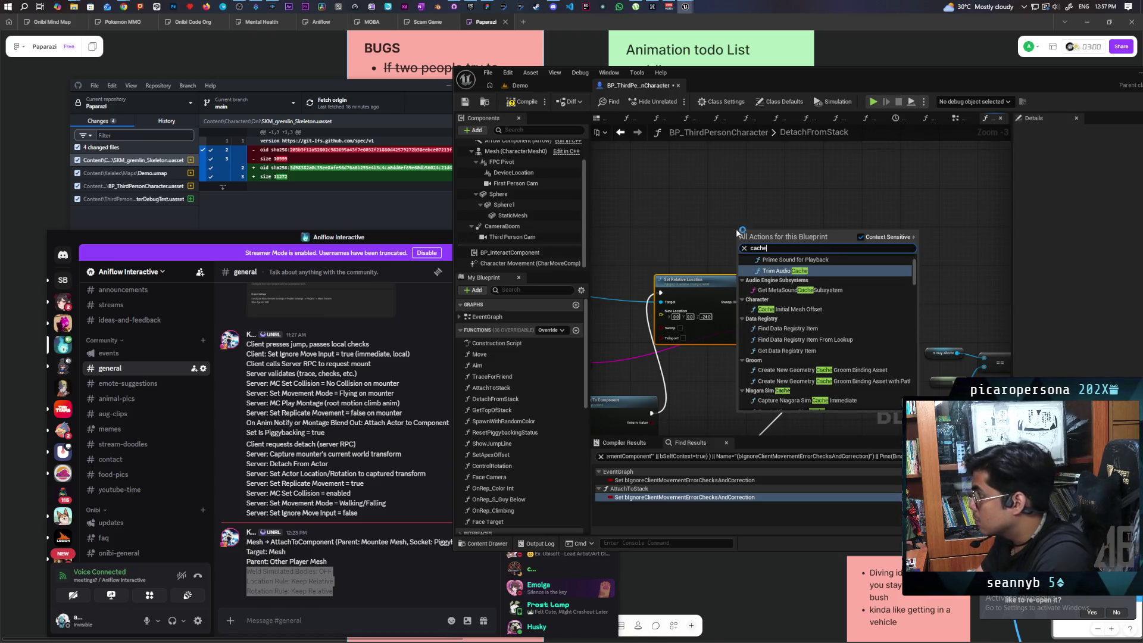
type(" ba")
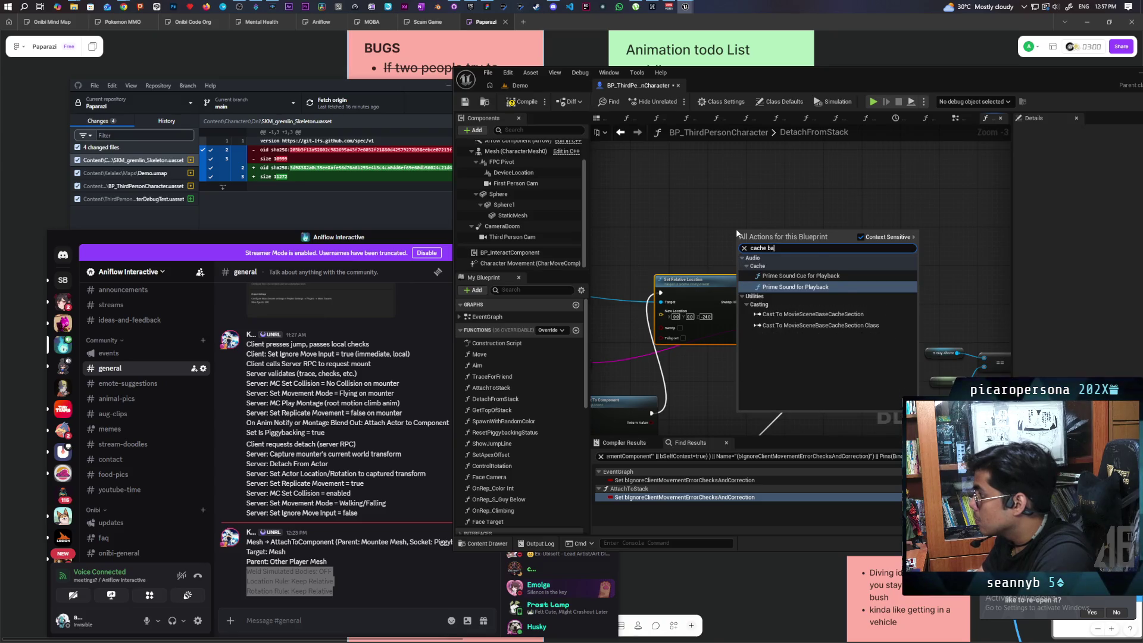
key("BackSpace")
key("BackSpace")
type("ba")
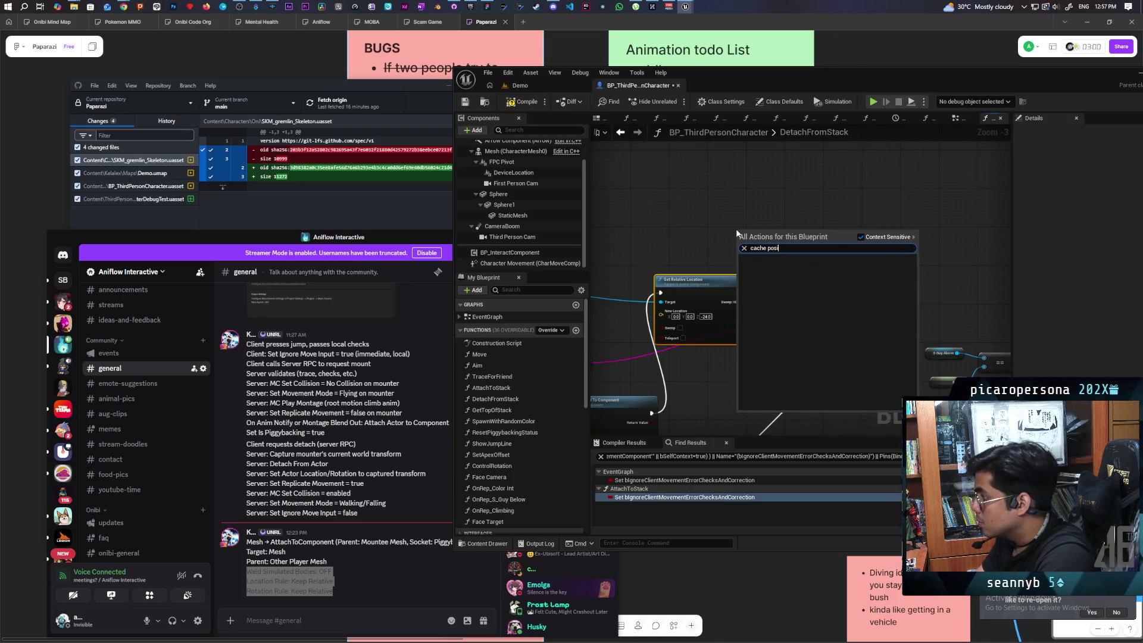
key("BackSpace")
key("BackSpace")
key("BackSpace")
key("BackSpace")
key("BackSpace")
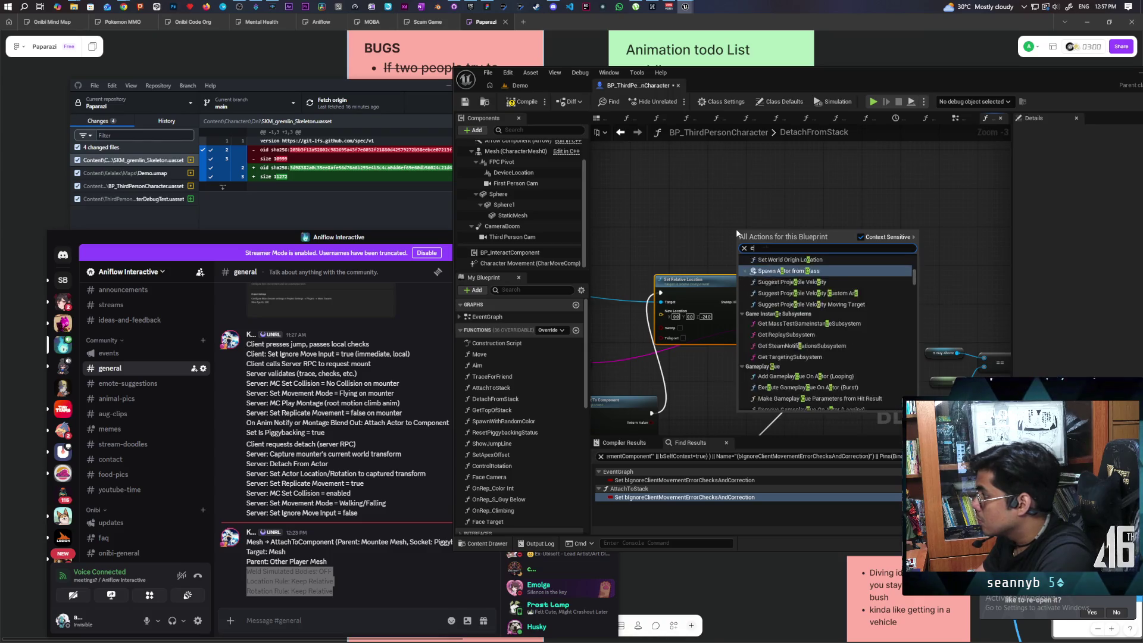
type("base")
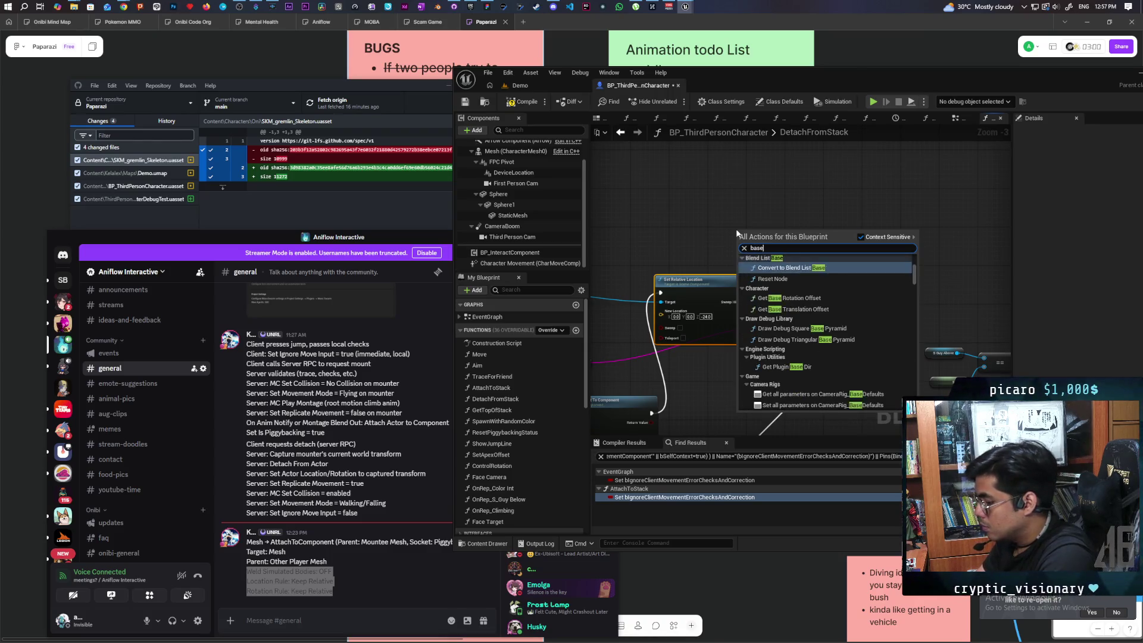
type(" cac")
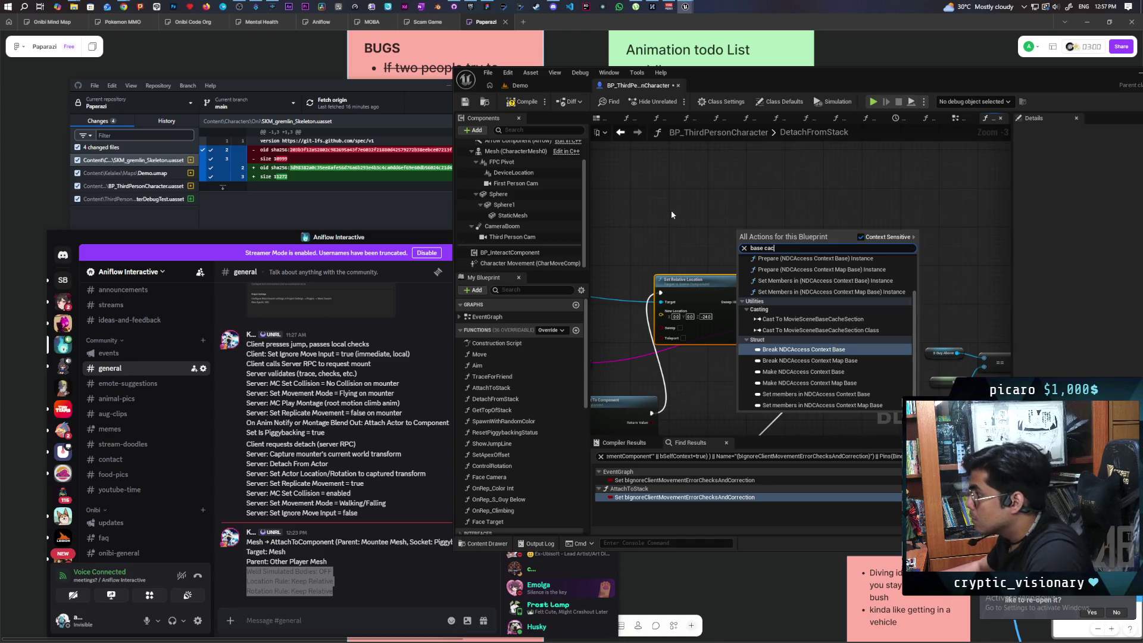
left_click(671, 206)
Copy Cache Initial Mesh Offset from EventGraph into DetachFromStack, chained after Set Relative Location.
left_click(620, 132)
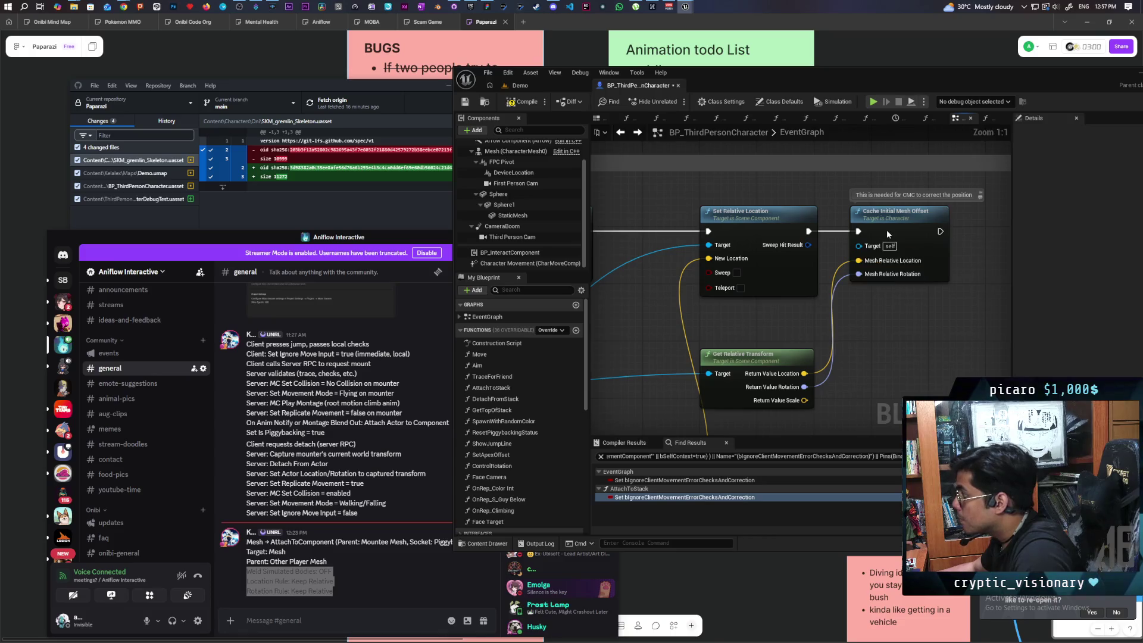
left_click(887, 234)
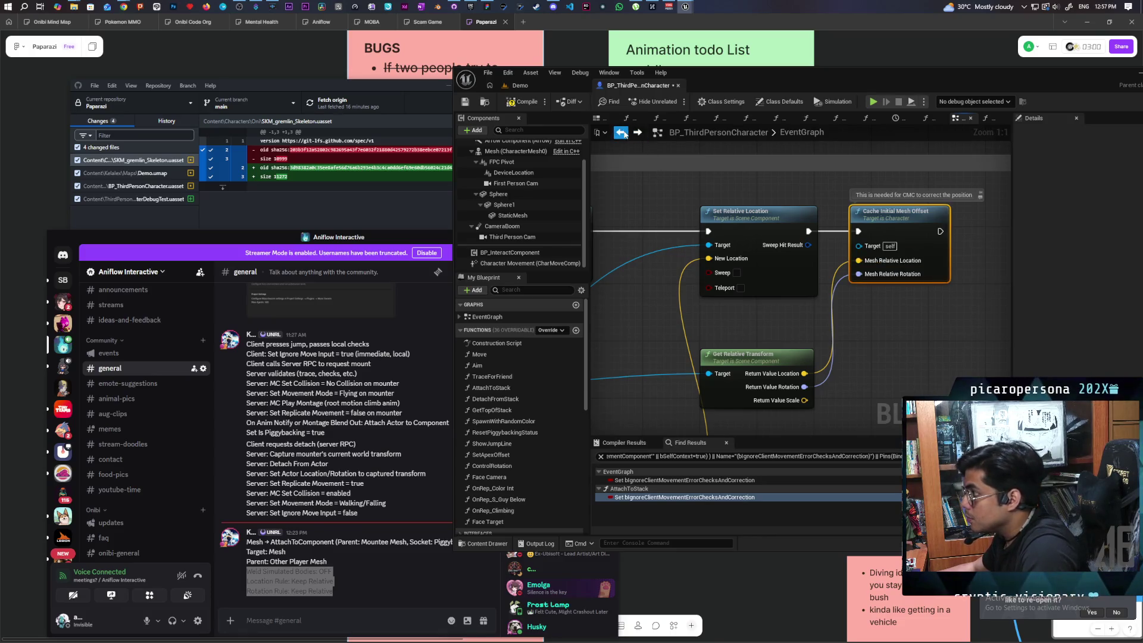
left_click(637, 133)
key("ctrl+v")
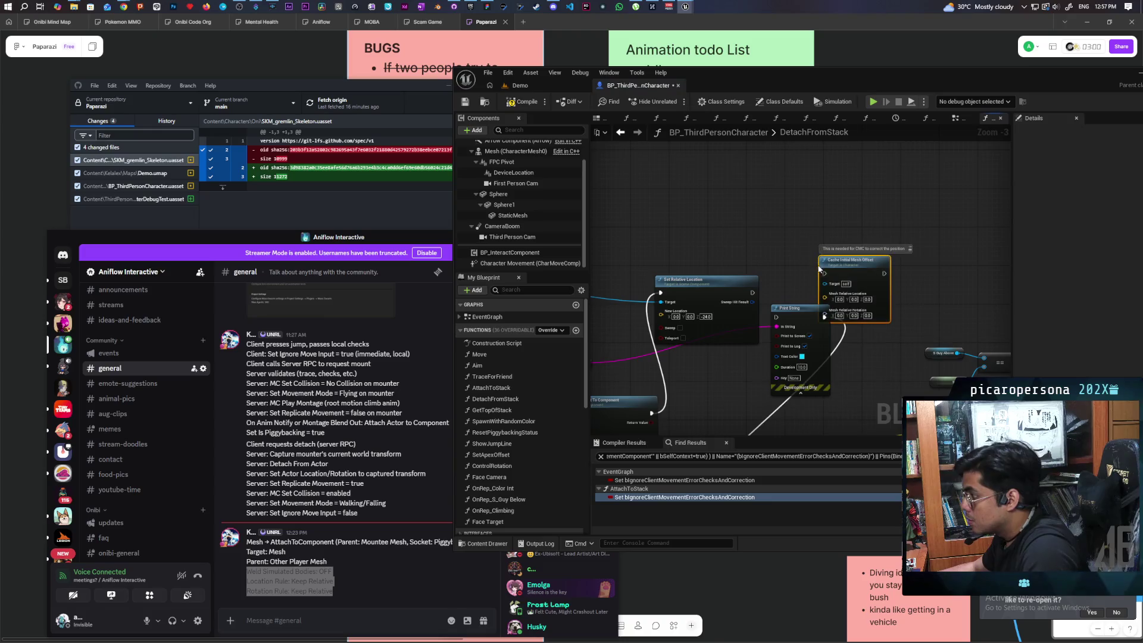
mouse_move(751, 293)
left_mouse_down()
mouse_move(817, 268)
mouse_move(822, 241)
left_mouse_up()
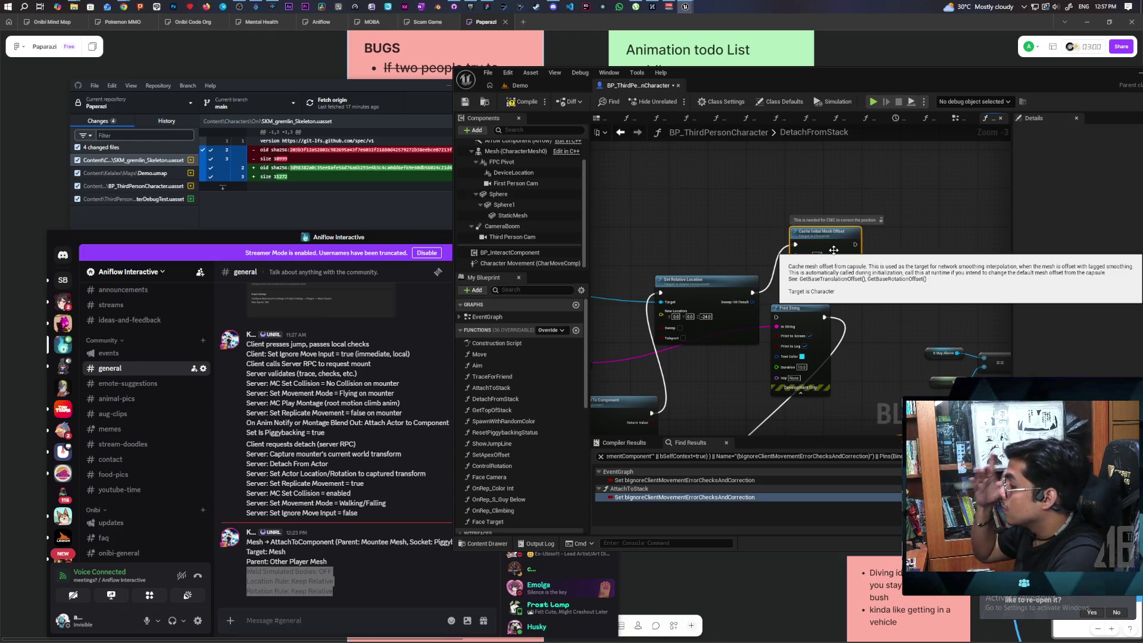
Set the cache node's location Z to -24.0 and rotation Z to -90.0.
mouse_move(646, 285)
left_mouse_down()
mouse_move(766, 198)
mouse_move(768, 280)
mouse_move(740, 286)
left_mouse_up()
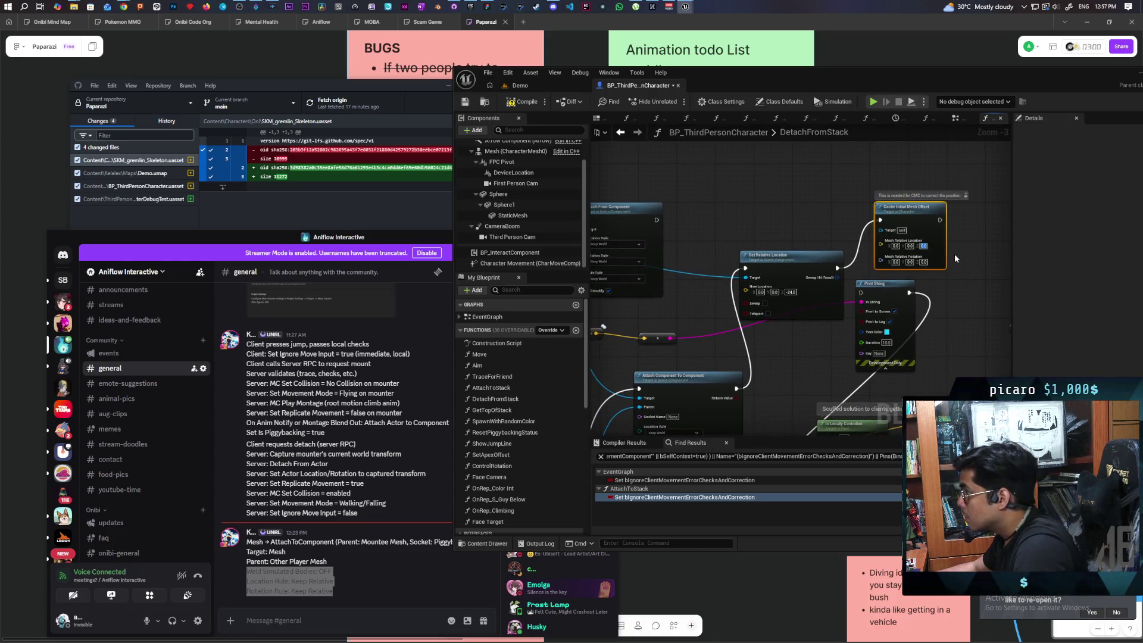
type("24")
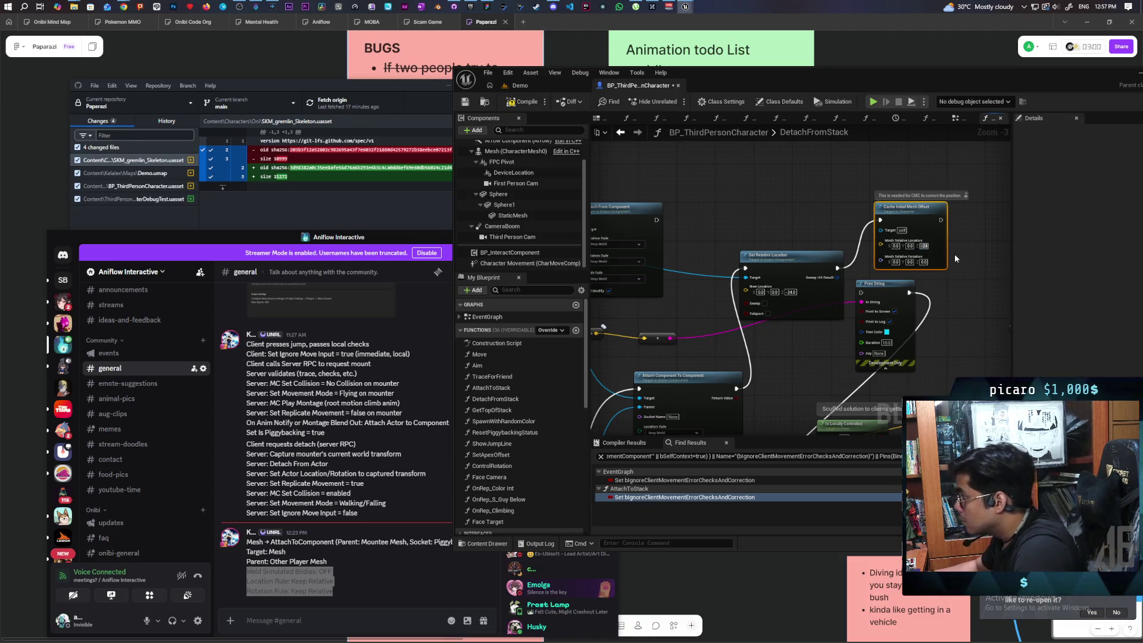
key("Return")
left_click(922, 262)
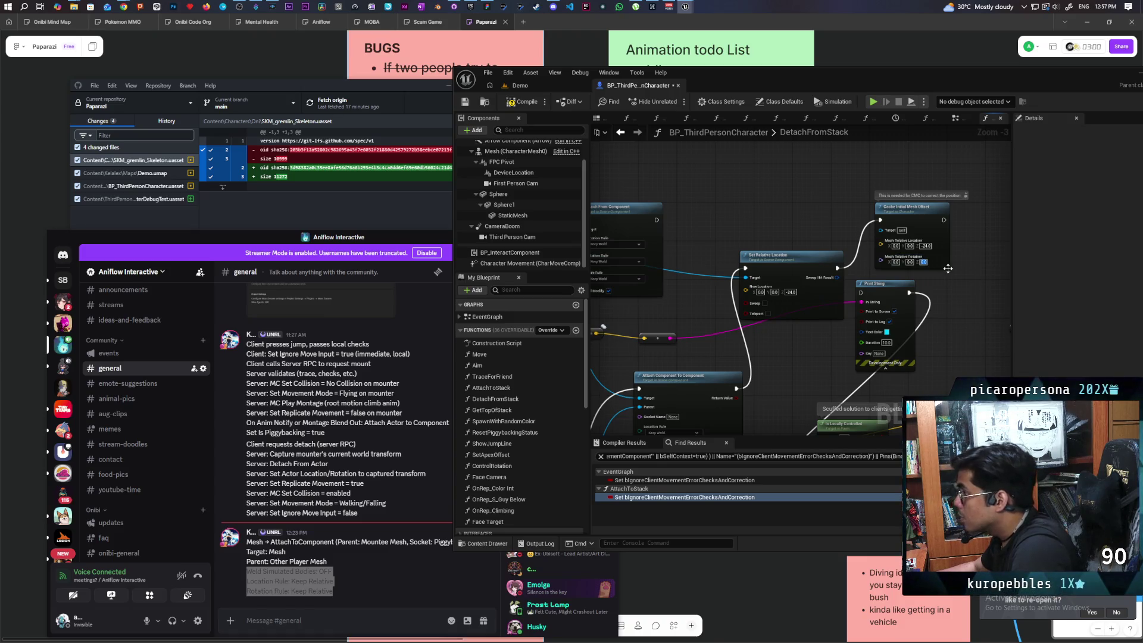
key("Return")
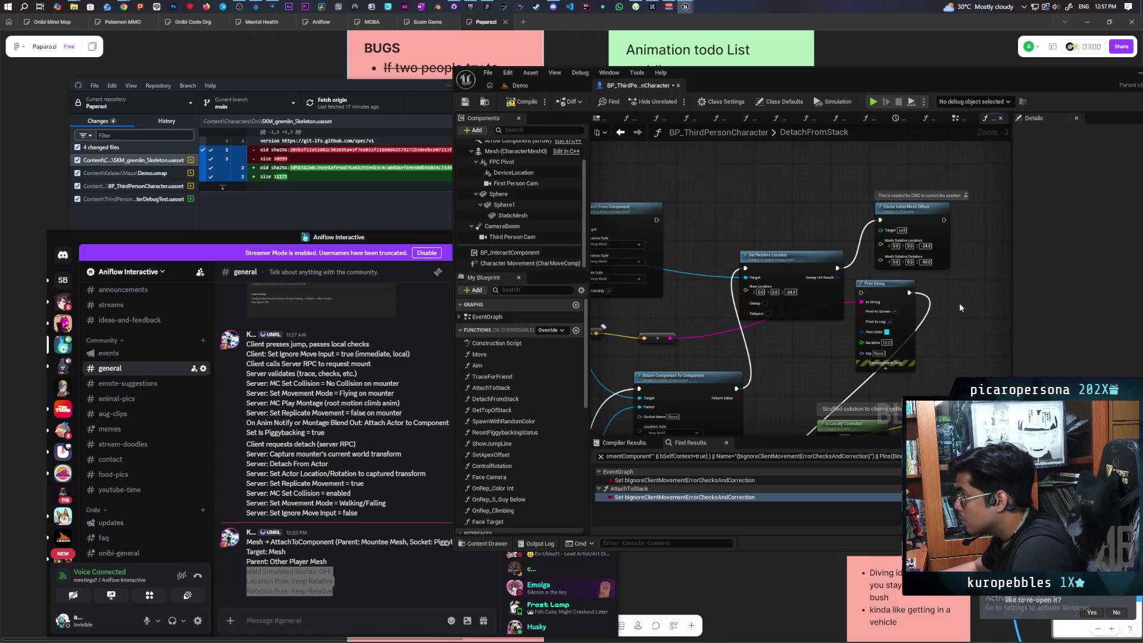
Clear the Mesh property filter, then compile and save BP_ThirdPersonCharacter.
left_click(506, 151)
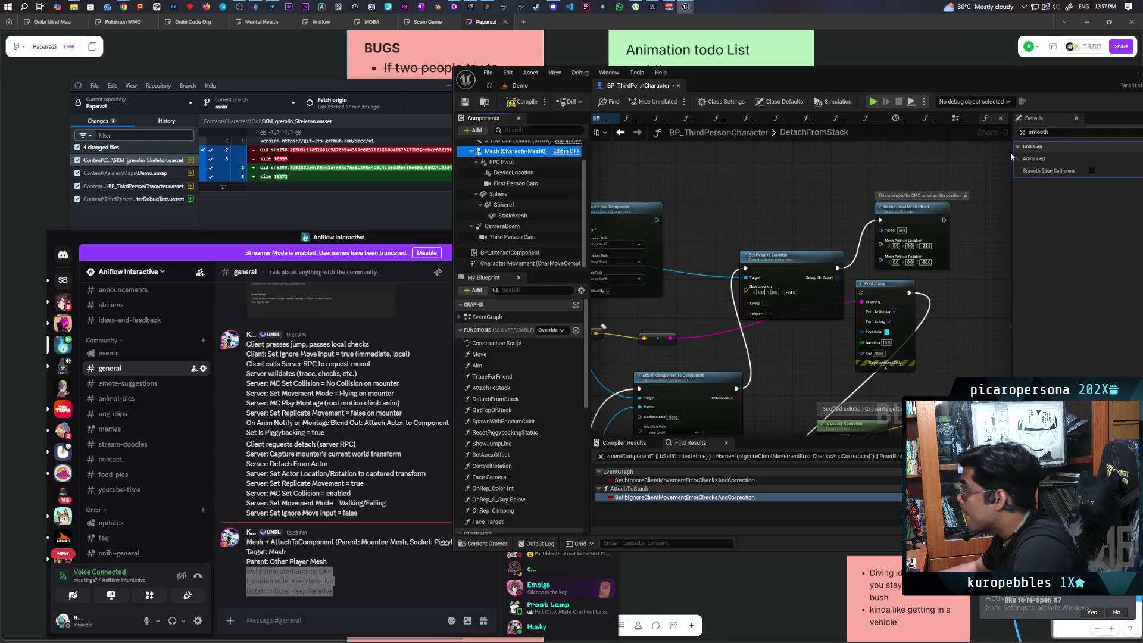
left_click(1022, 133)
mouse_move(1055, 79)
left_mouse_down()
mouse_move(981, 84)
mouse_move(999, 89)
left_mouse_up()
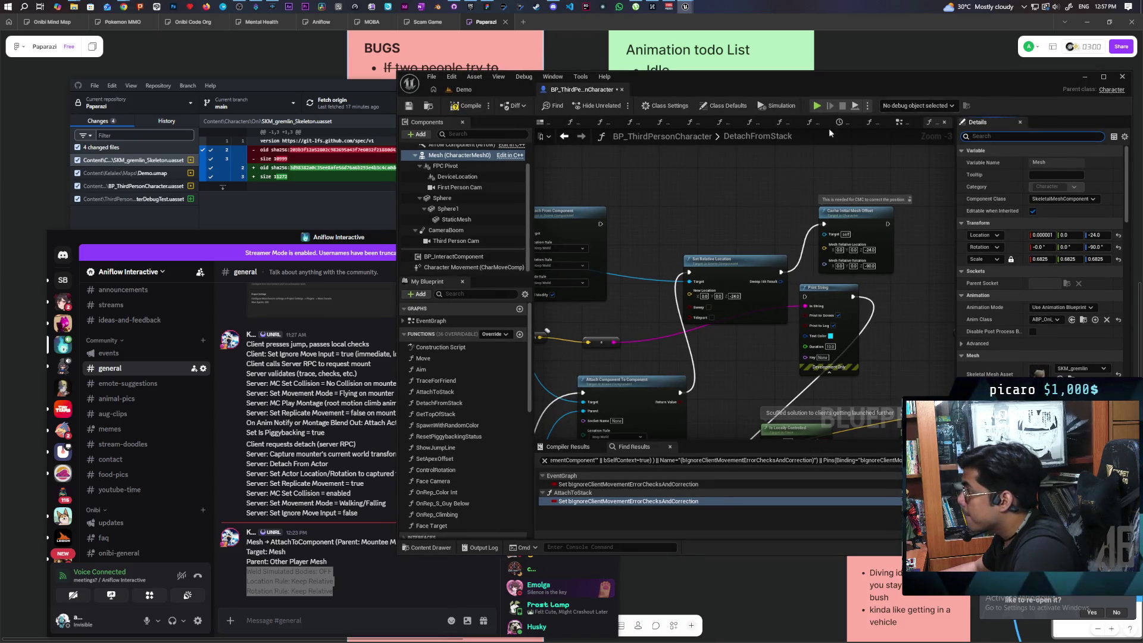
left_click(462, 110)
left_click(416, 110)
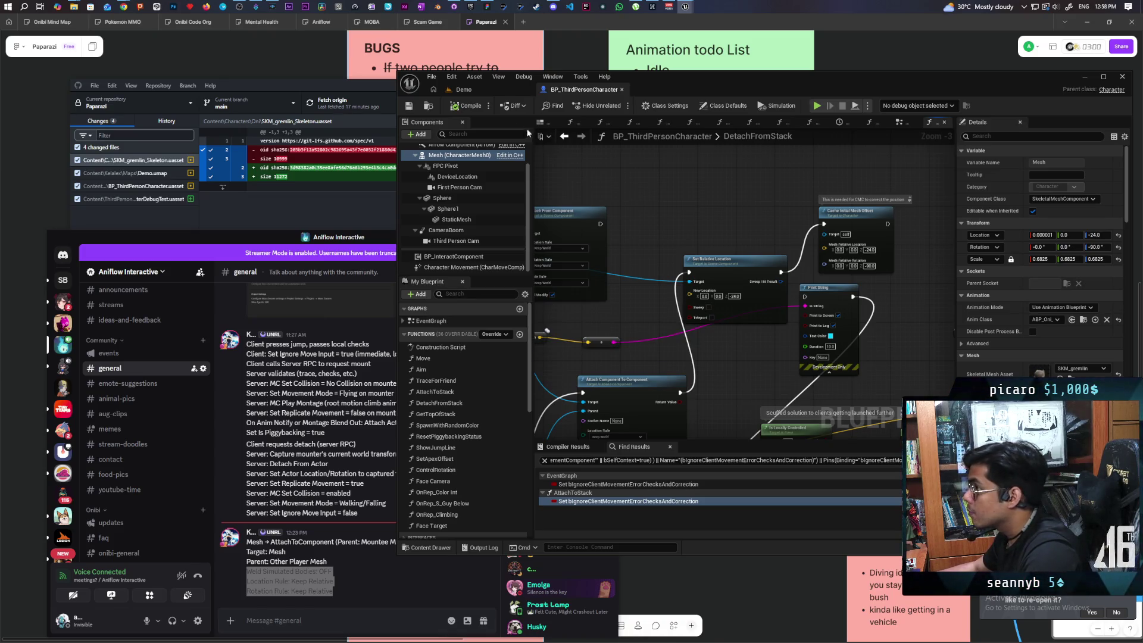
Run a 4-client preview from Demo, jump onto the blue character, try the E mount, then stop.
left_click(486, 92)
left_click(619, 105)
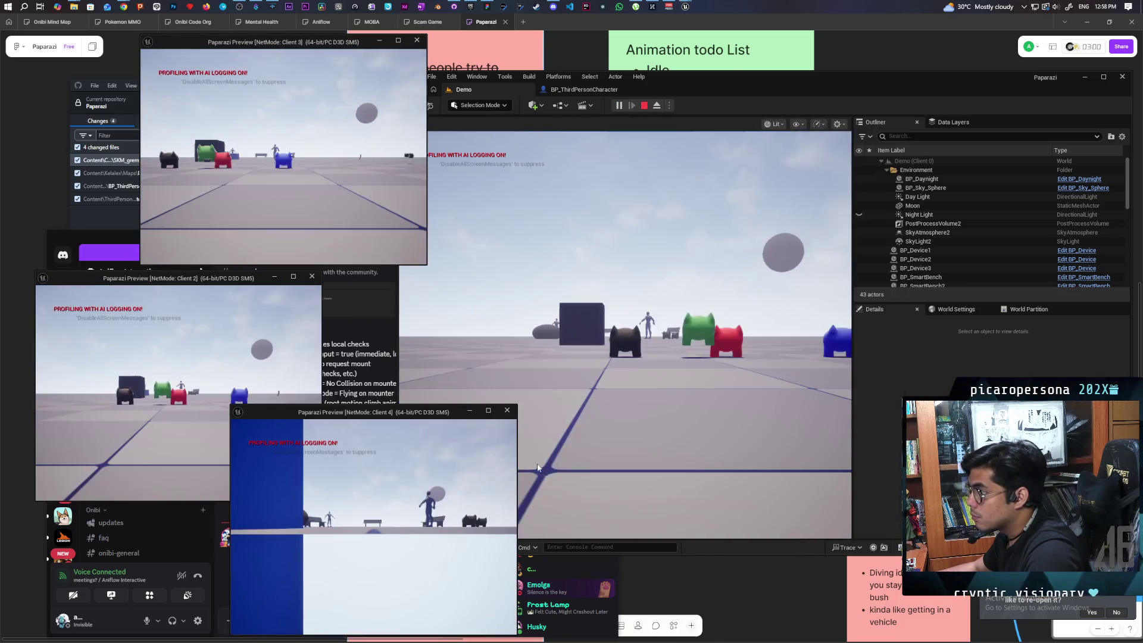
key("w")
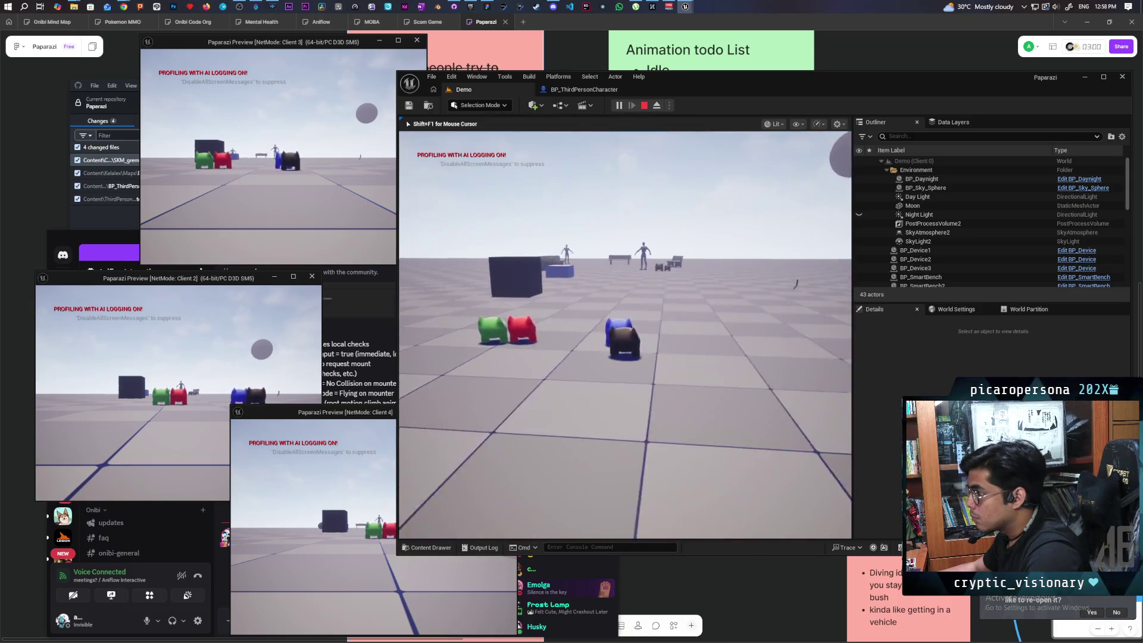
key("space")
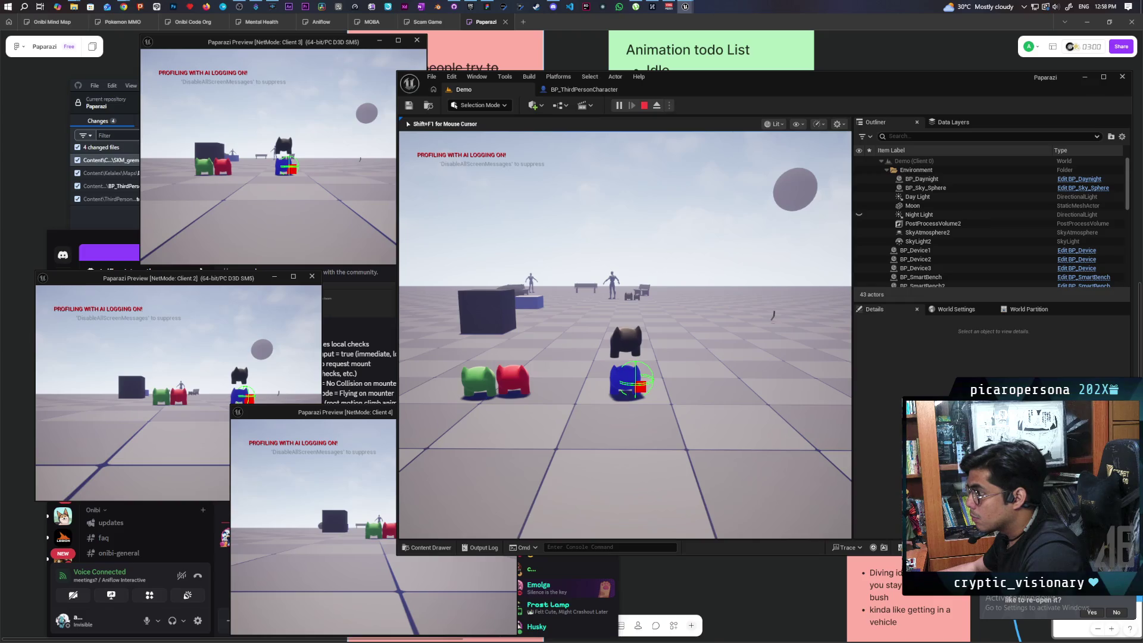
key("space")
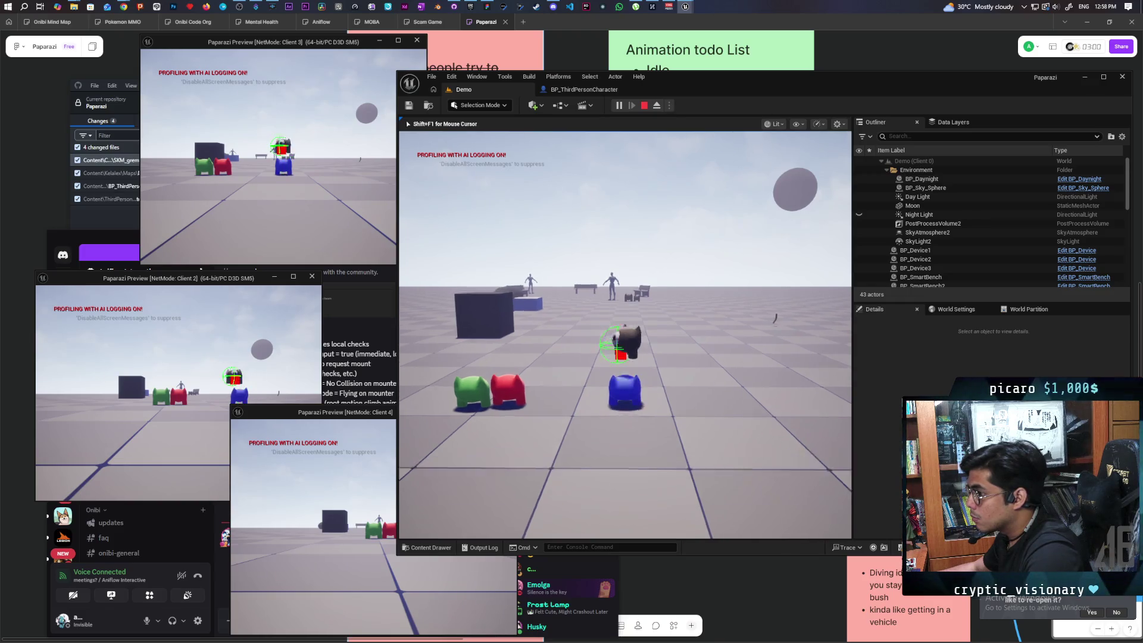
key("e")
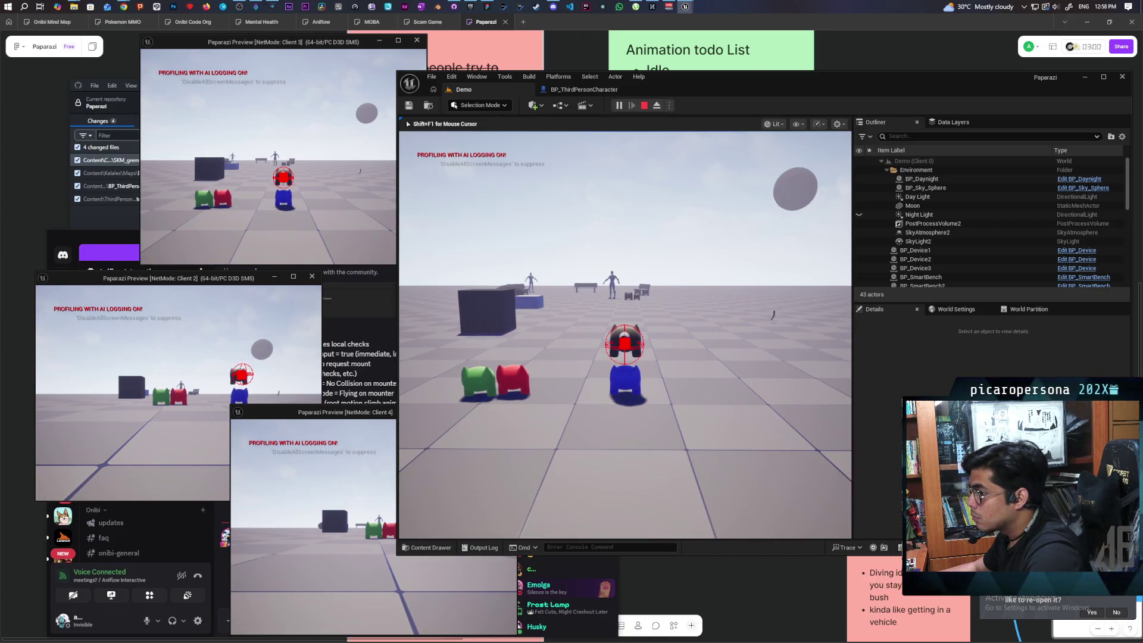
key("Escape")
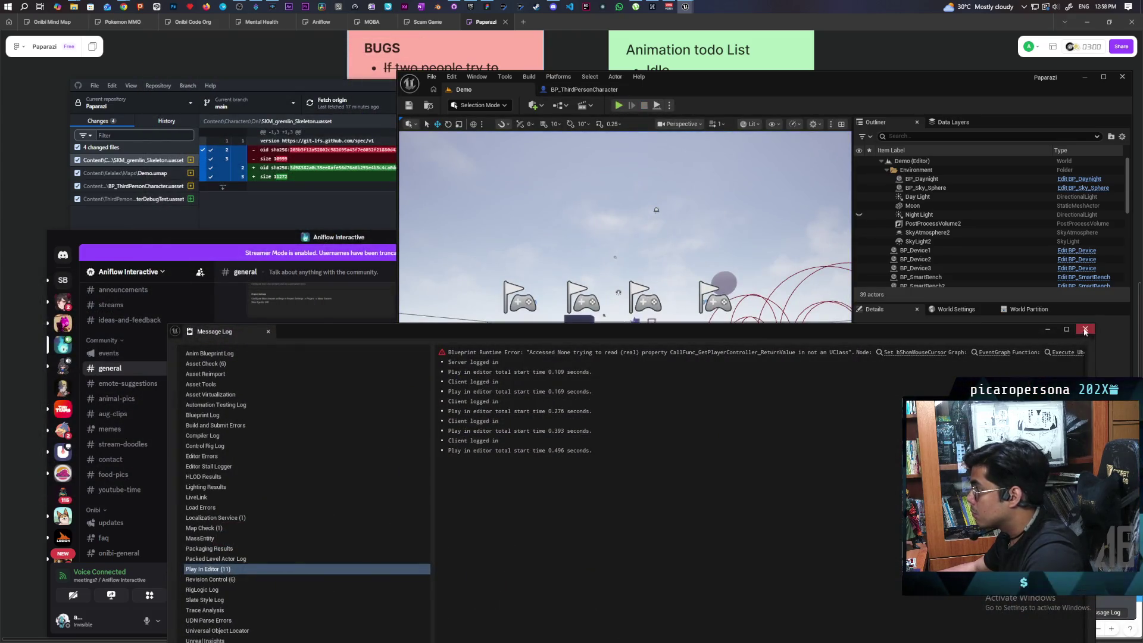
Wire Cache Initial Mesh Offset into Set Movement Mode in DetachFromStack, then compile and save.
left_click(1085, 329)
left_click(584, 89)
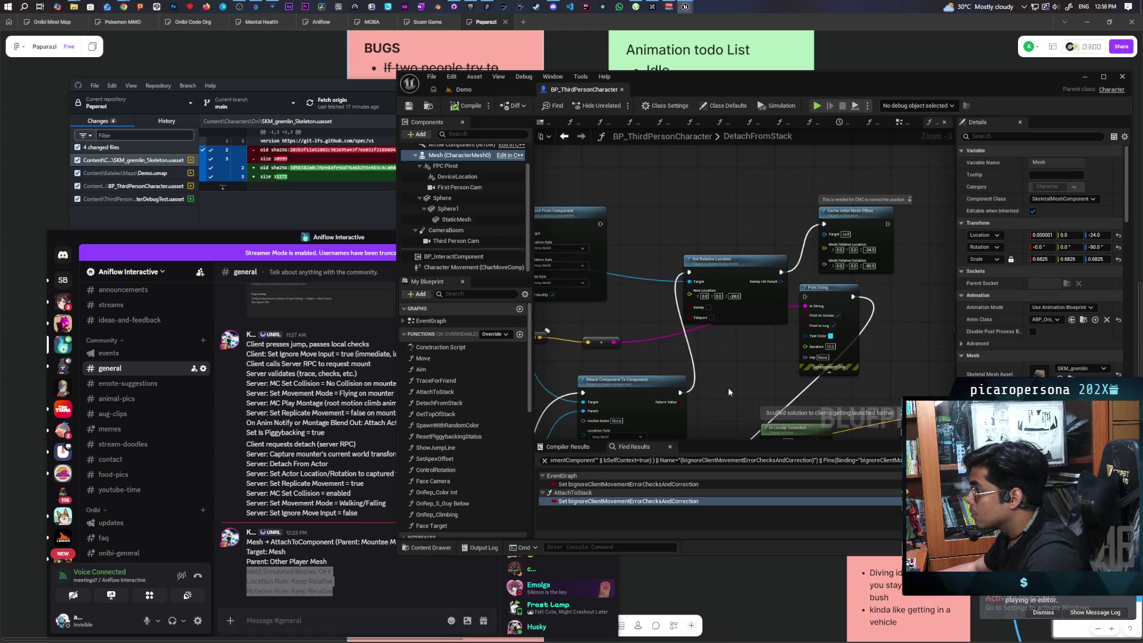
scroll(722, 265, "down", 2)
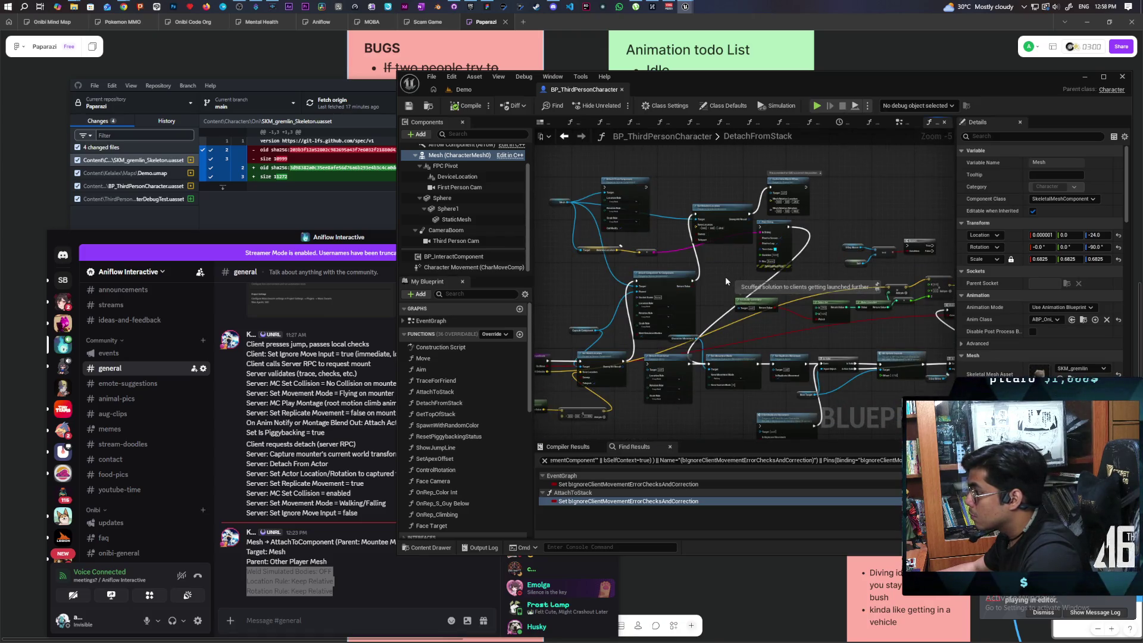
scroll(725, 277, "up", 1)
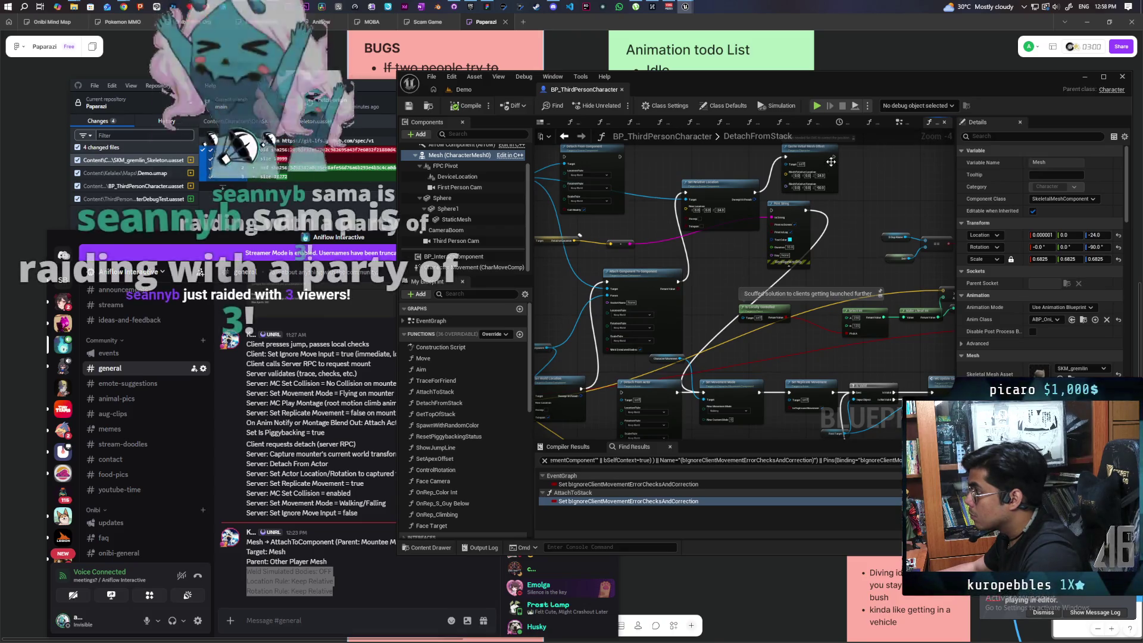
left_click_drag(834, 156, 704, 392)
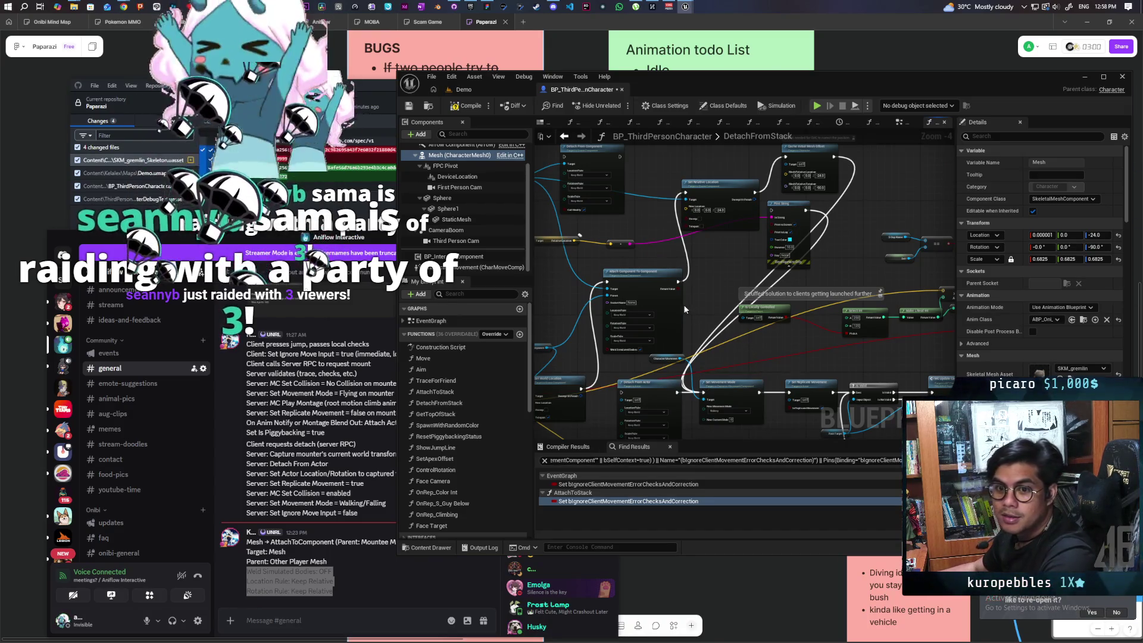
left_click(470, 105)
Start a 4-client preview from the Demo level and move the character with W, A and D.
left_click(484, 86)
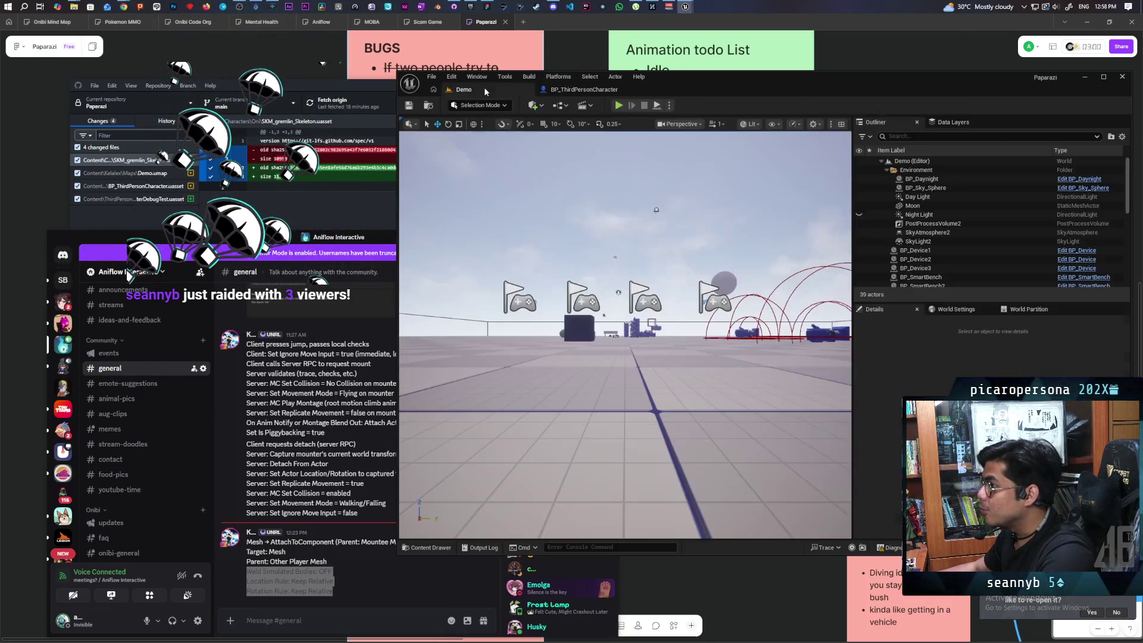
key("alt+p")
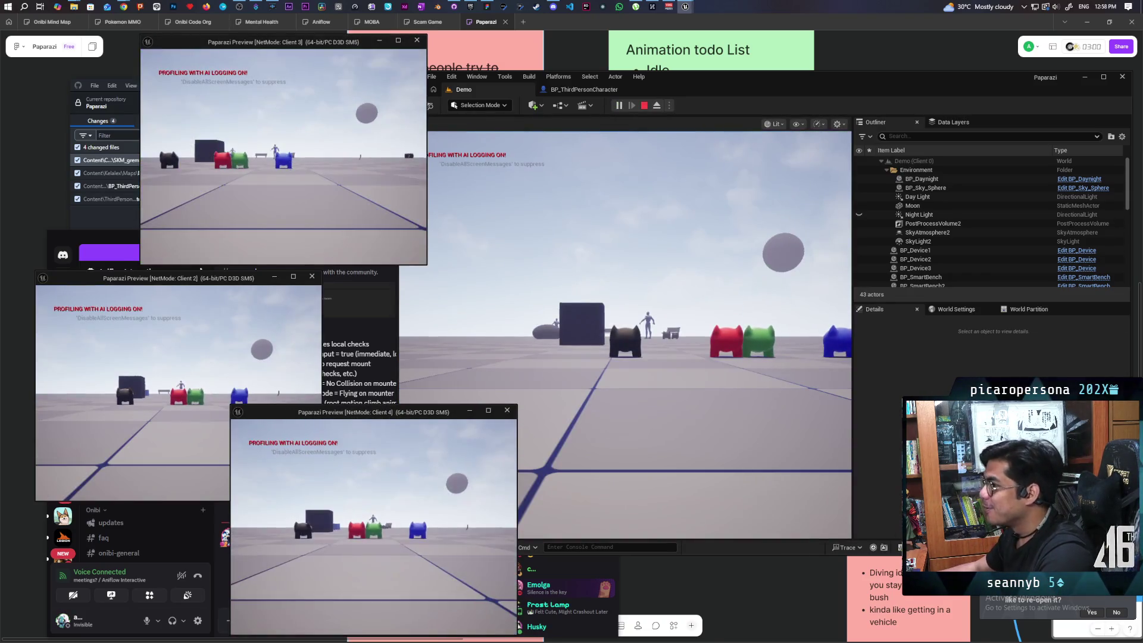
key("alt+Tab")
left_click(598, 297)
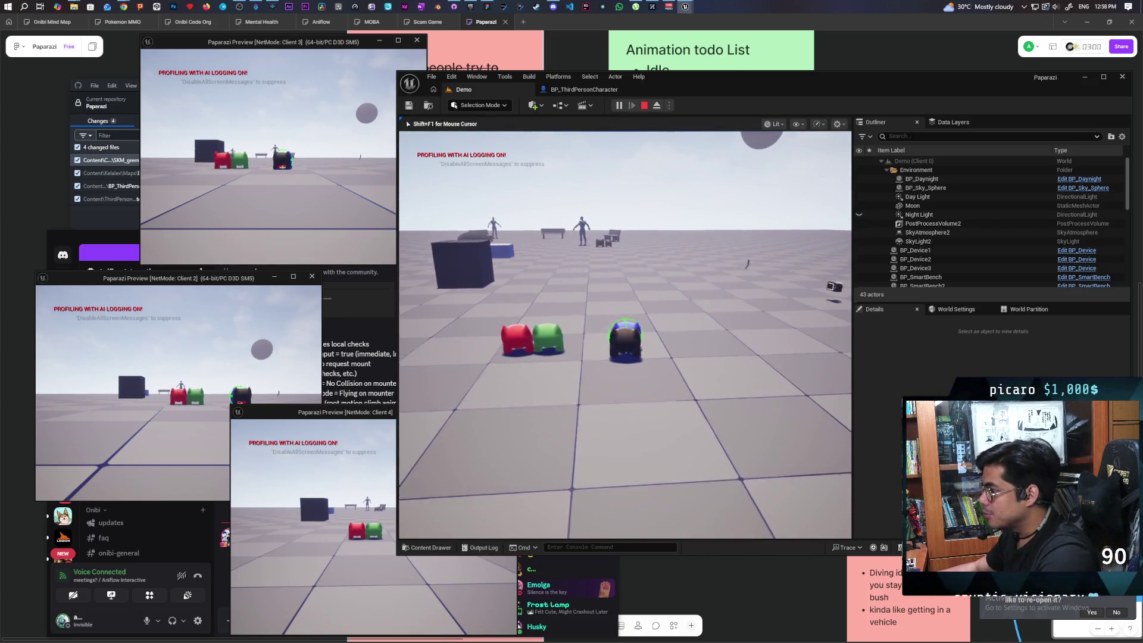
key("w")
key("a")
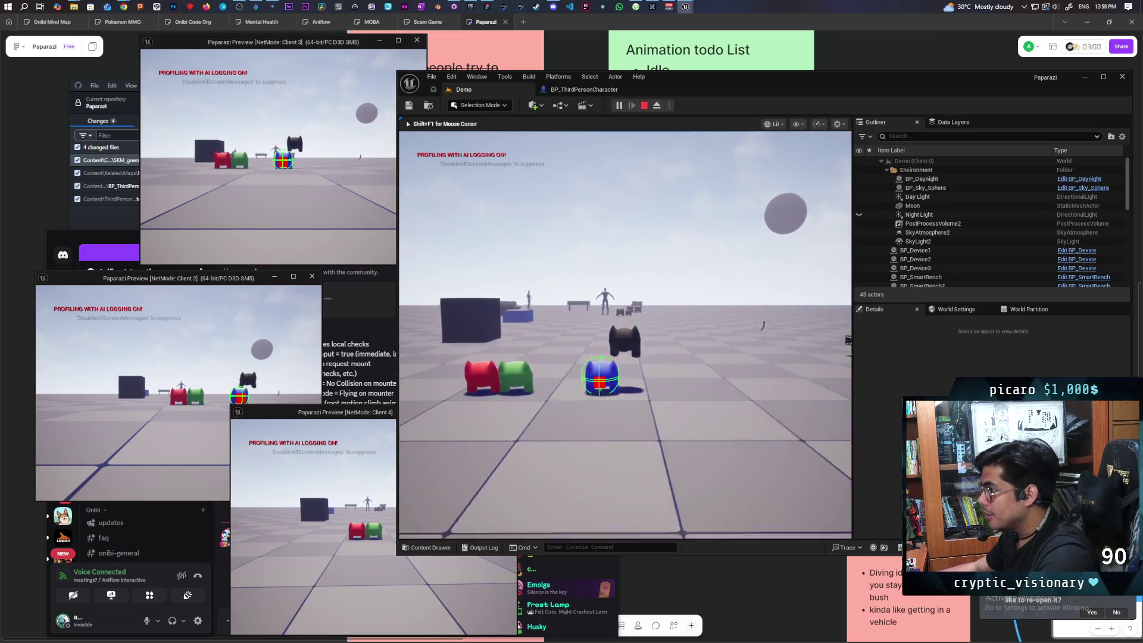
key("d")
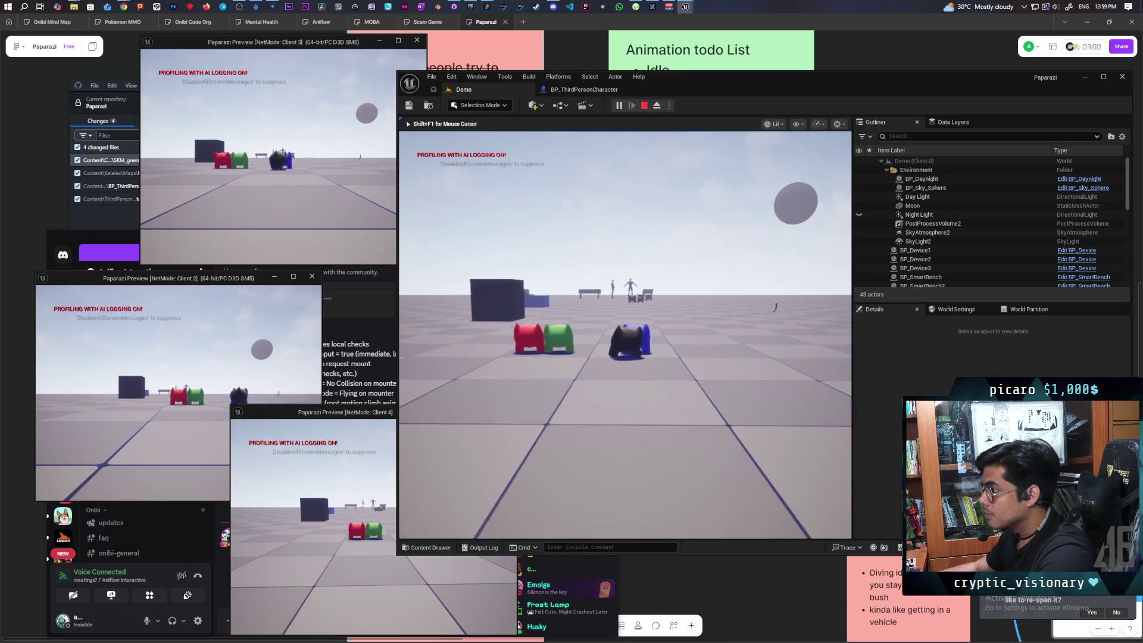
End the session, close the error log, and launch a new 4-client preview.
key("Escape")
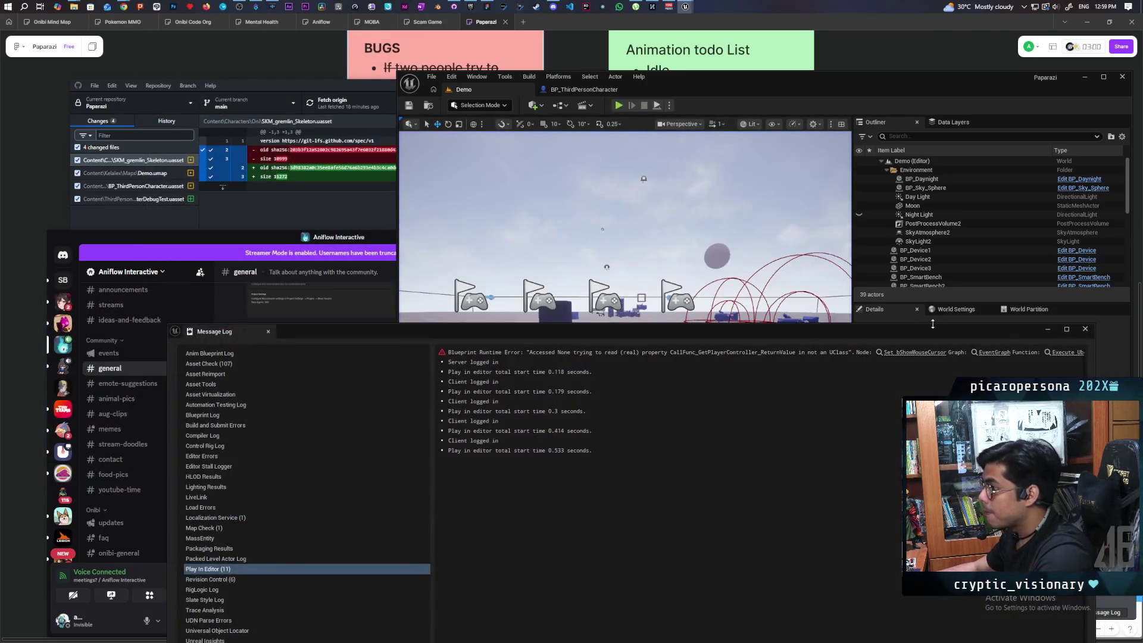
left_click(1085, 330)
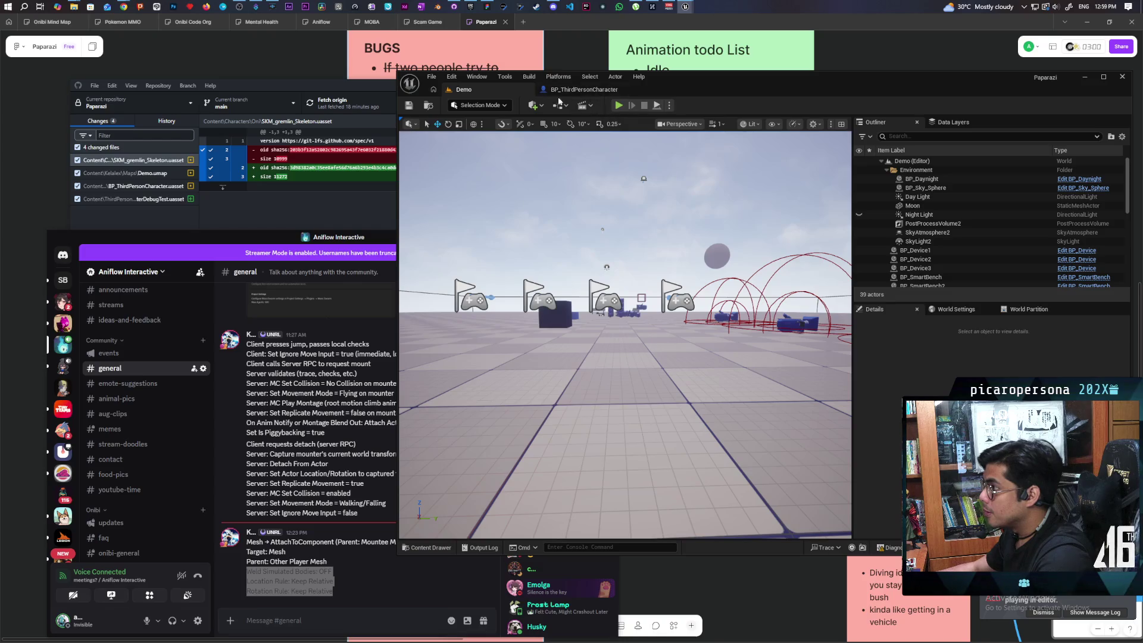
key("alt+p")
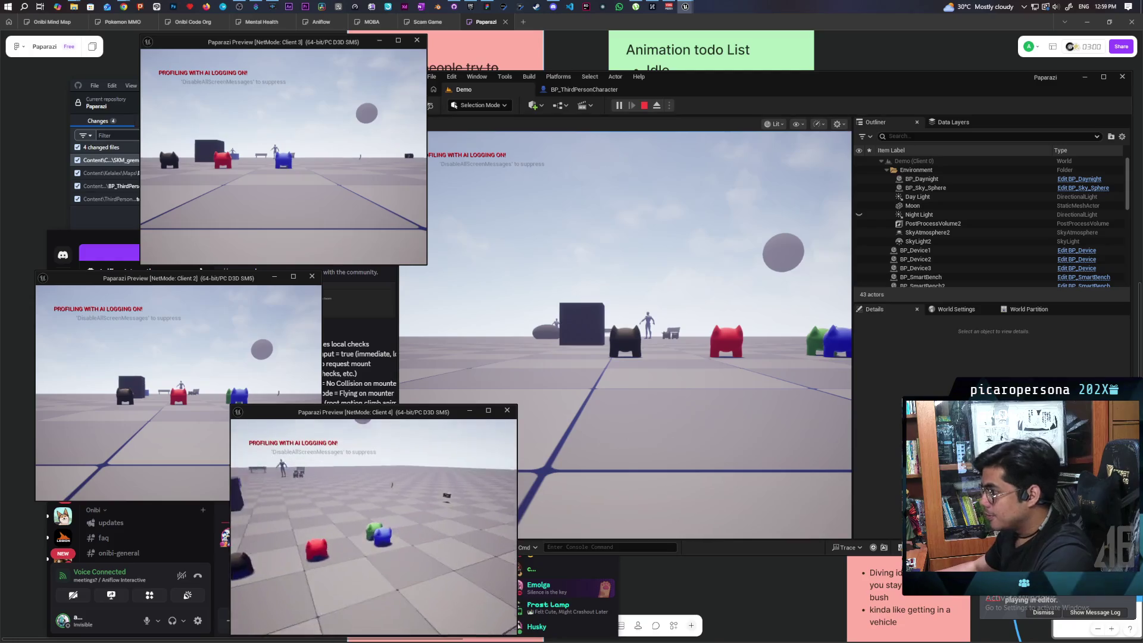
Walk the character forward, back and around across the main and Client 2 views.
left_click(542, 365)
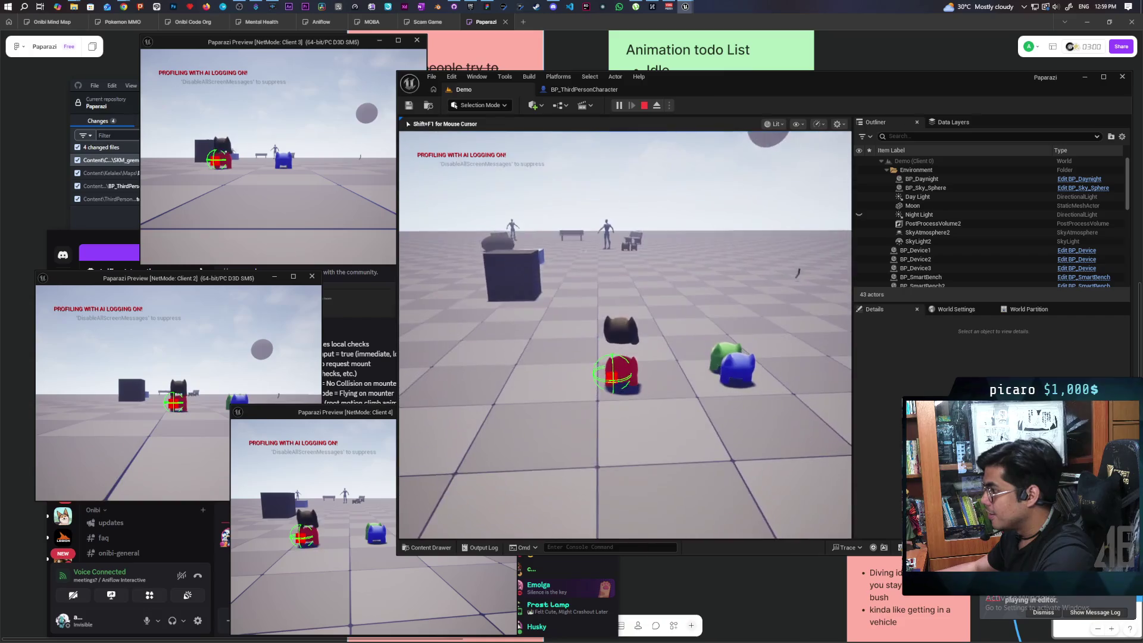
key("shift+F1")
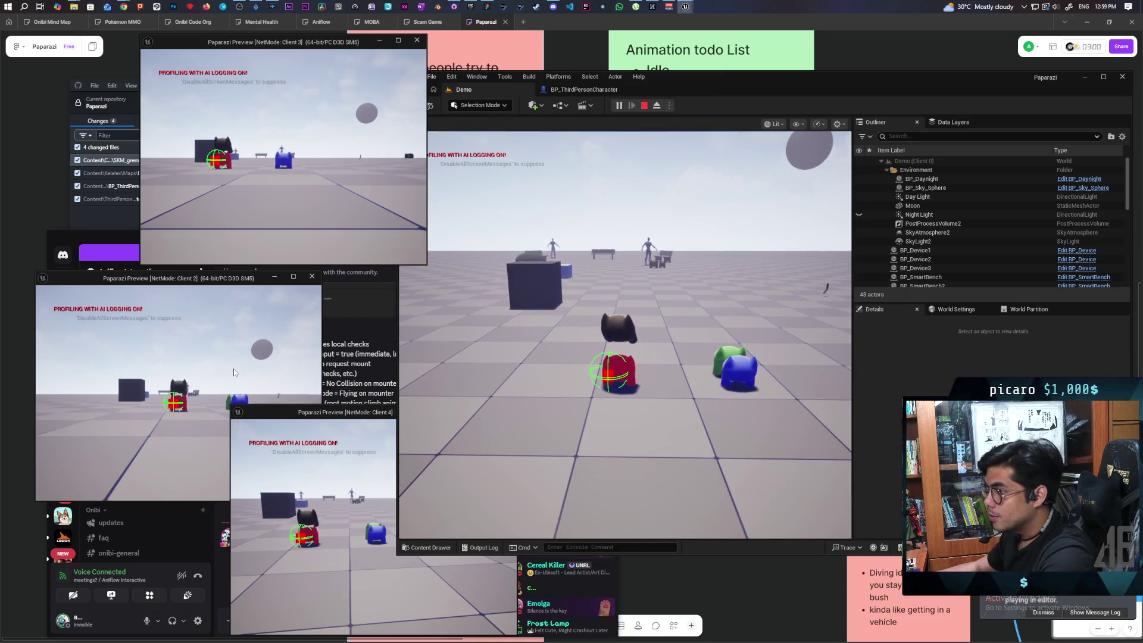
left_click(234, 373)
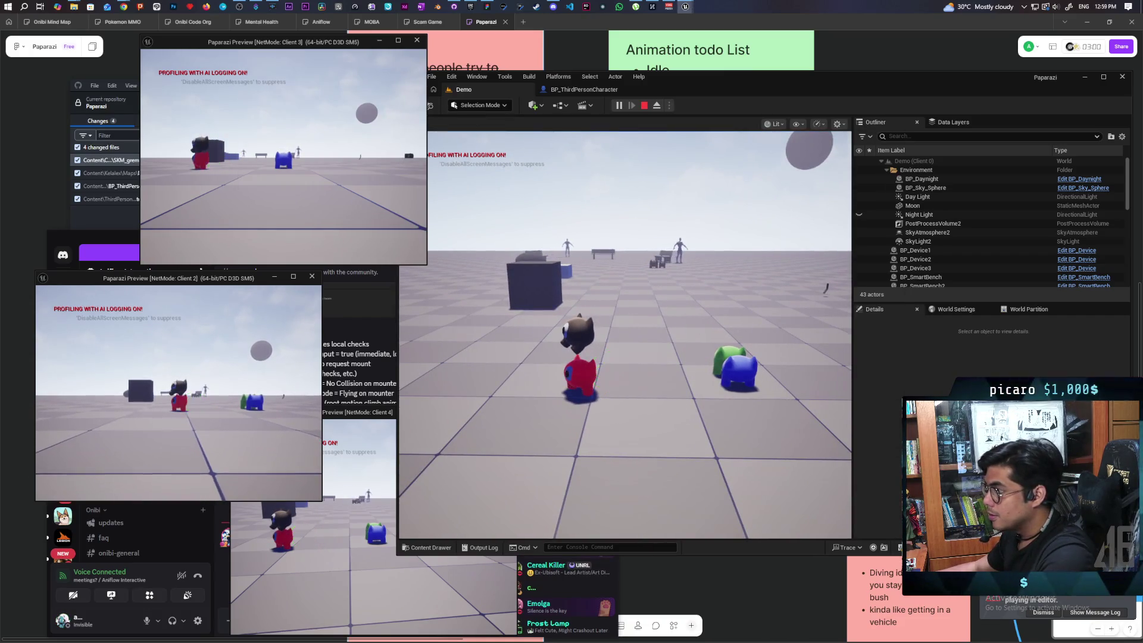
key("alt+Tab")
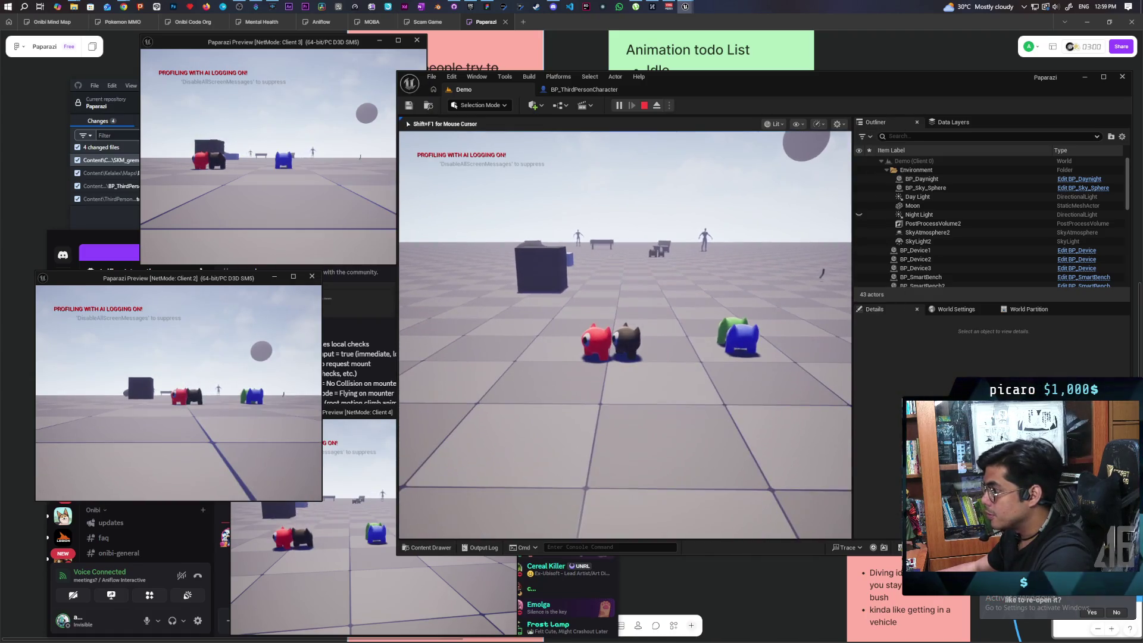
key("s")
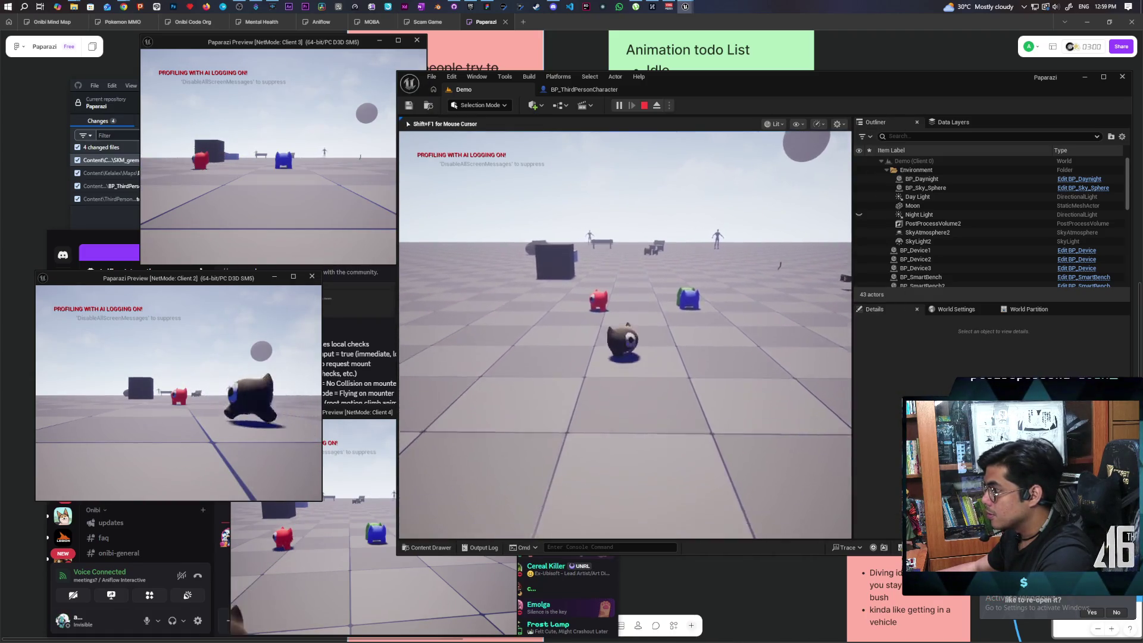
key("w")
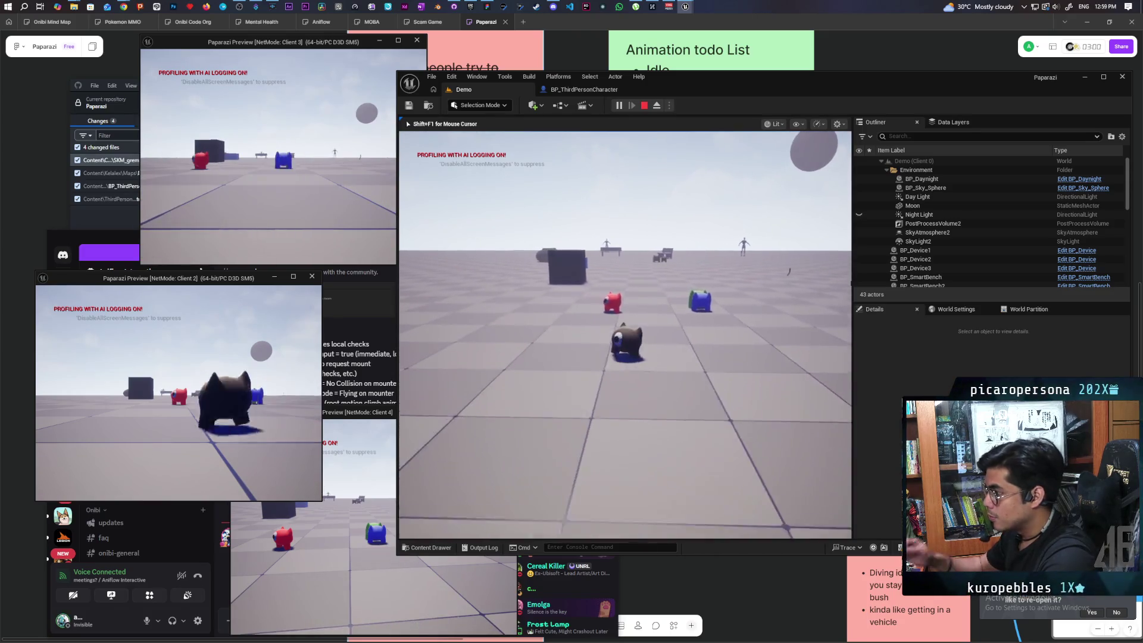
key("w")
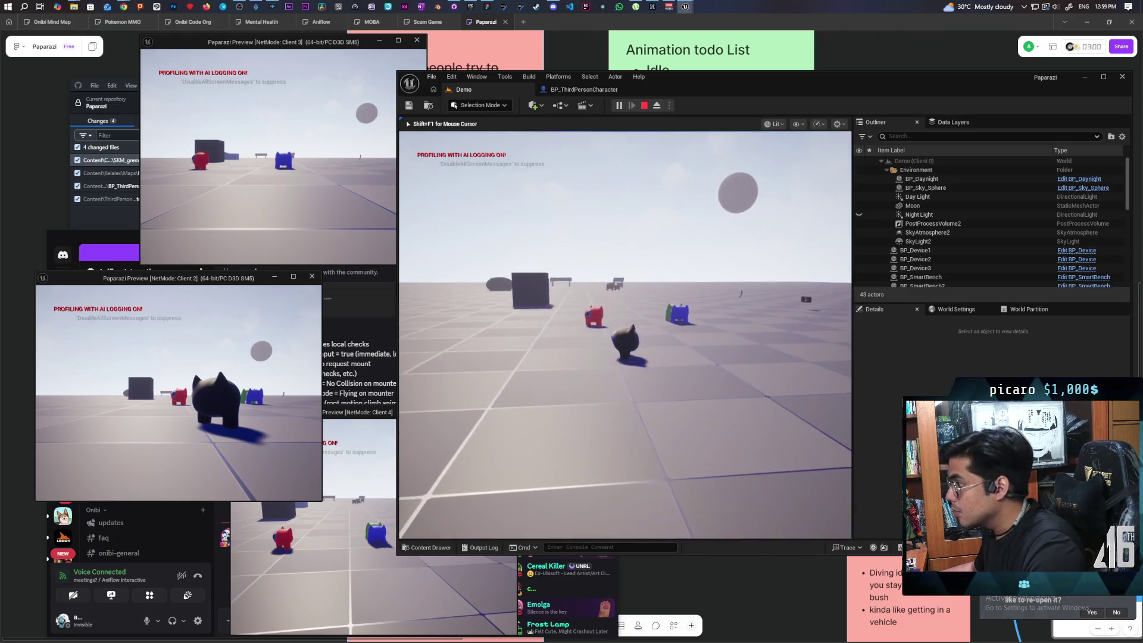
Stop the preview, close the error log, and shift the DetachFromStack nodes left for room.
left_click(644, 106)
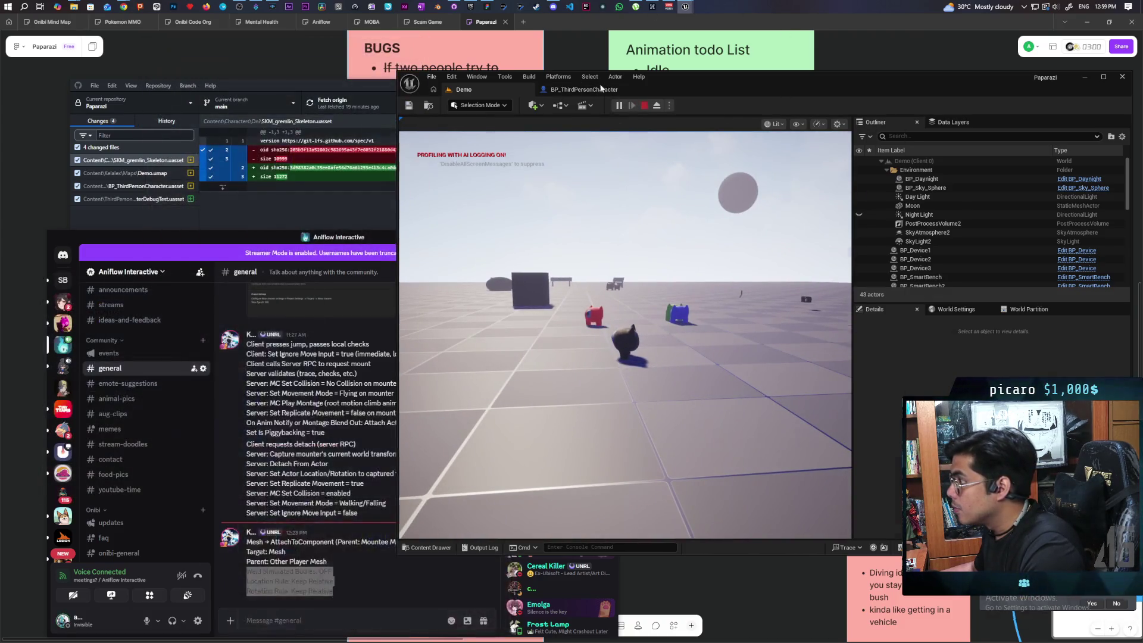
left_click(594, 91)
left_click(1083, 331)
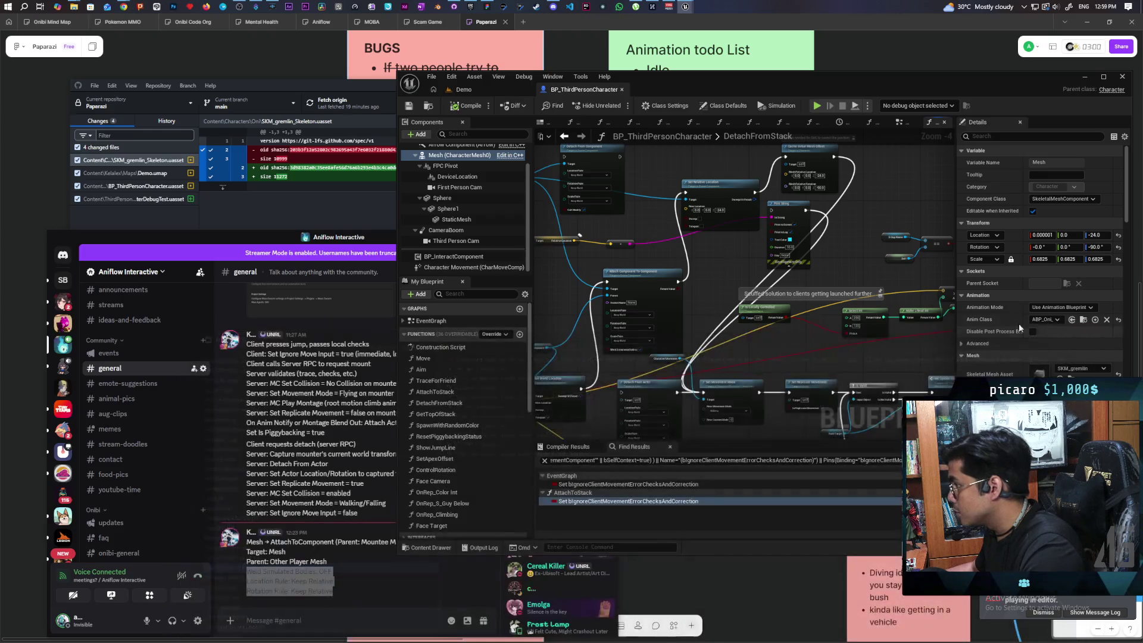
scroll(724, 327, "up", 1)
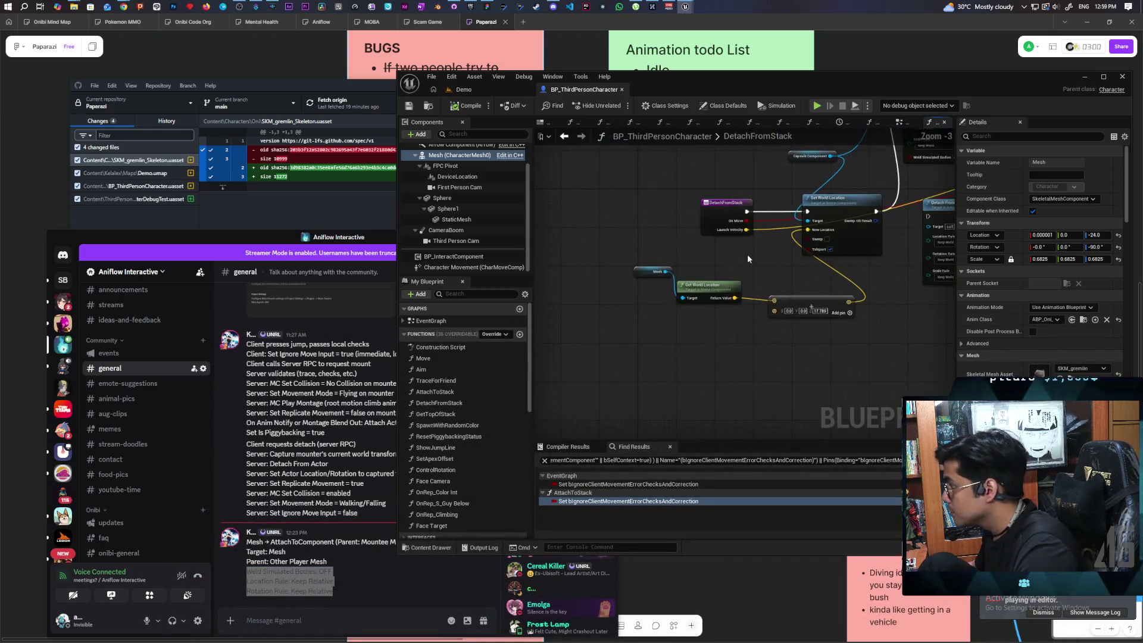
left_click_drag(664, 210, 583, 237)
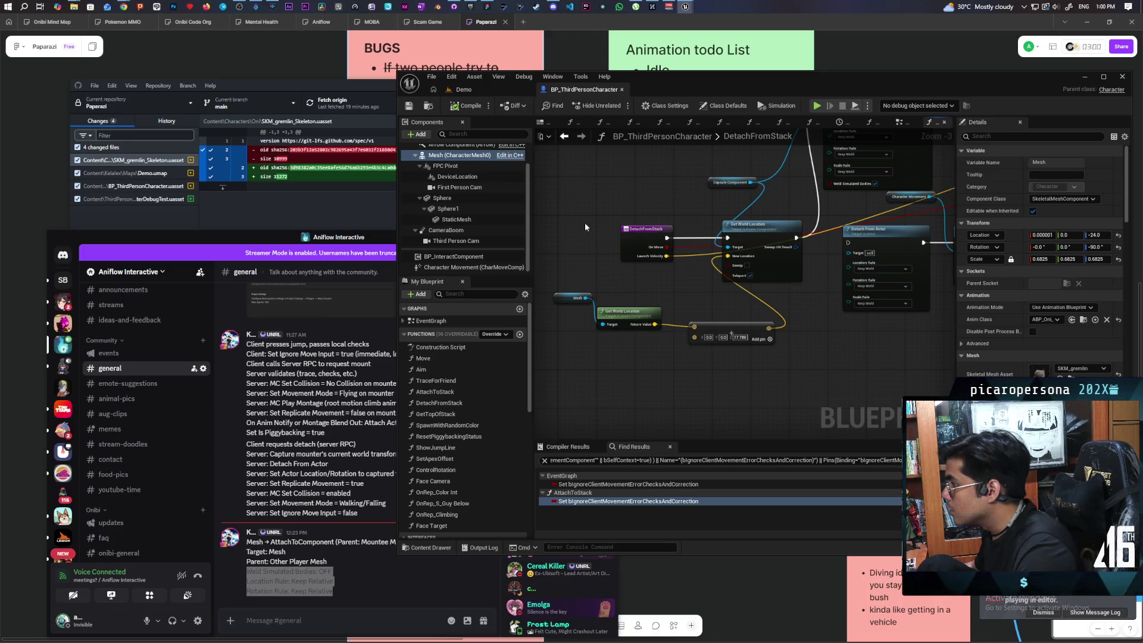
left_click_drag(584, 227, 777, 345)
left_click_drag(748, 234, 618, 229)
mouse_move(667, 178)
left_mouse_down()
mouse_move(704, 222)
mouse_move(608, 197)
mouse_move(683, 180)
left_mouse_up()
Add Set World Rotation on the capsule after Attach Component, fed by a Combine Rotators node.
type("set w")
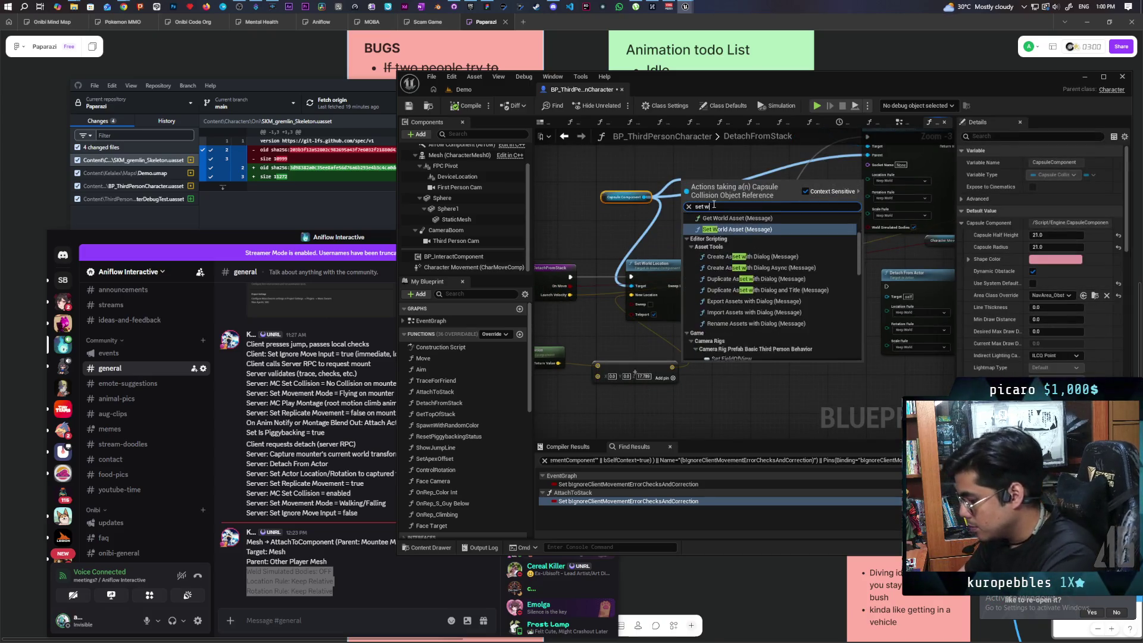
type("orld rotat")
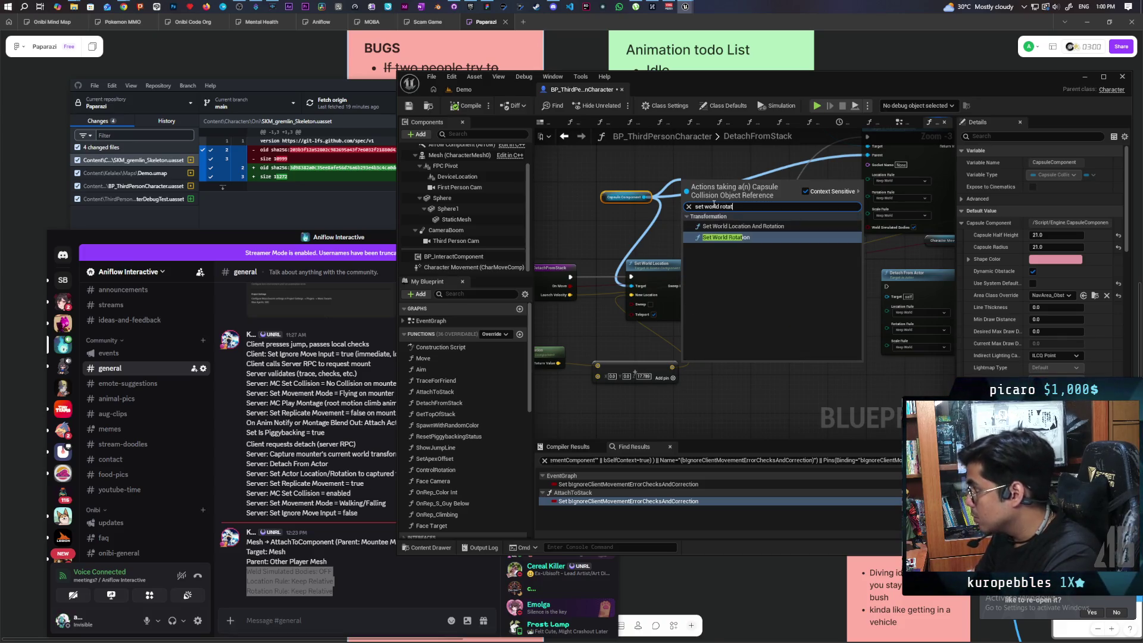
key("Return")
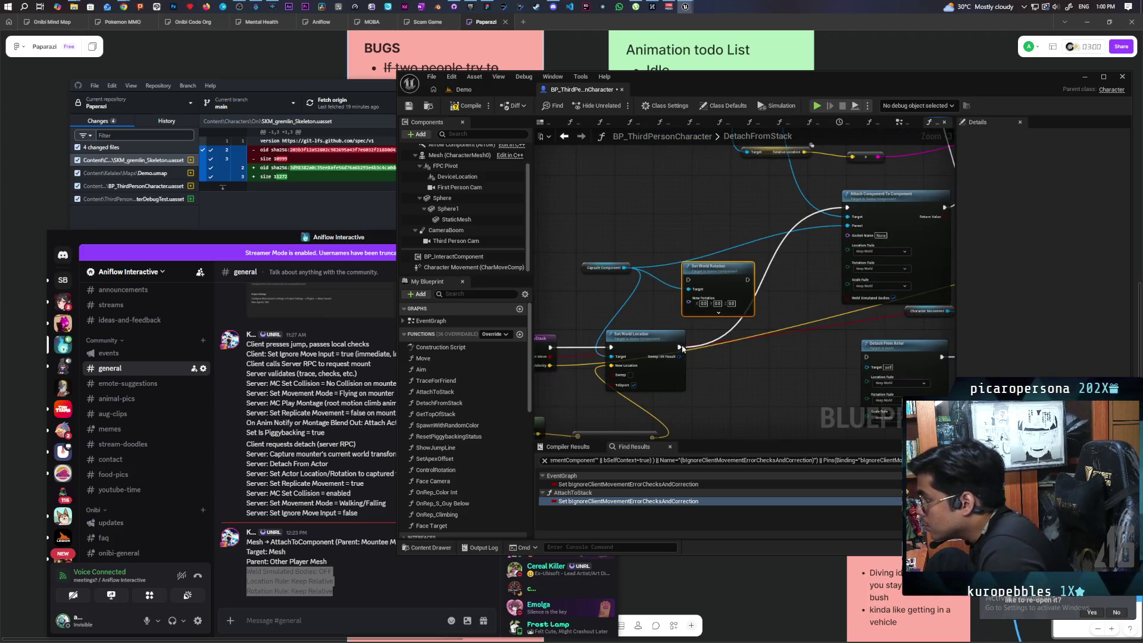
mouse_move(679, 347)
left_mouse_down()
mouse_move(688, 280)
mouse_move(848, 208)
left_mouse_up()
mouse_move(709, 266)
left_mouse_down()
mouse_move(743, 193)
mouse_move(662, 226)
left_mouse_up()
type("combine rotators")
key("Return")
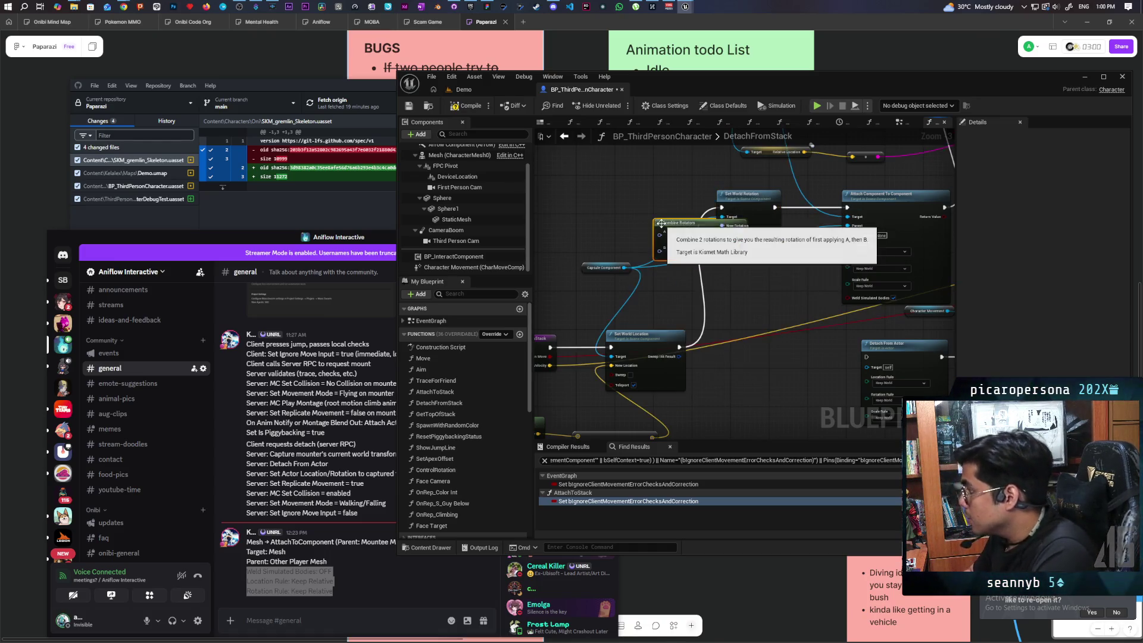
left_click_drag(661, 223, 583, 195)
mouse_move(660, 256)
left_mouse_down()
mouse_move(786, 247)
mouse_move(774, 212)
left_mouse_up()
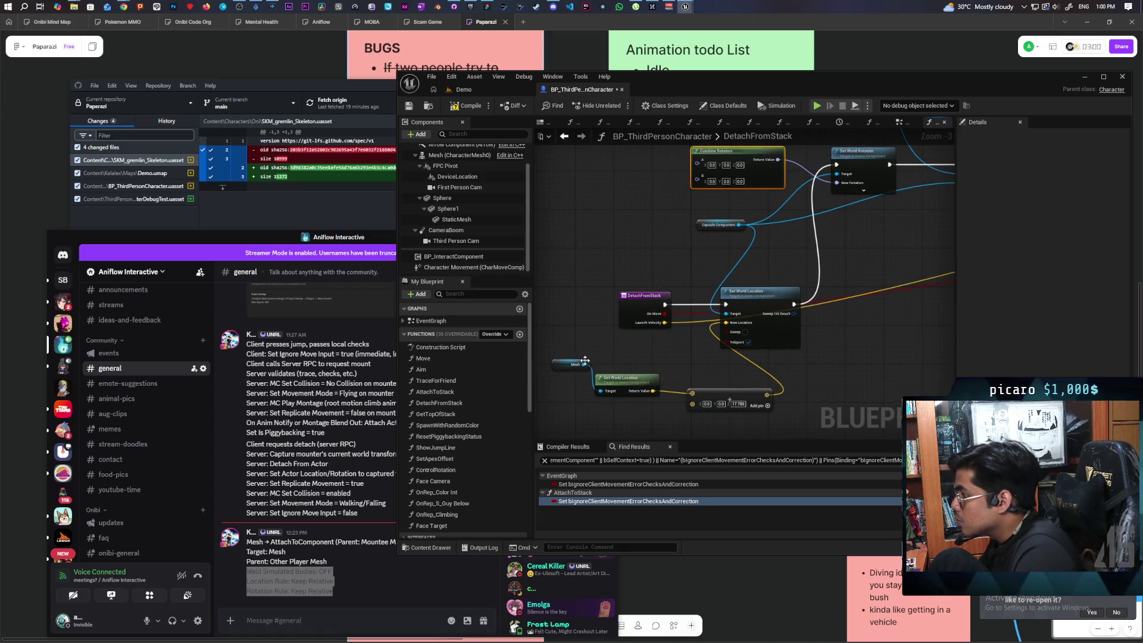
Feed the Mesh's Get World Rotation into Combine Rotators, then go back to the Demo level.
left_click_drag(584, 362, 583, 244)
type("get")
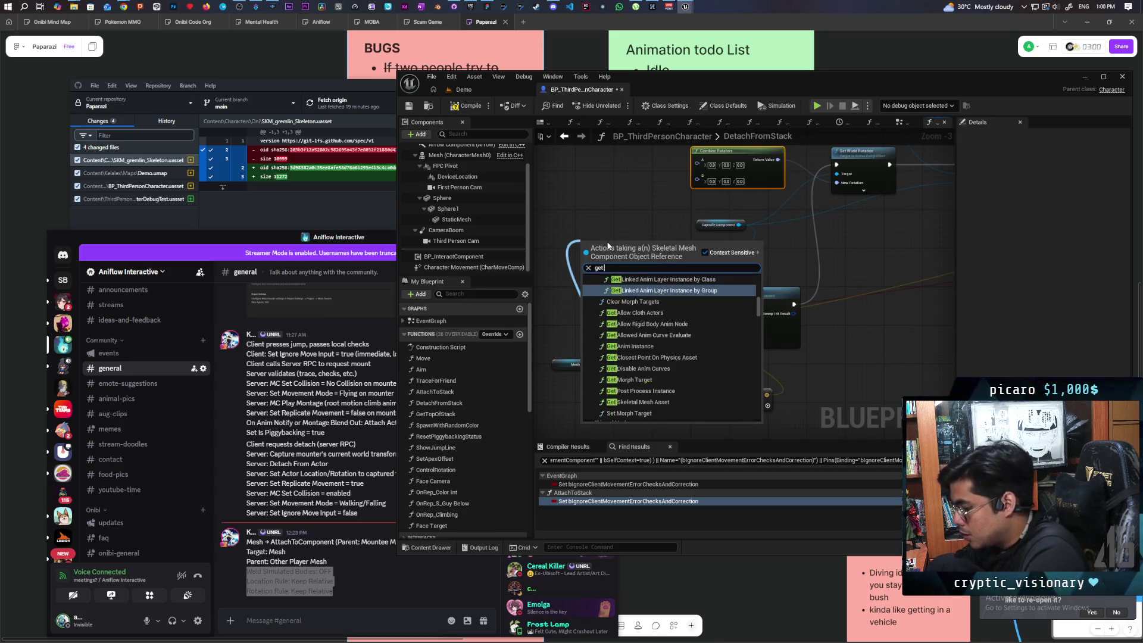
type(" world ro")
key("Escape")
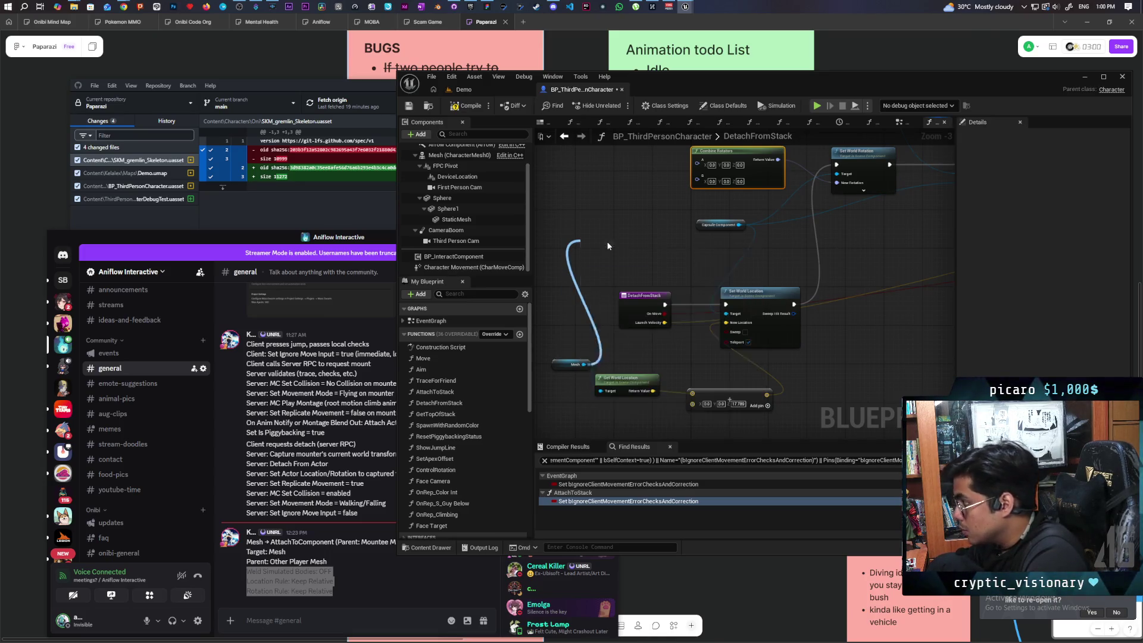
left_click(619, 262)
mouse_move(653, 238)
left_mouse_down()
mouse_move(653, 306)
mouse_move(697, 229)
left_mouse_up()
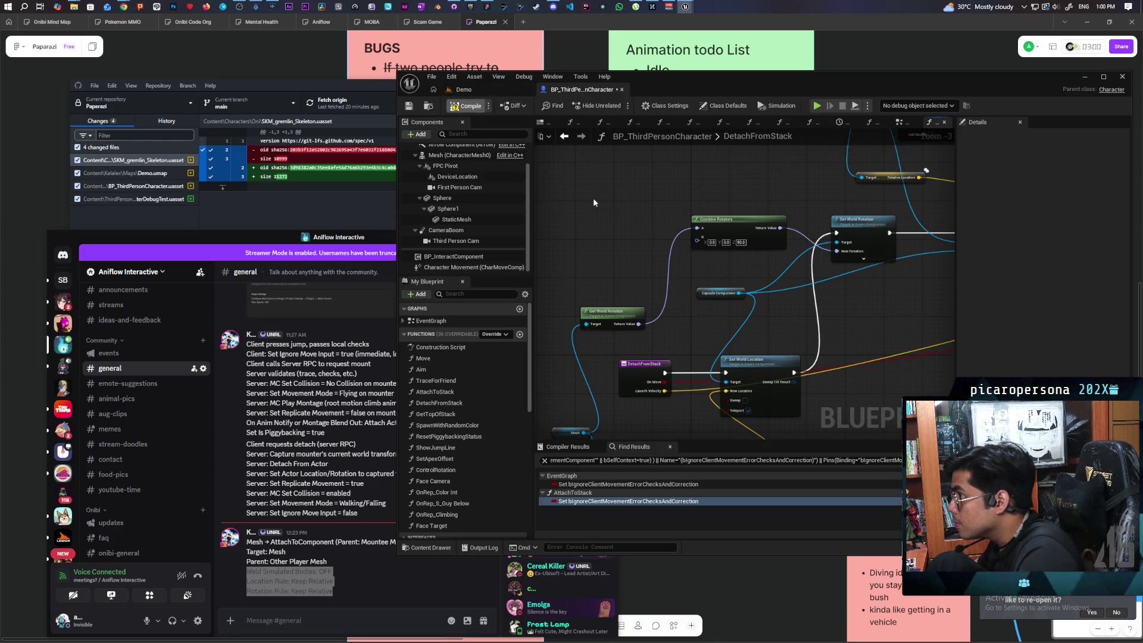
left_click(464, 89)
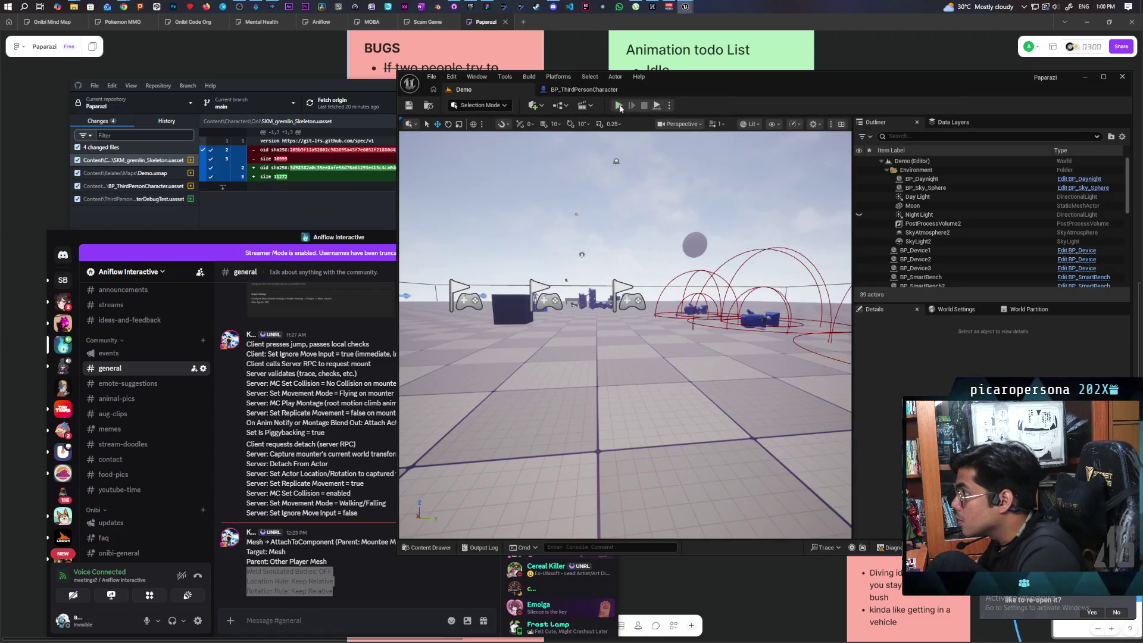
Run a 4-client preview, switch between client windows, then stop it and close the message log.
key("alt+p")
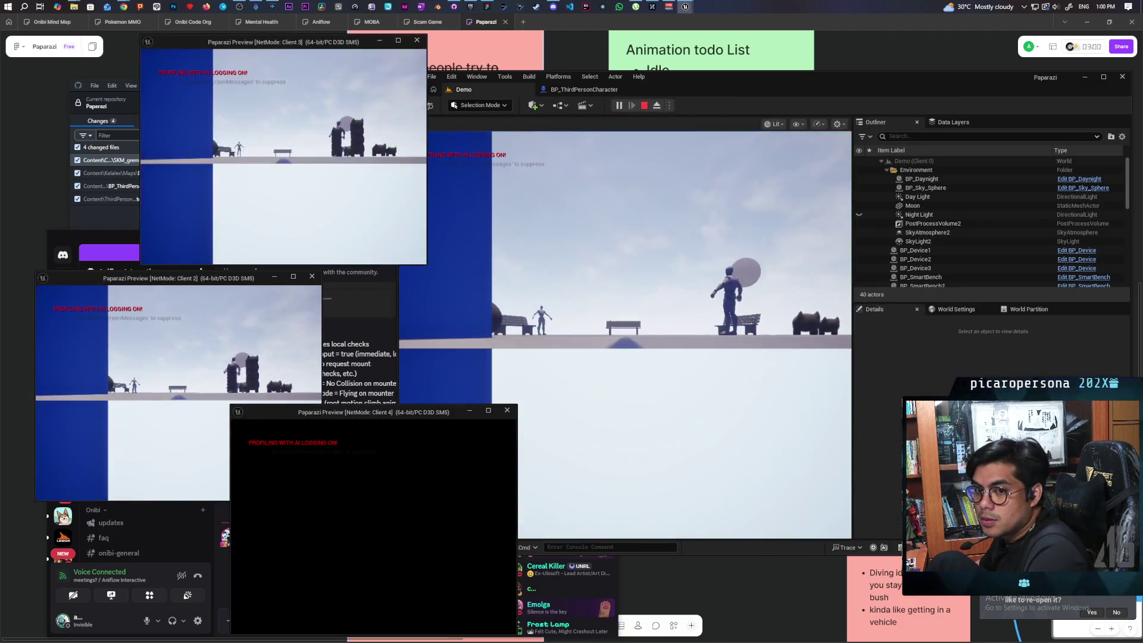
left_click(637, 500)
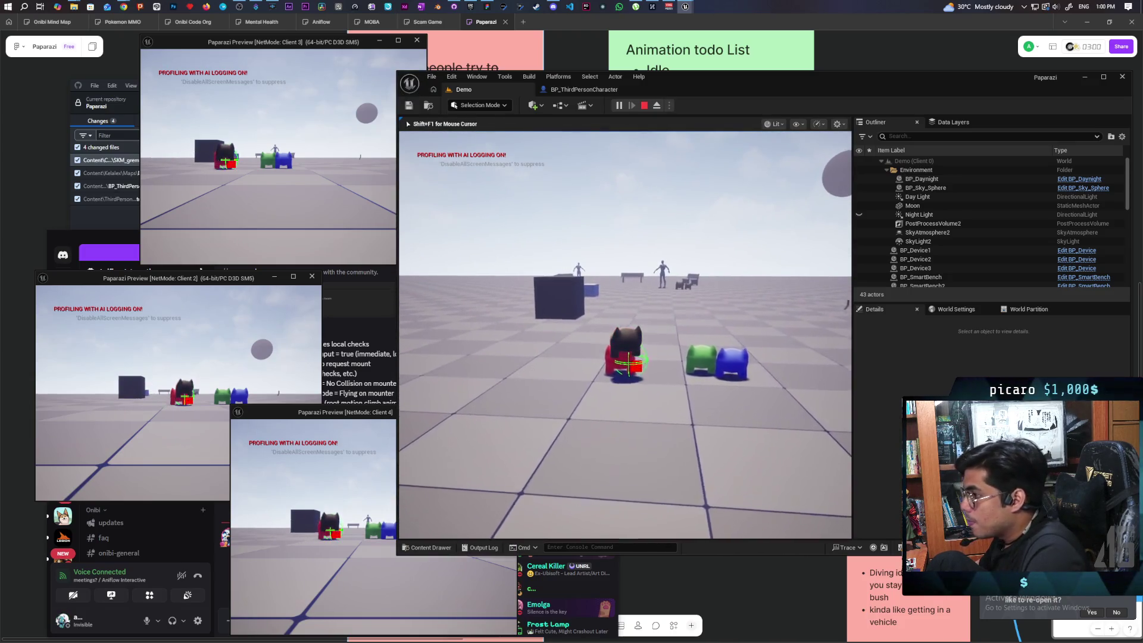
key("alt+Tab")
key("alt+Tab")
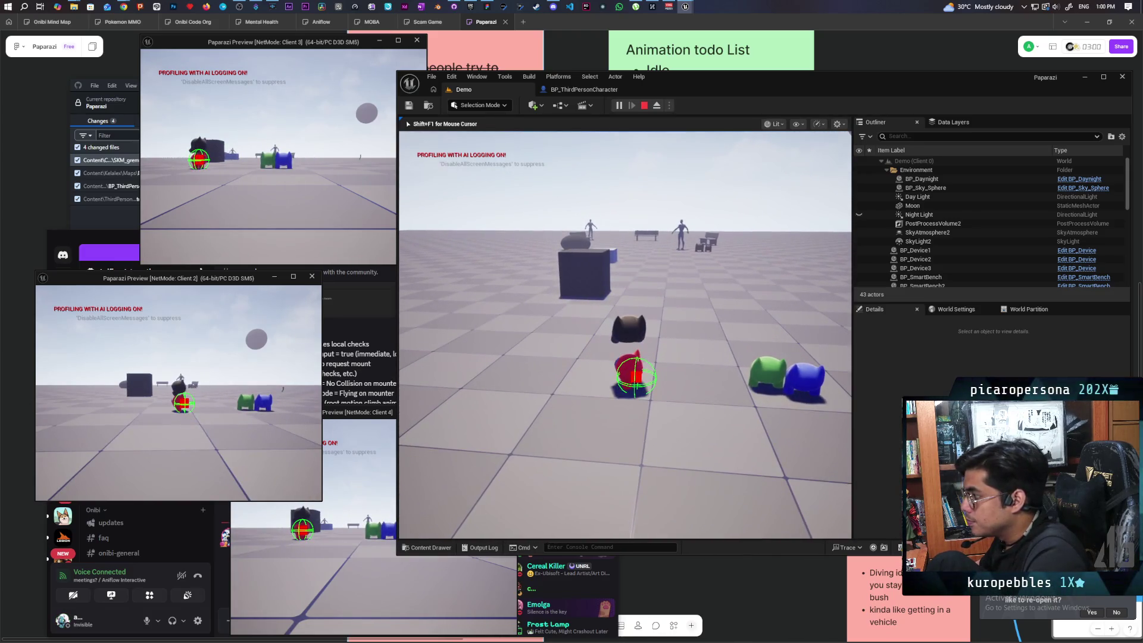
key("alt+Tab")
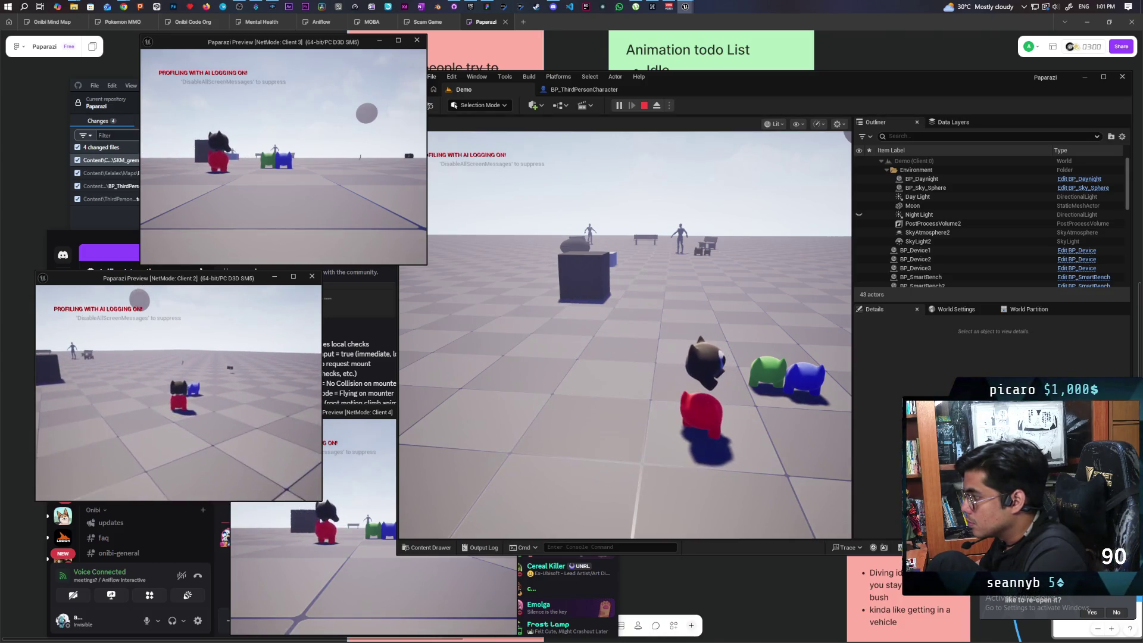
key("alt+Tab")
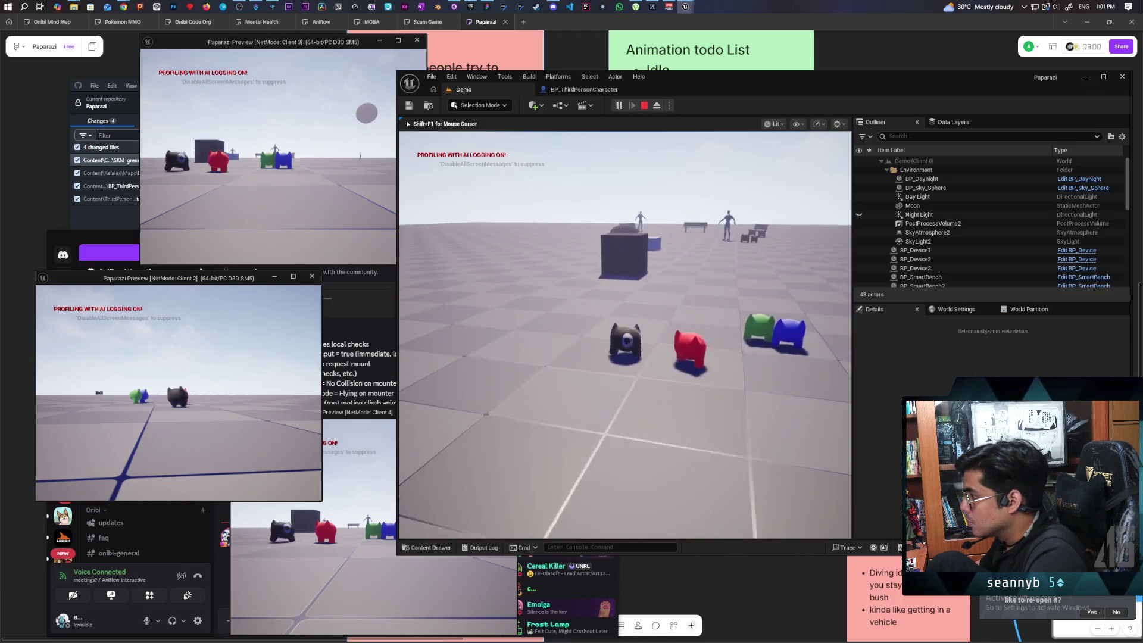
key("Escape")
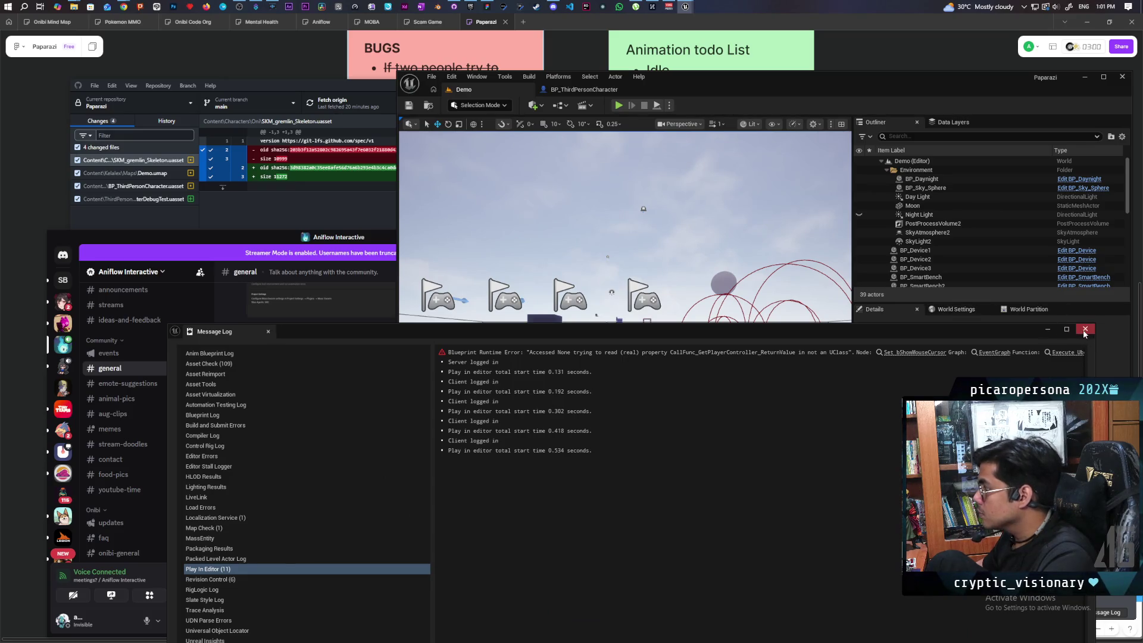
left_click(1084, 330)
Inspect the Third Person Cam and CameraBoom components, undoing a trial CameraBoom Z location edit.
left_click(581, 90)
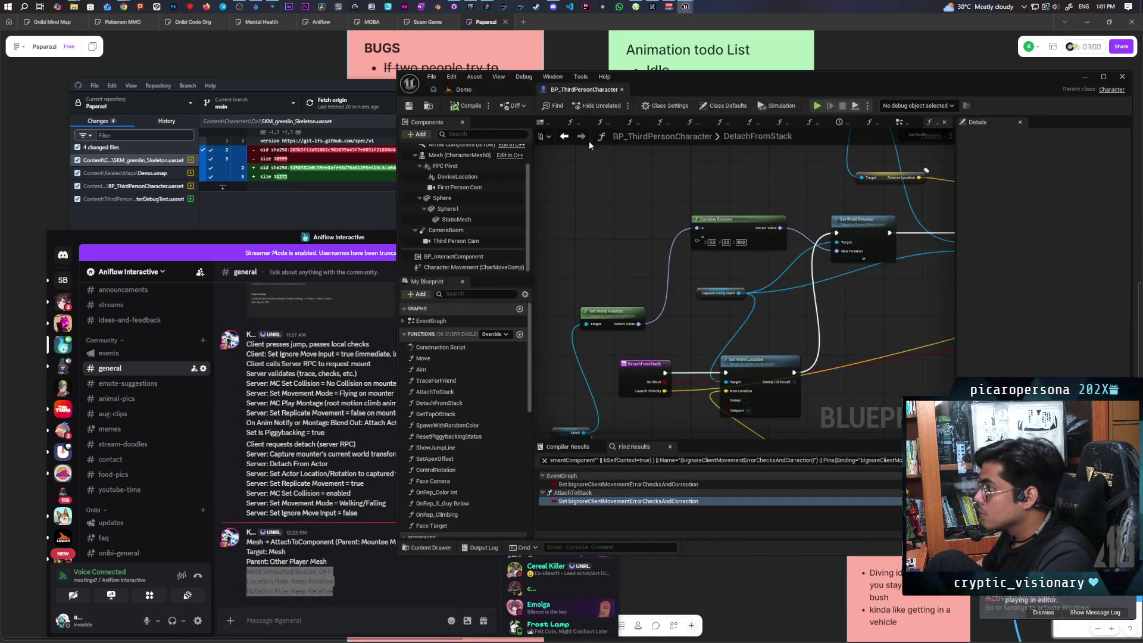
left_click(546, 122)
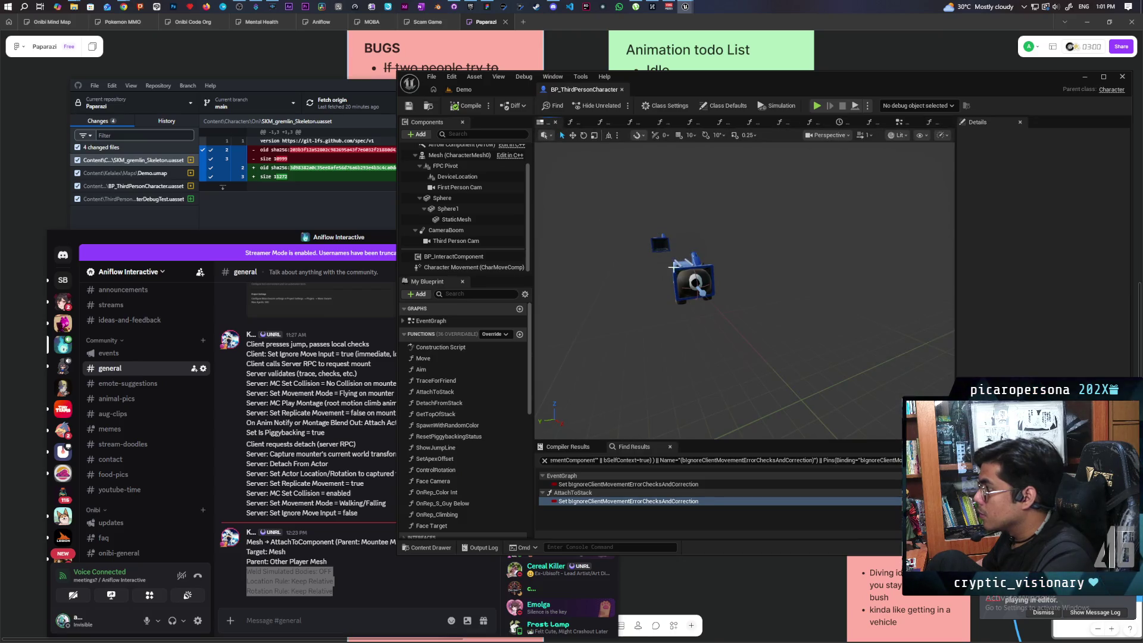
mouse_move(672, 268)
left_mouse_down()
mouse_move(733, 271)
mouse_move(636, 211)
left_mouse_up()
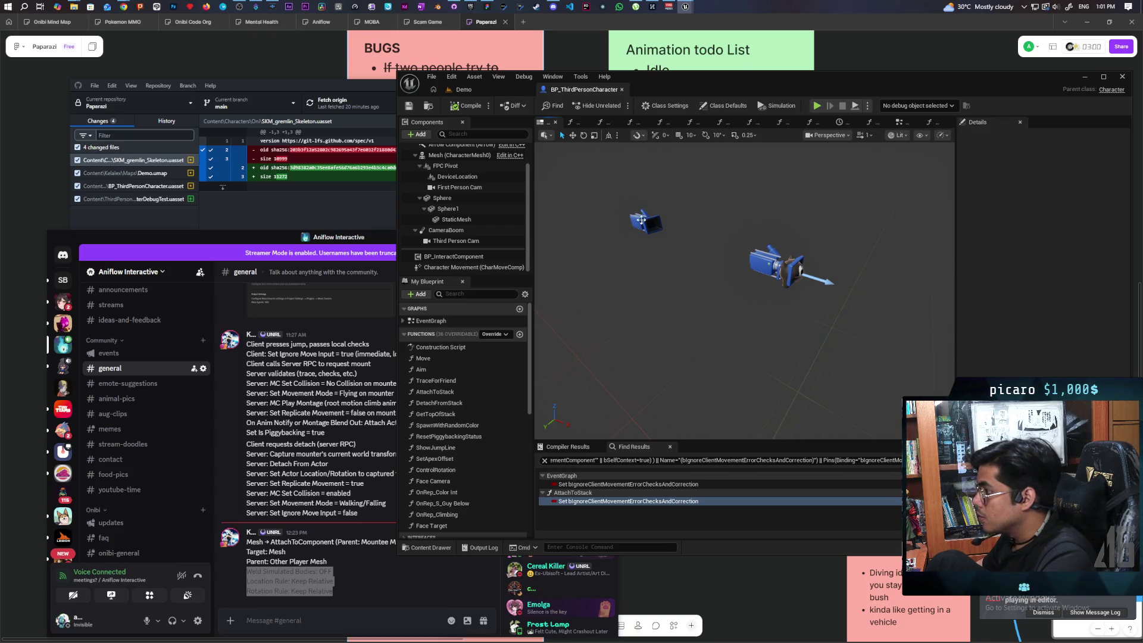
left_click(431, 241)
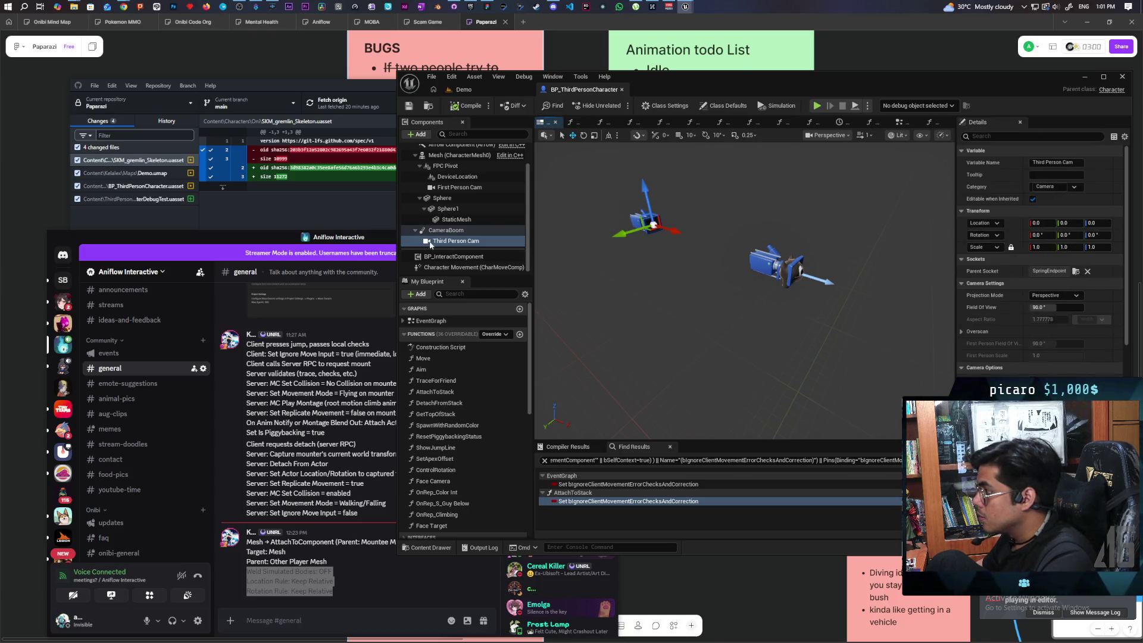
left_click(464, 235)
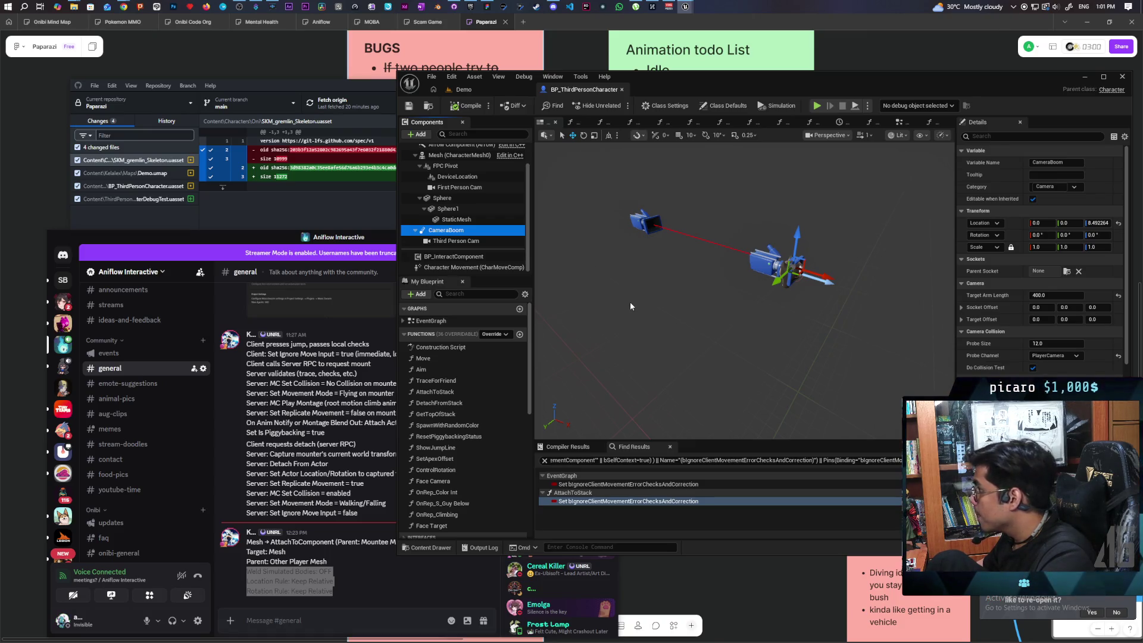
left_click(1098, 224)
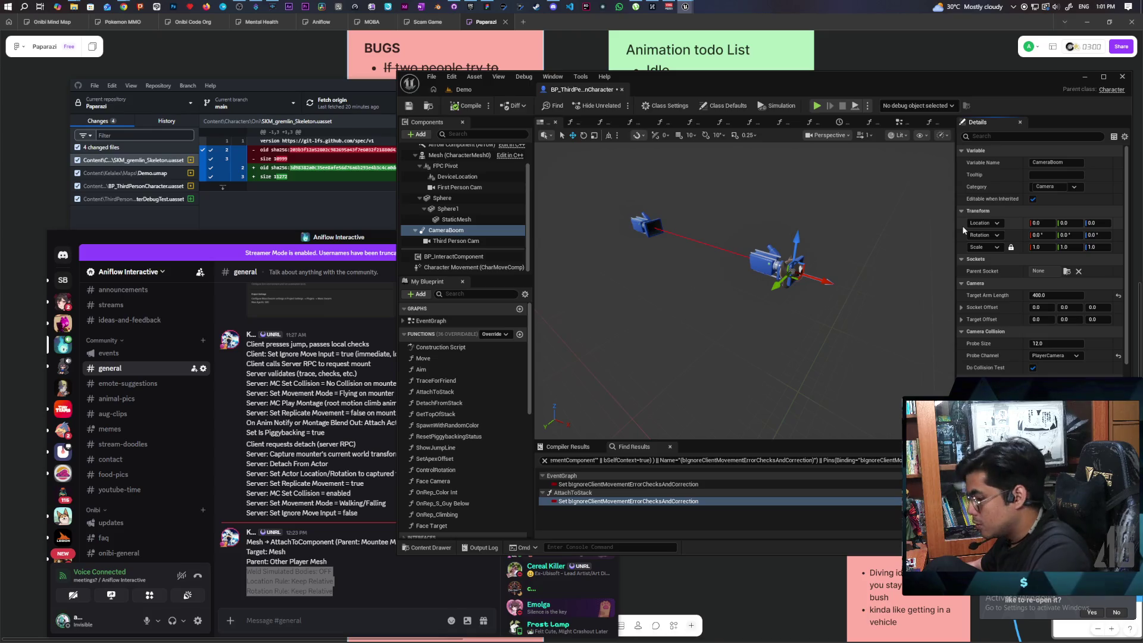
key("ctrl+z")
Frame the component preview on CameraBoom and the character.
key("f")
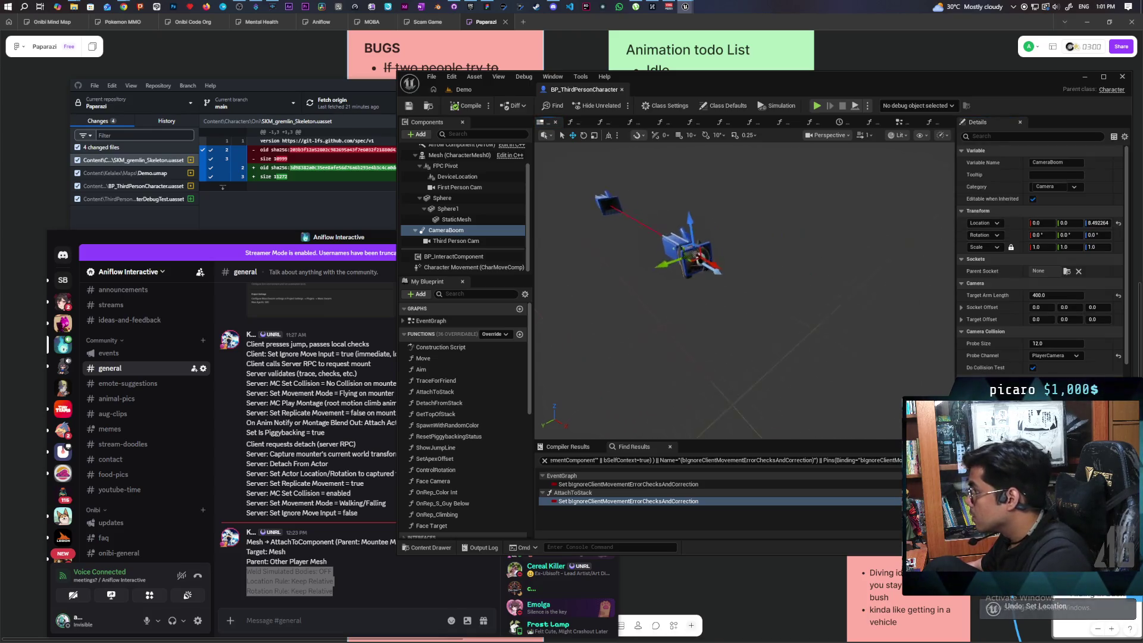
left_click_drag(745, 285, 714, 274)
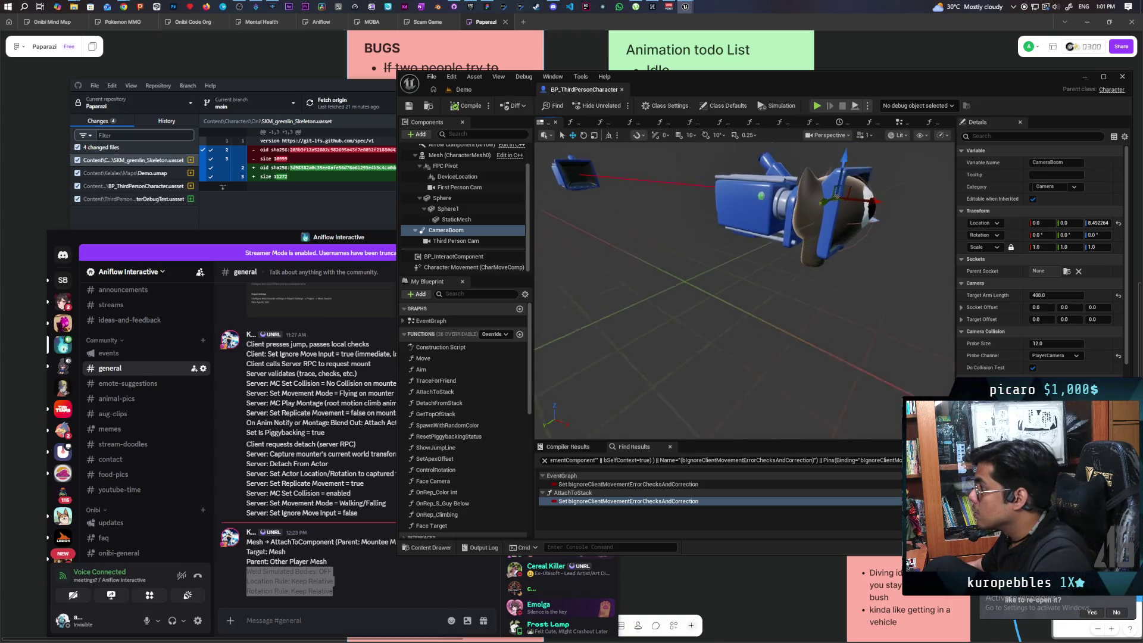
scroll(714, 280, "down", 5)
scroll(715, 280, "up", 5)
scroll(851, 276, "down", 3)
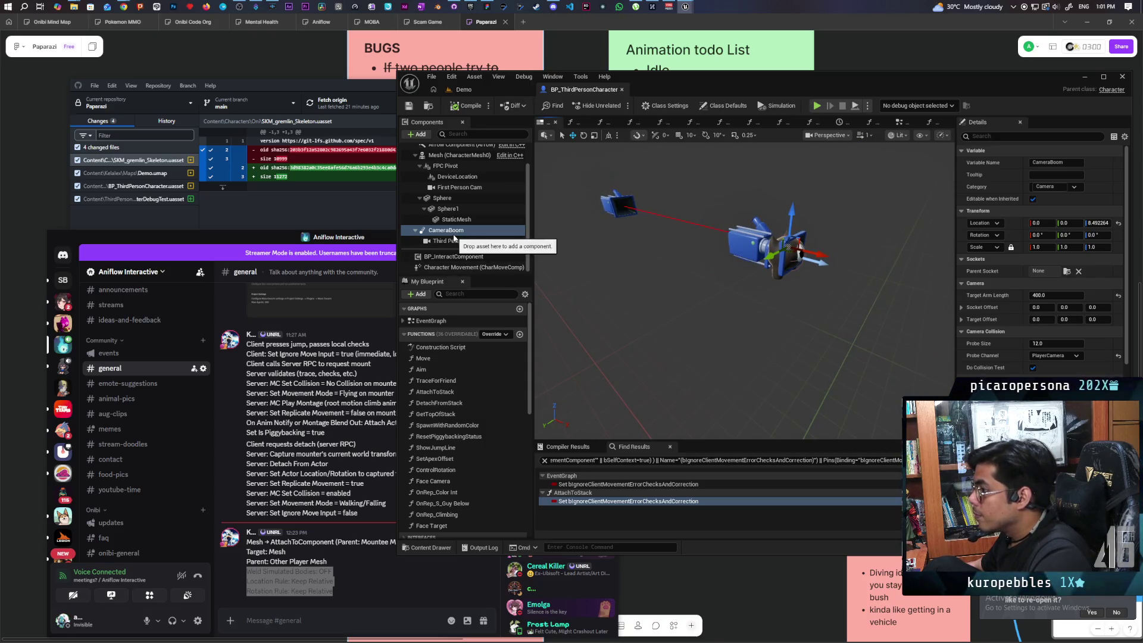
scroll(464, 244, "up", 1)
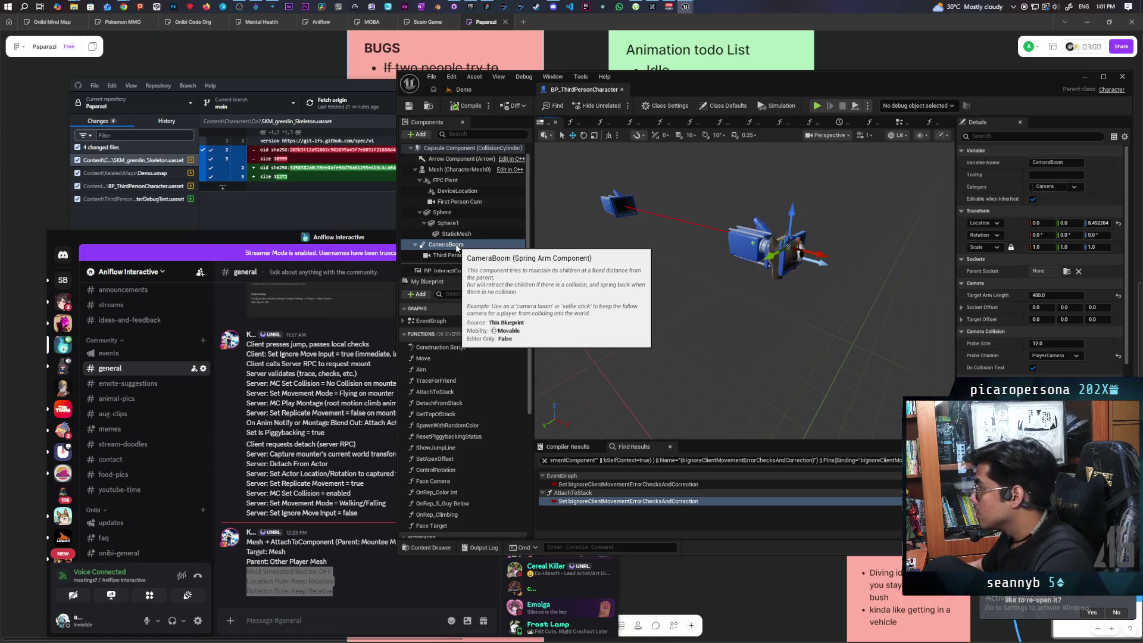
Attach CameraBoom under the Mesh (CharacterMesh0) component and check the camera components.
left_click_drag(457, 246, 452, 174)
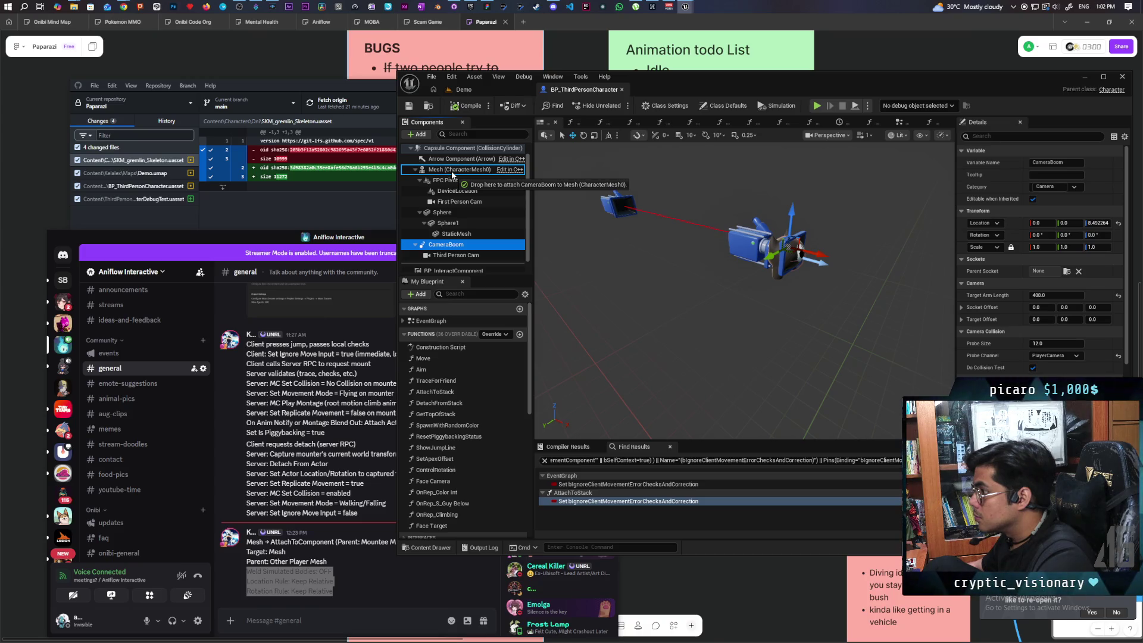
left_click_drag(452, 172, 452, 171)
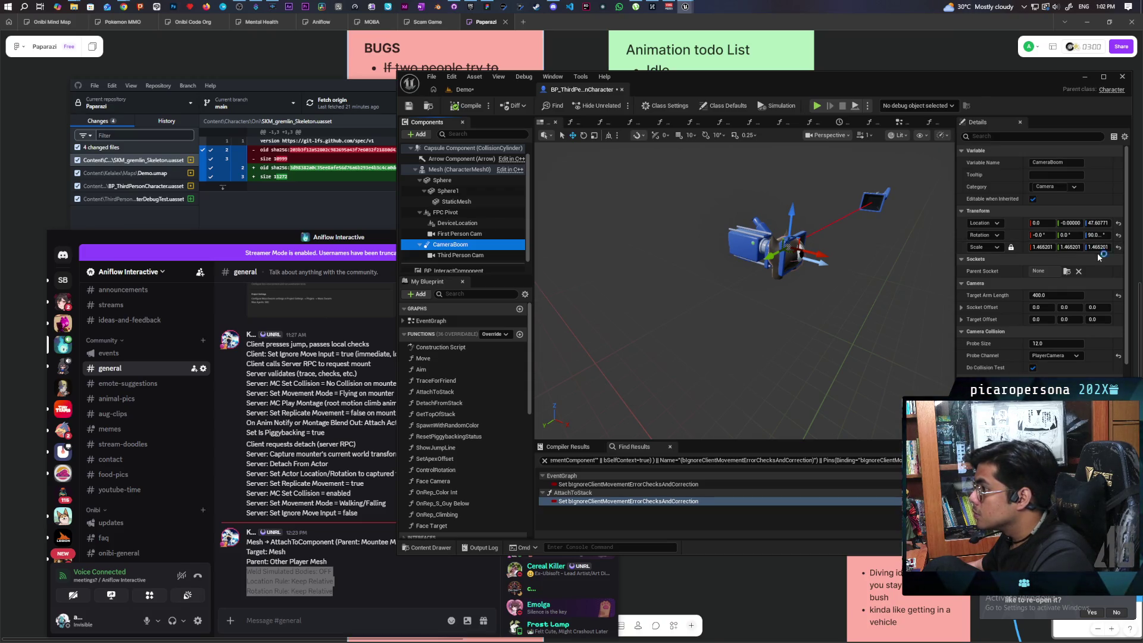
left_click(446, 169)
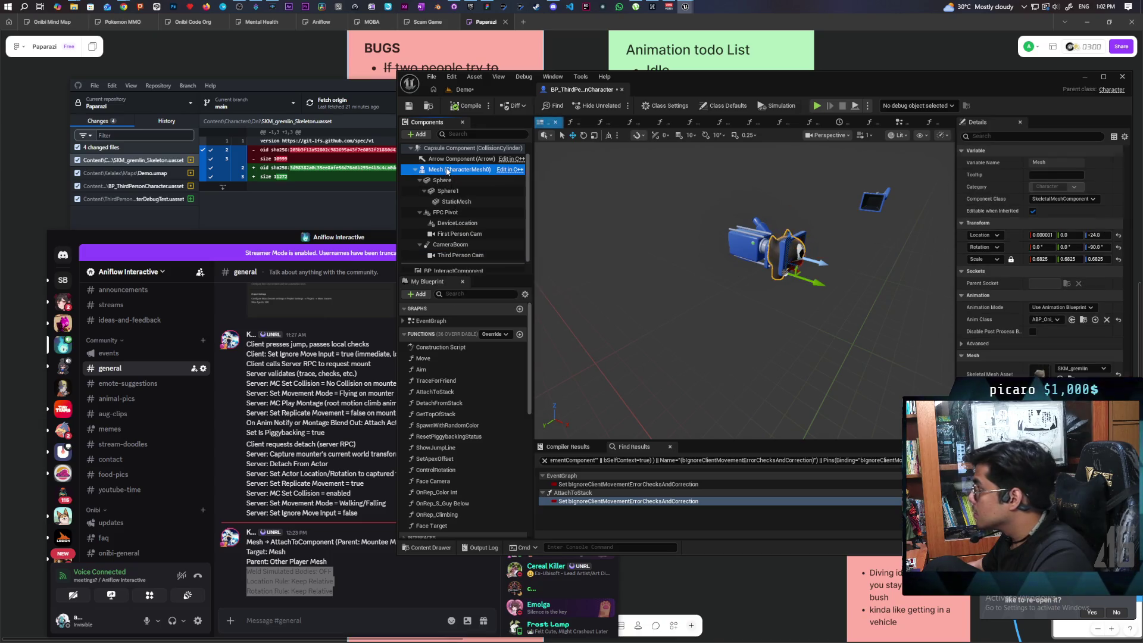
left_click(460, 236)
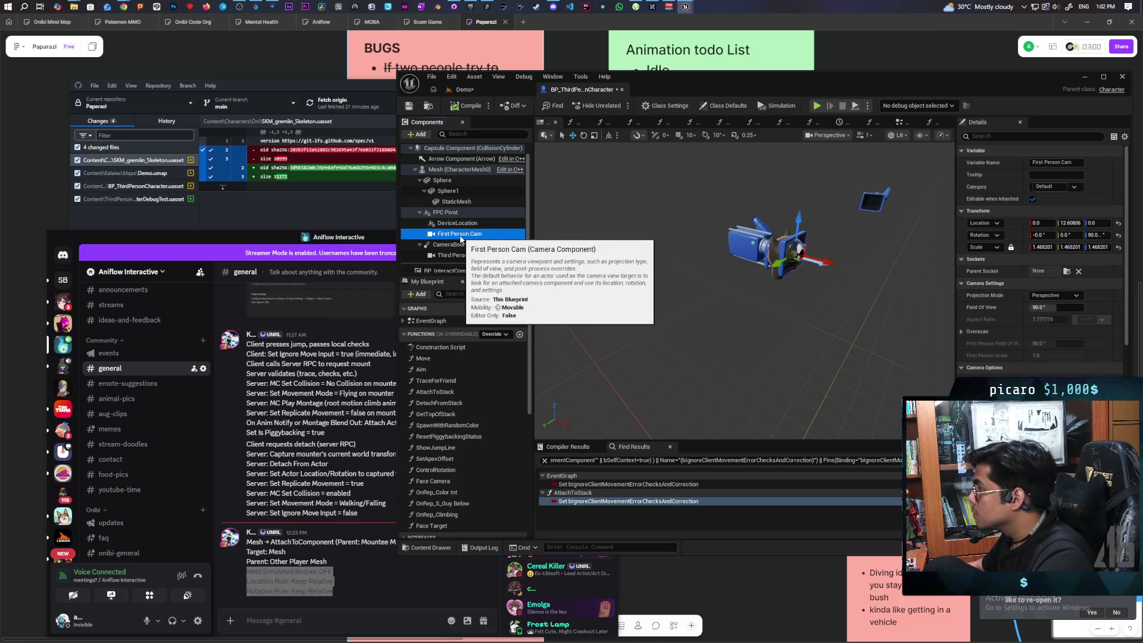
left_click(458, 253)
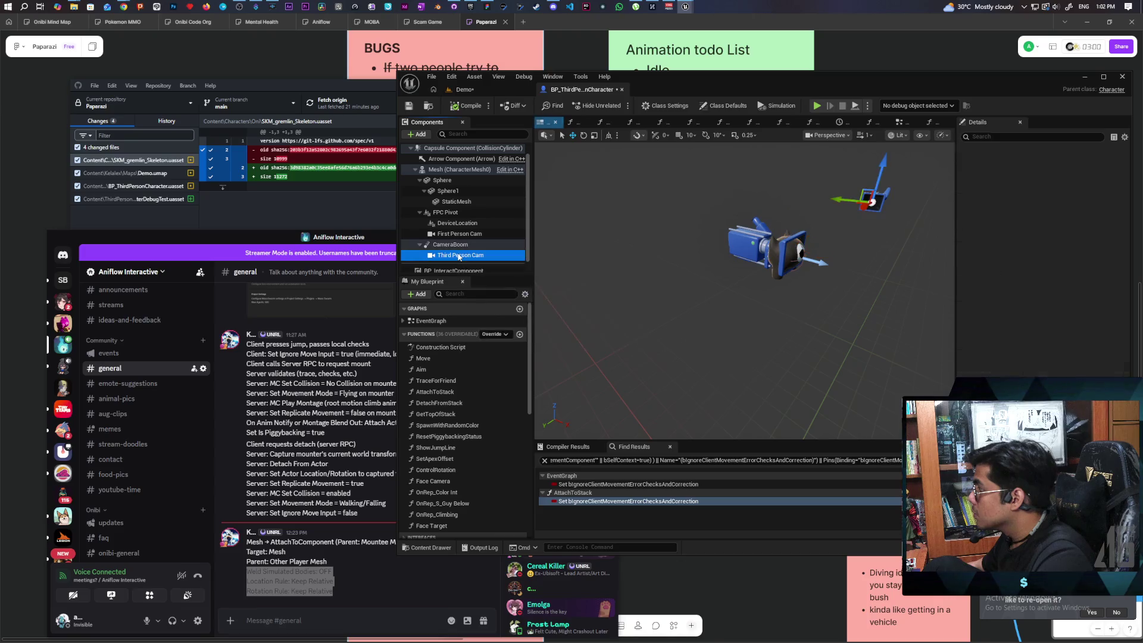
left_click(453, 245)
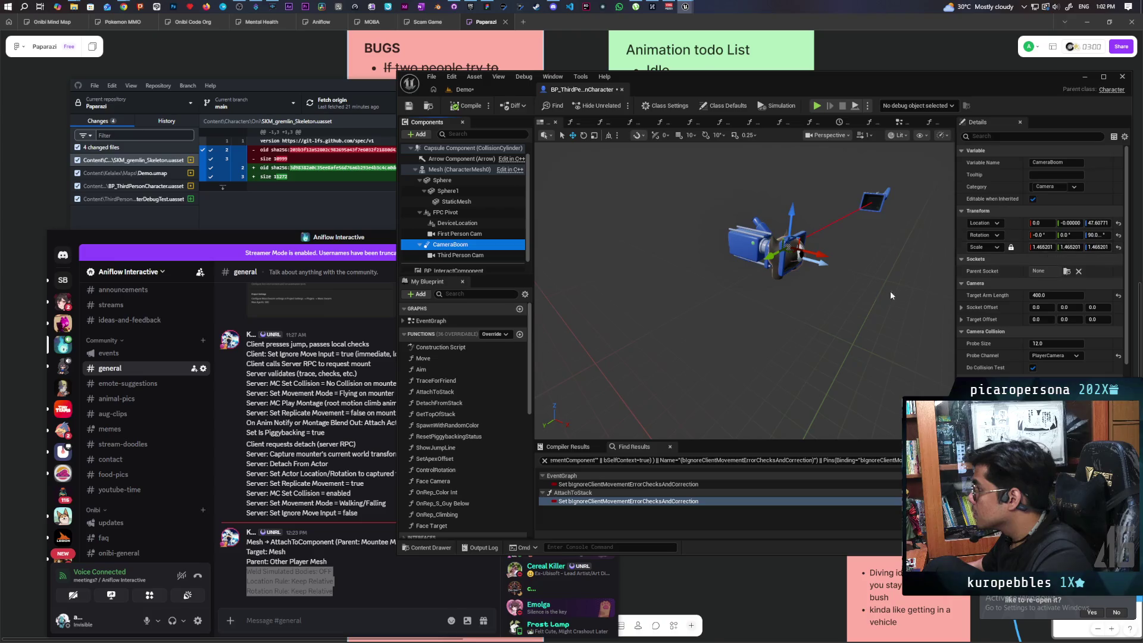
Set CameraBoom's rotation Z to 0 and save the Blueprint.
left_click_drag(774, 333, 678, 333)
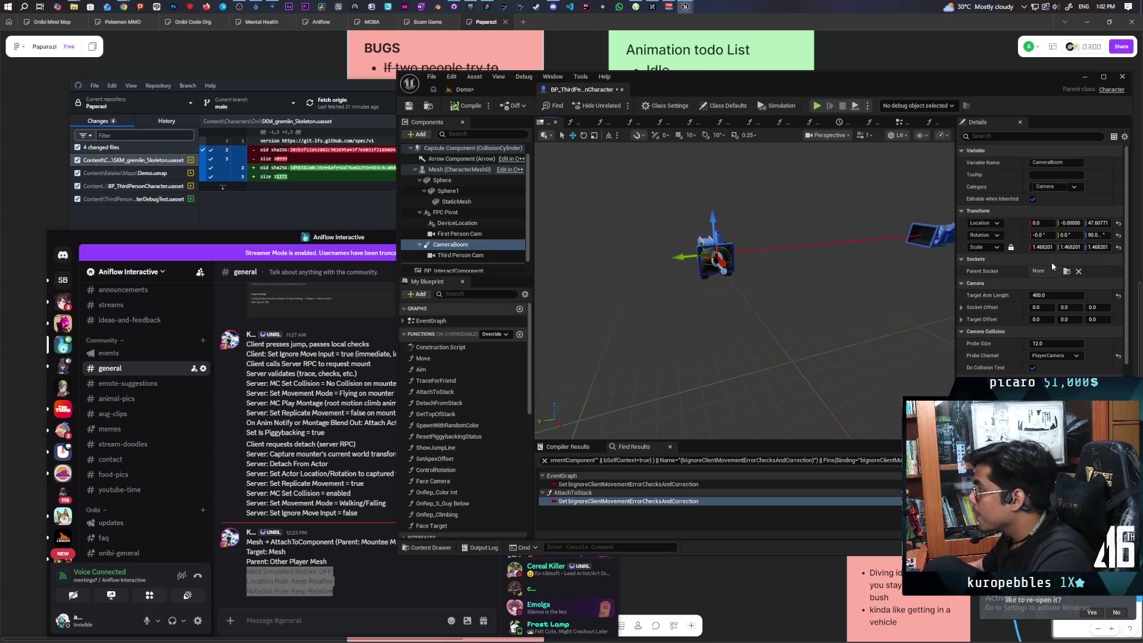
left_click(1097, 234)
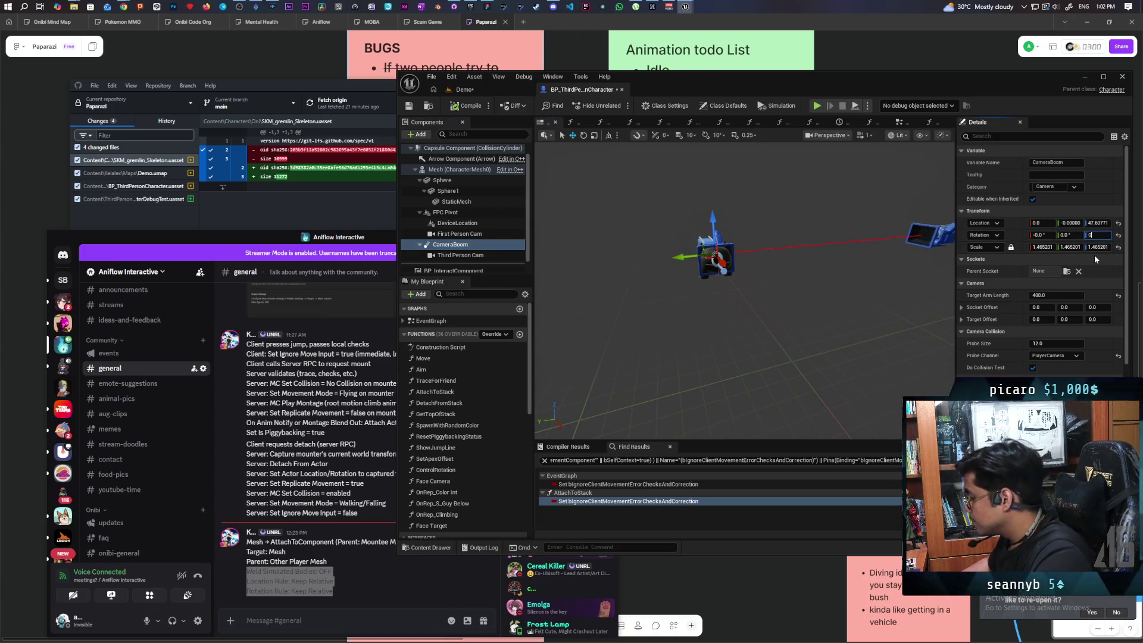
type("0")
key("Return")
left_click_drag(827, 320, 715, 238)
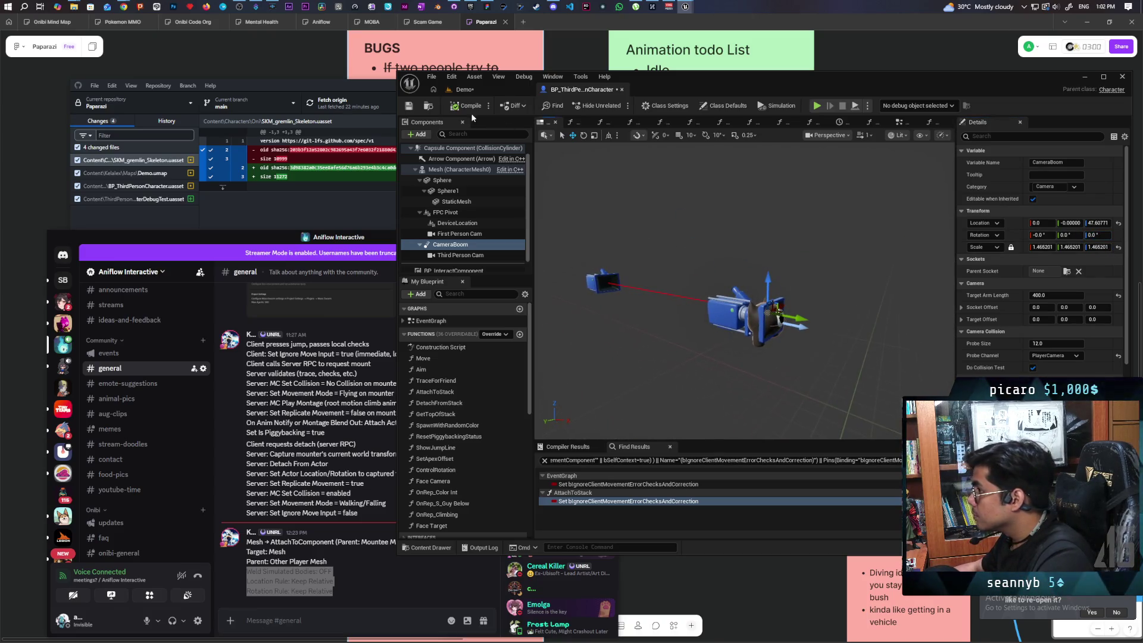
left_click(408, 107)
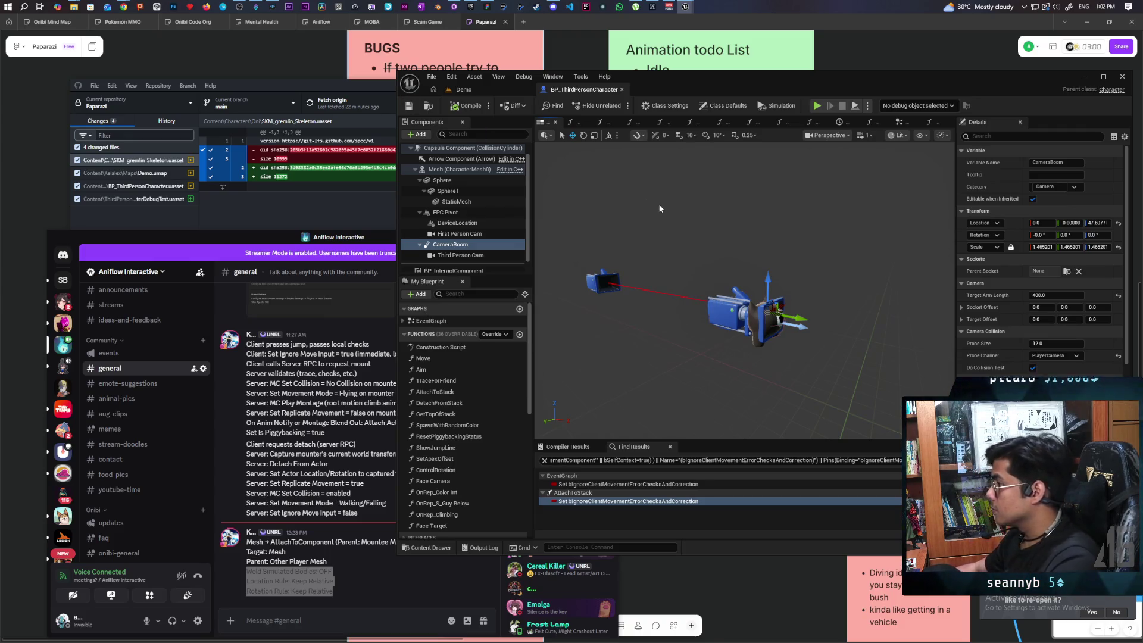
Start a 4-client preview from Demo and eject with F8 to fly the free camera.
left_click(490, 90)
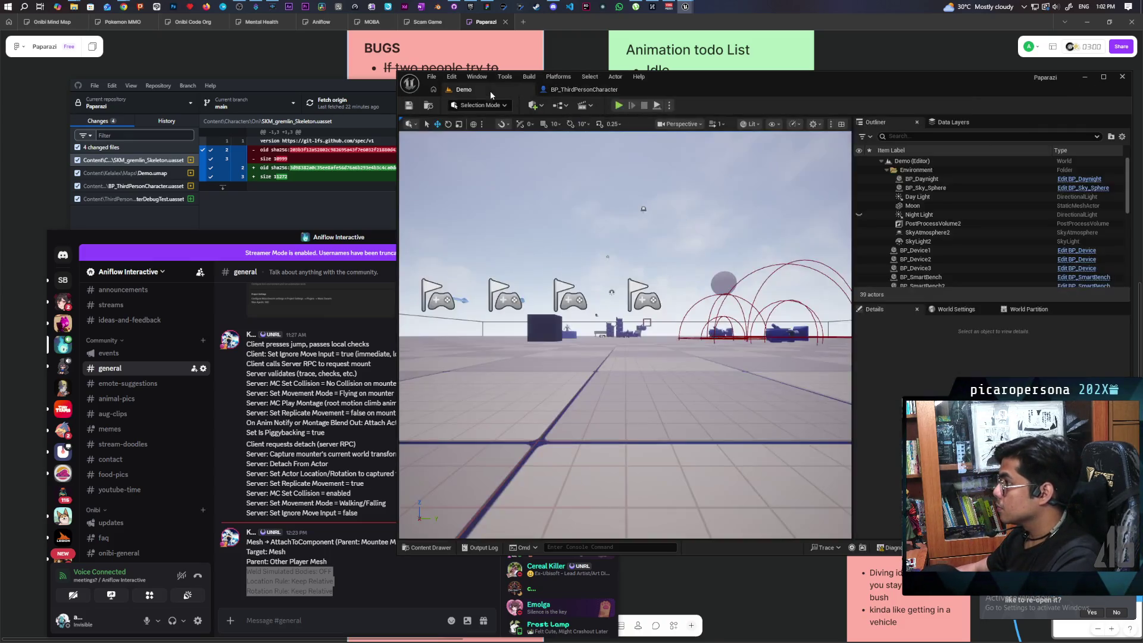
key("alt+p")
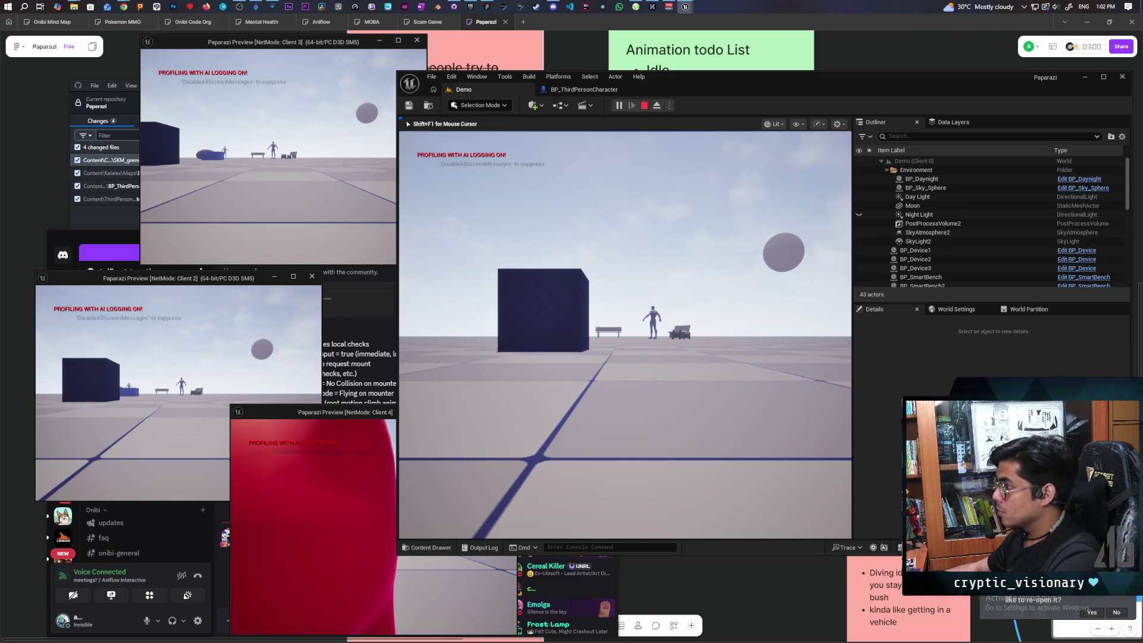
key("F8")
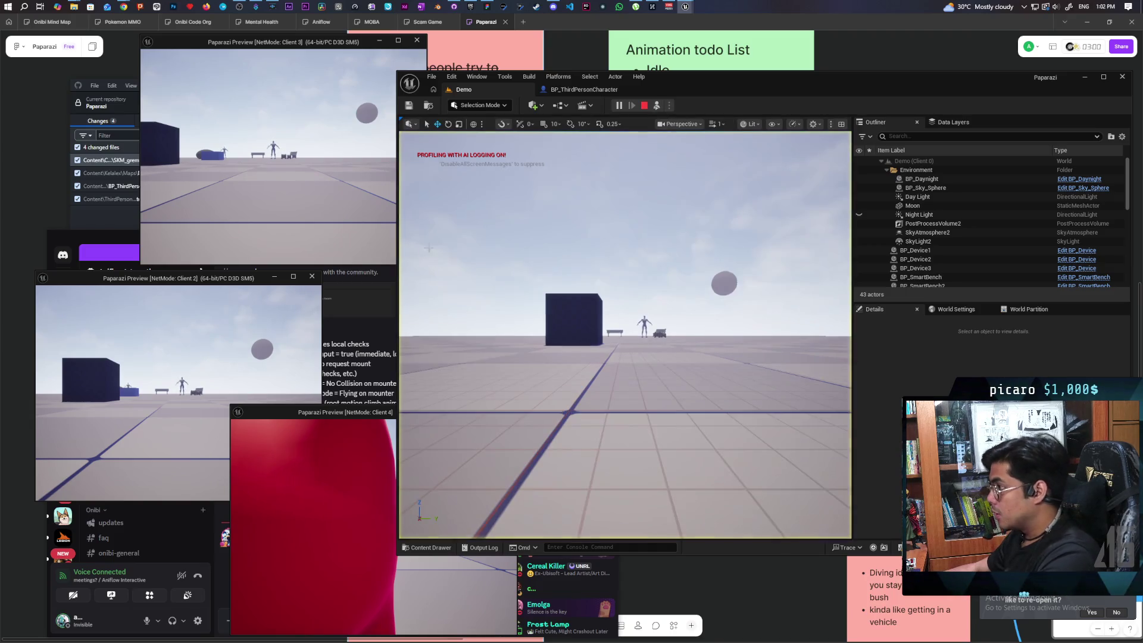
key("w")
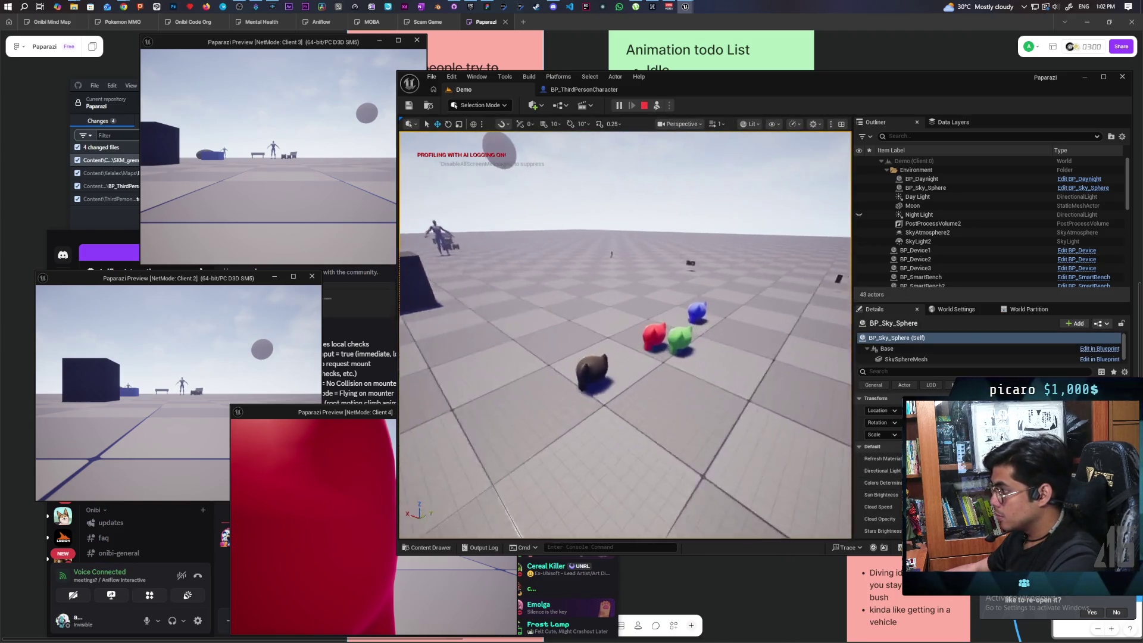
key("s")
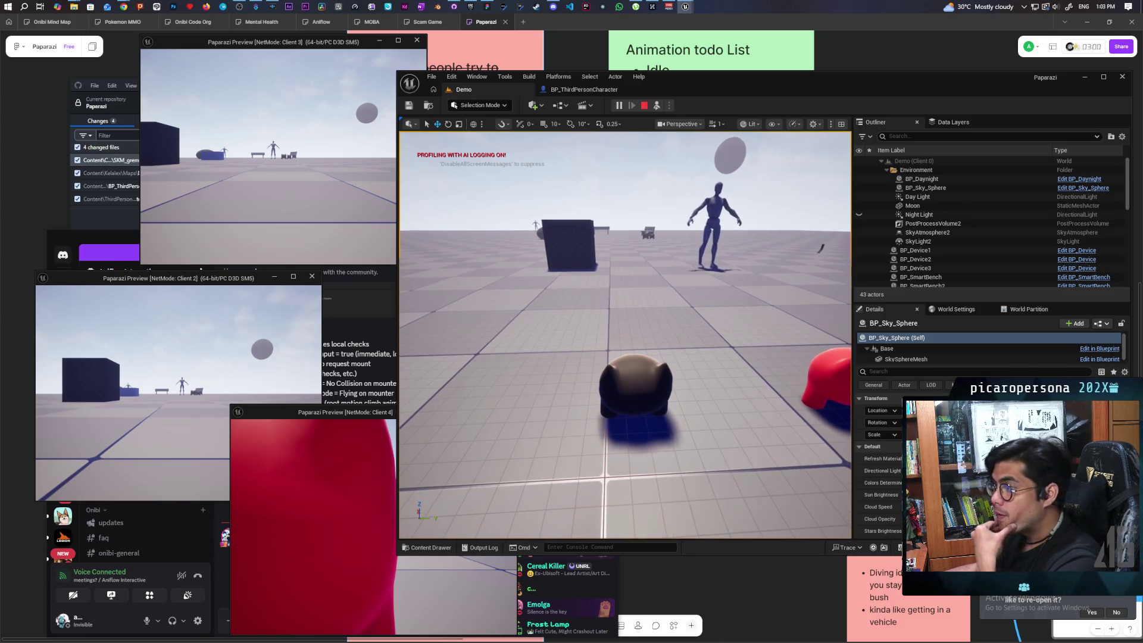
Turn toward the coloured pawns, walk the player pawn among them, then end the session.
left_click_drag(595, 334, 685, 333)
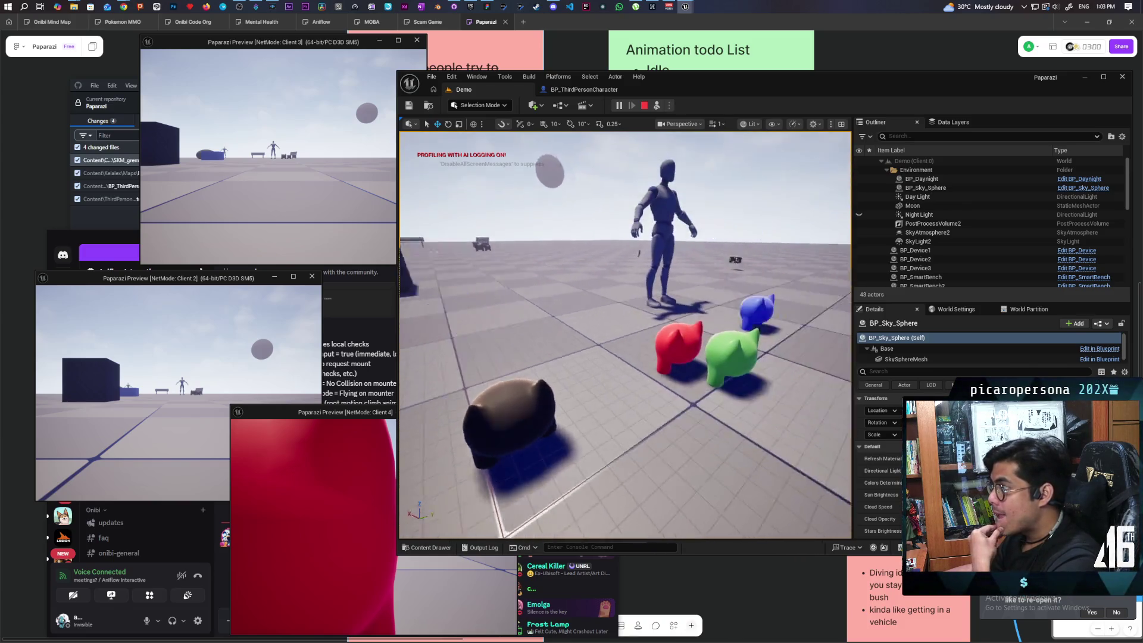
key("w")
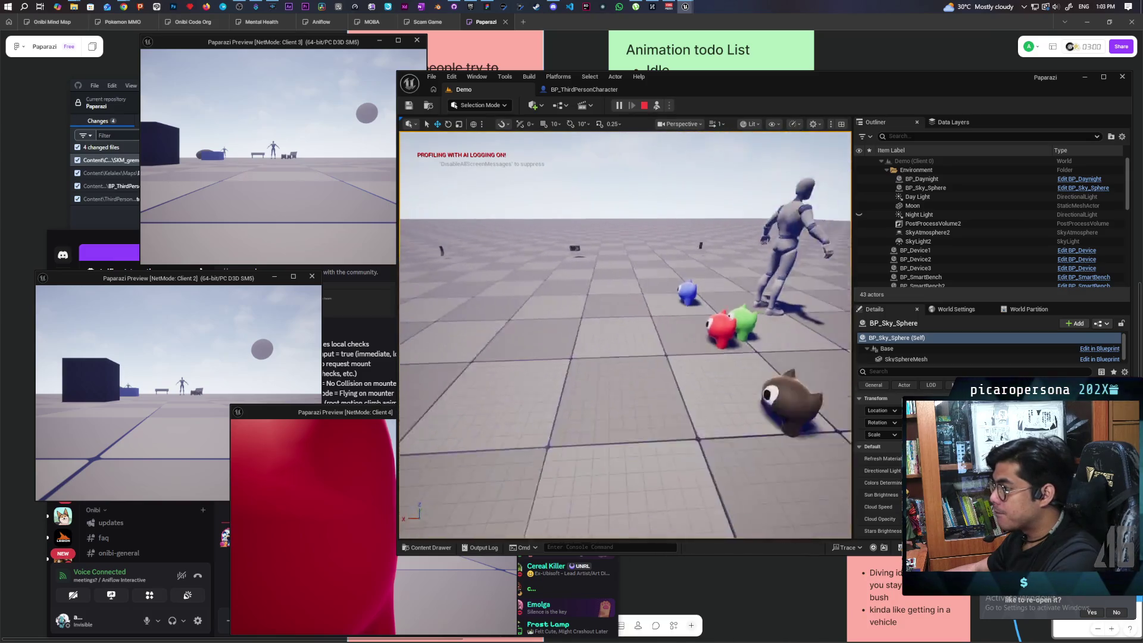
key("w")
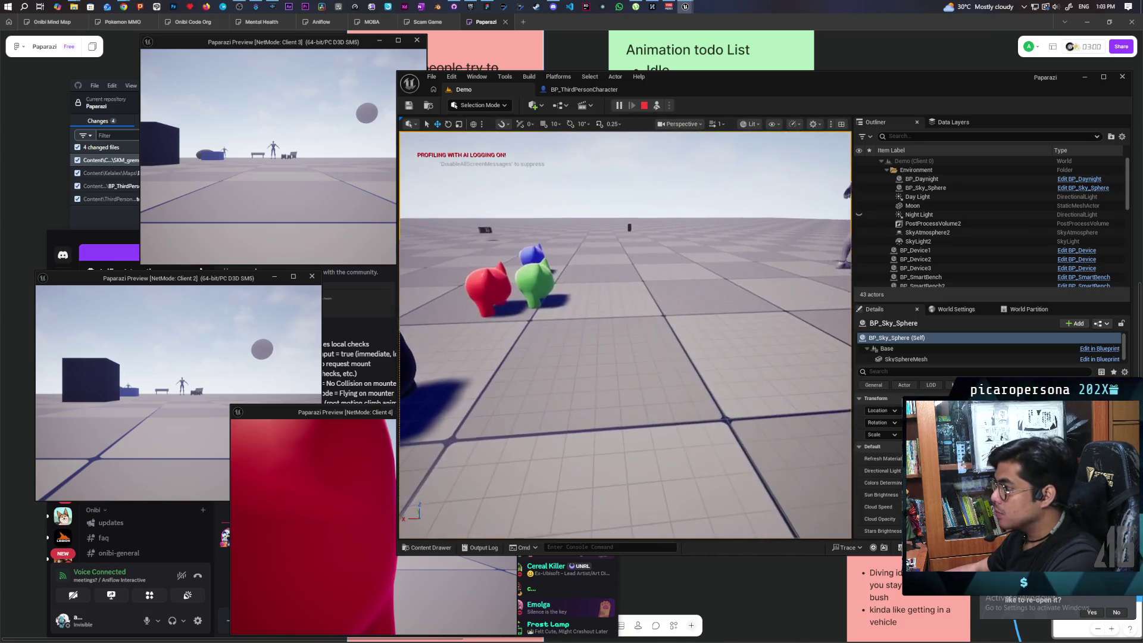
key("w")
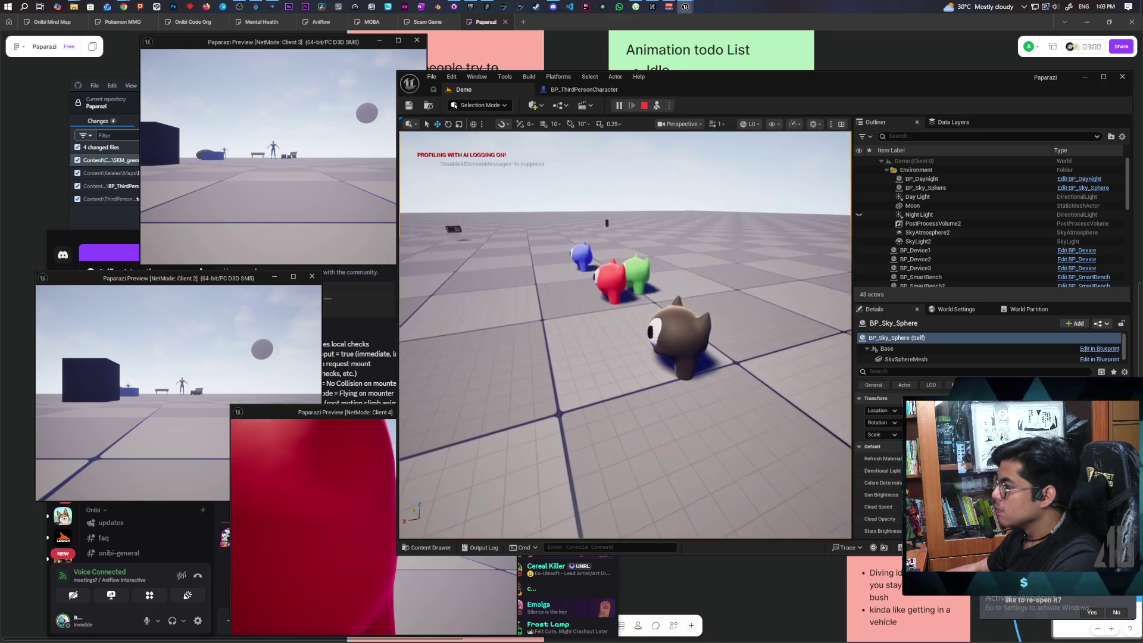
key("Escape")
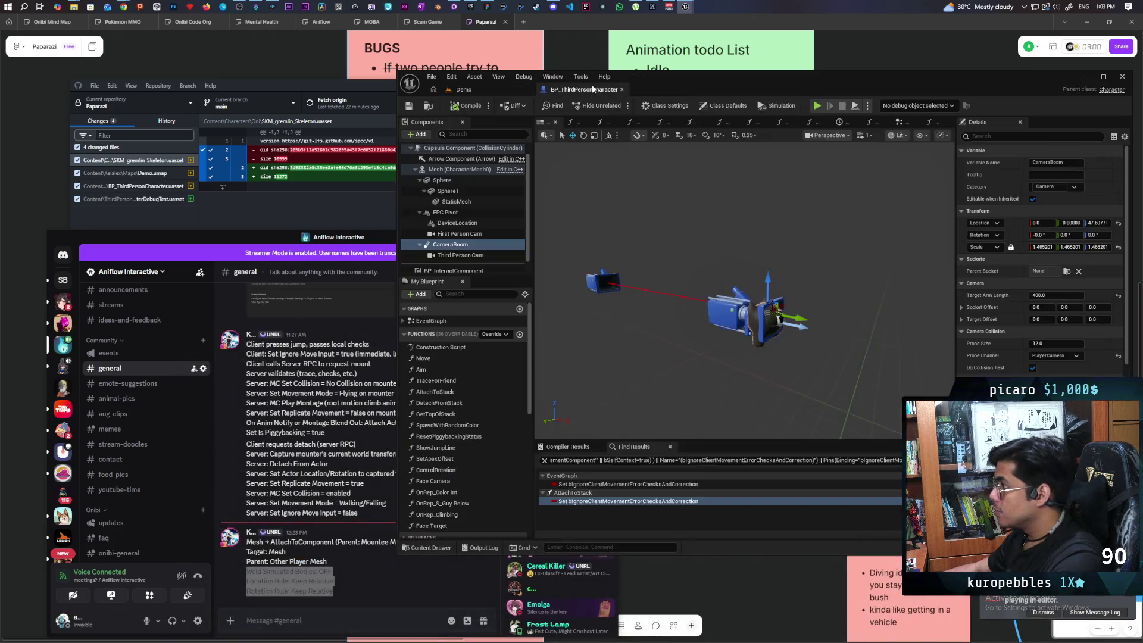
Uncheck Do Collision Test on CameraBoom in BP_ThirdPersonCharacter, then go back to the Demo level.
left_click(582, 89)
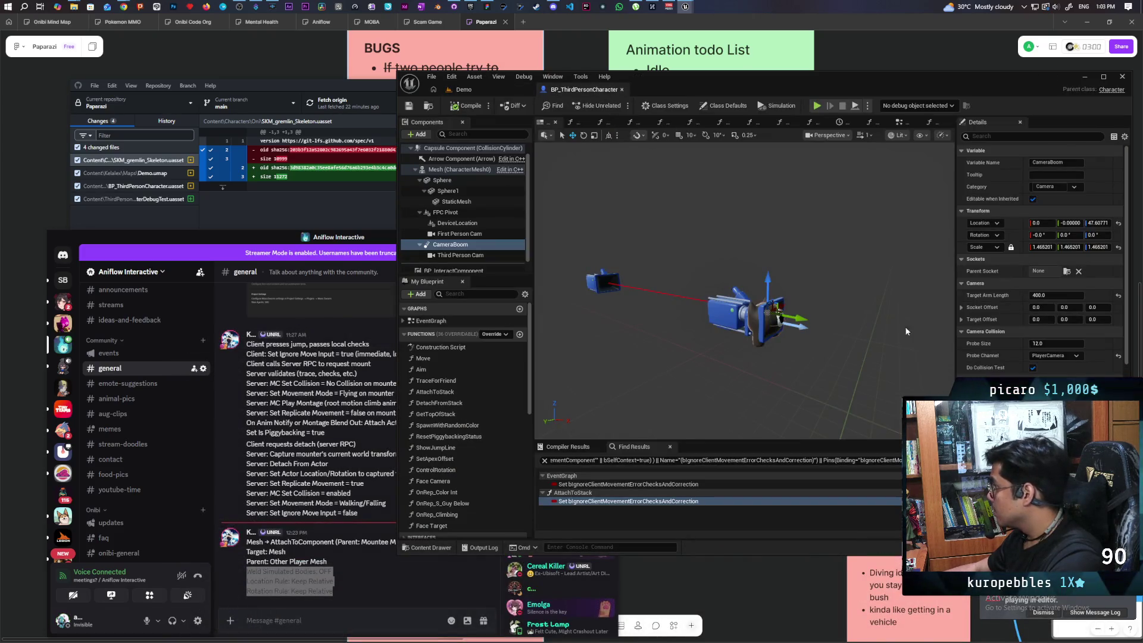
left_click(1034, 368)
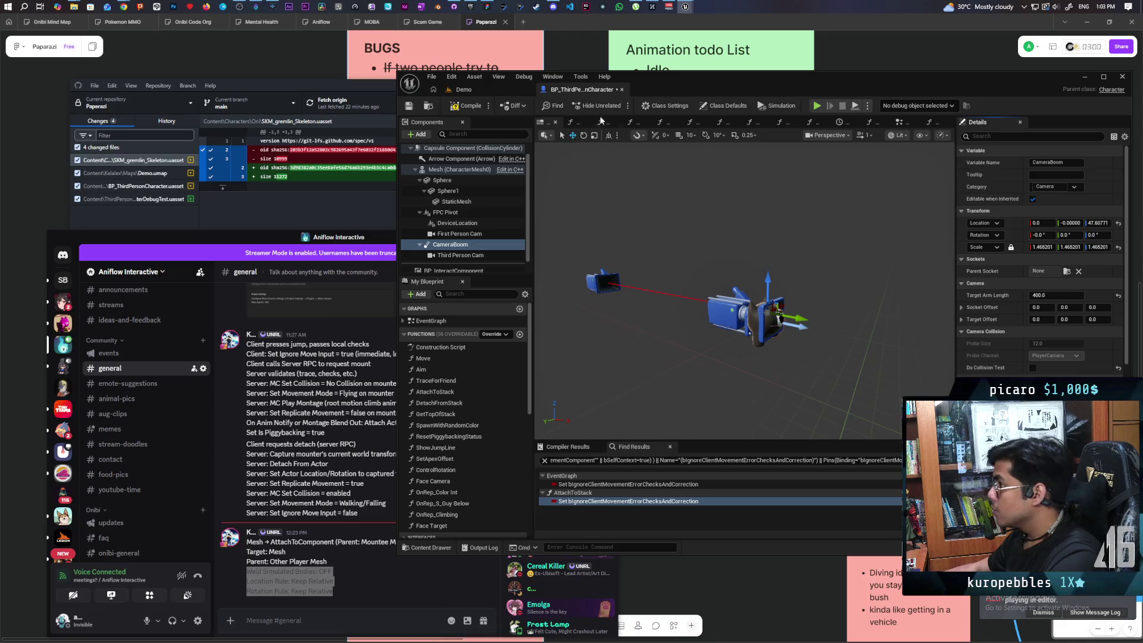
left_click(481, 90)
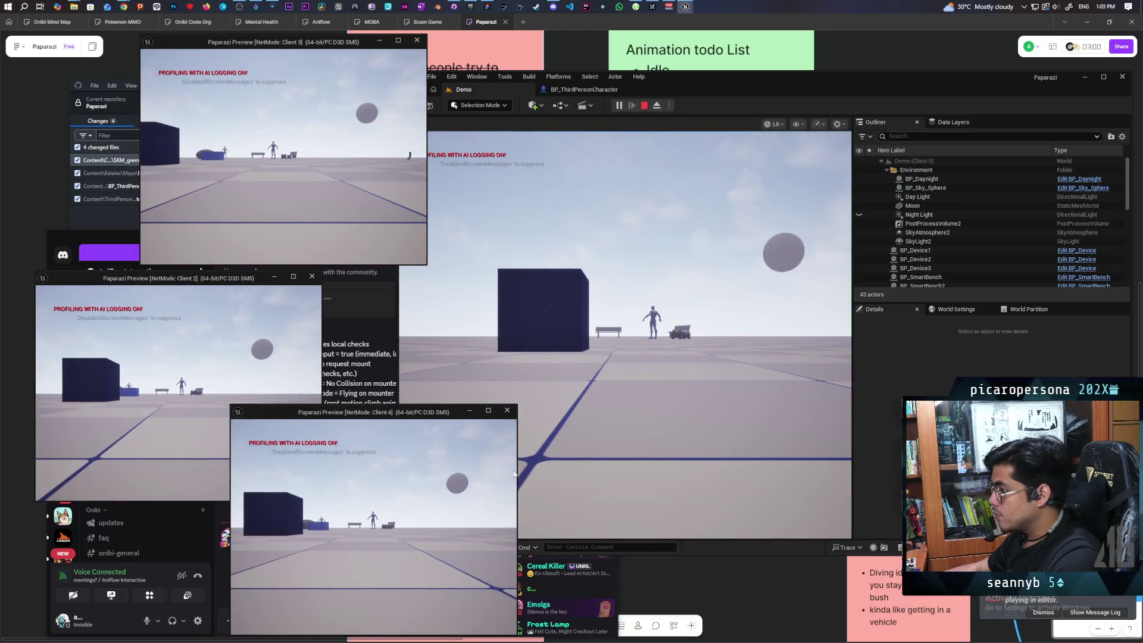
Eject from the running preview to inspect the floor, then stop play and return to BP_ThirdPersonCharacter.
left_click(570, 377)
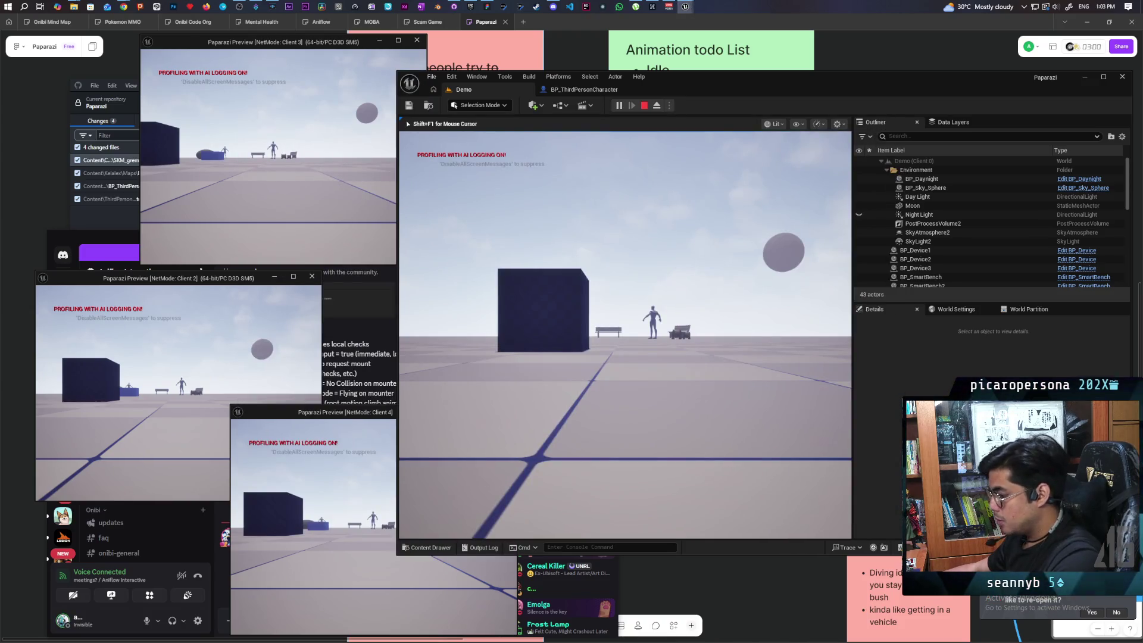
key("F8")
scroll(623, 313, "down", 5)
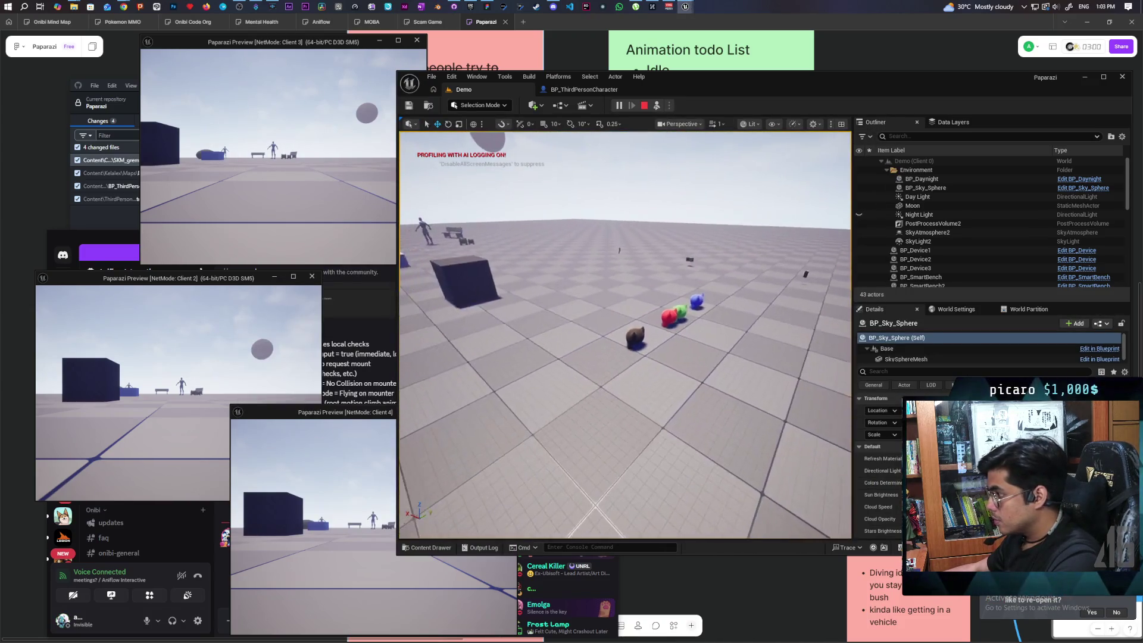
right_click(622, 314)
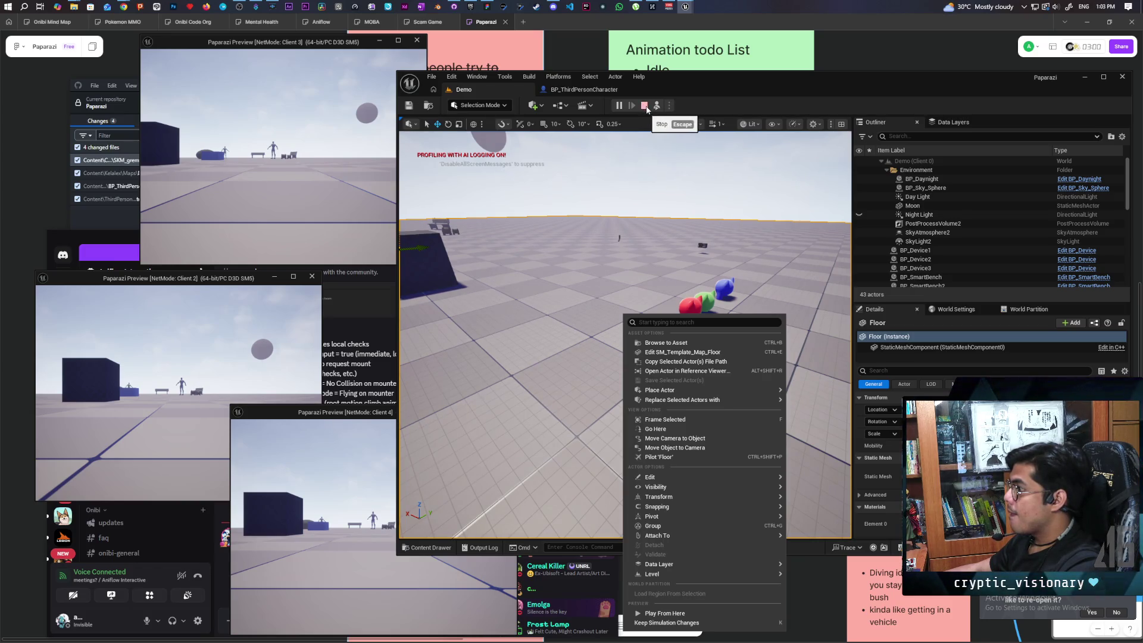
left_click(648, 109)
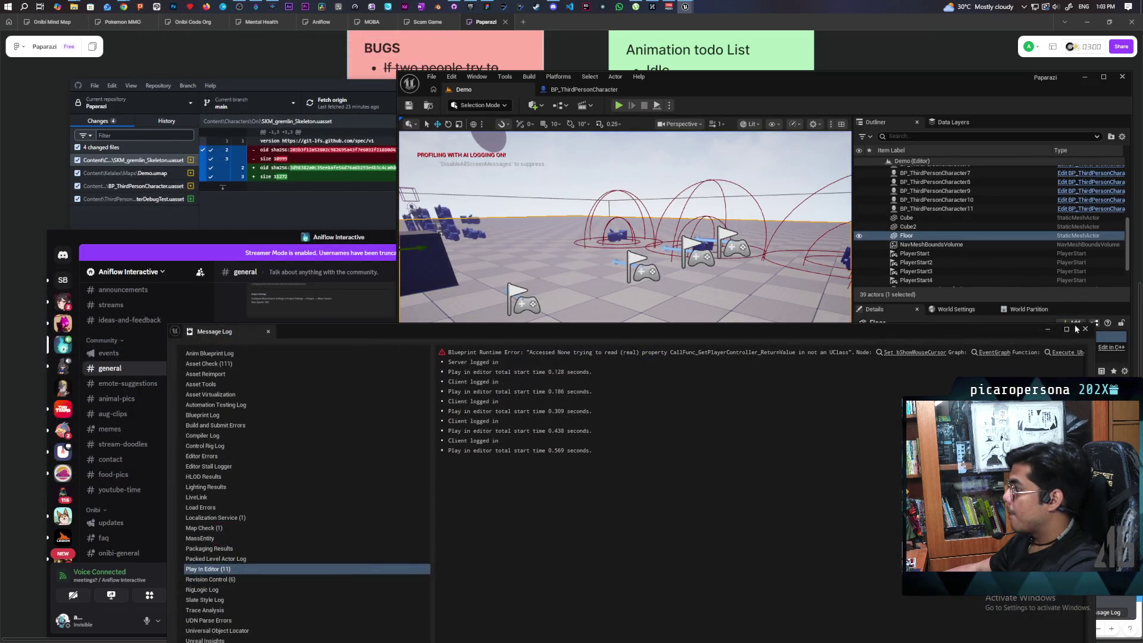
left_click(1085, 329)
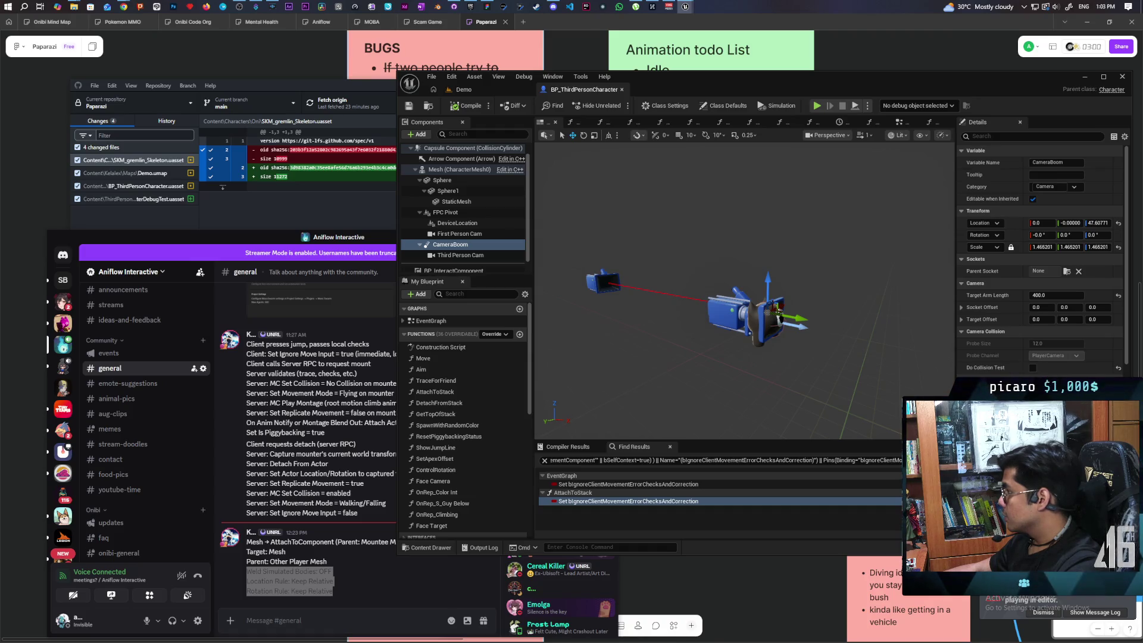
Re-enable CameraBoom's Do Collision Test, compile, and filter the camera's Details for 'act'.
left_click(1032, 368)
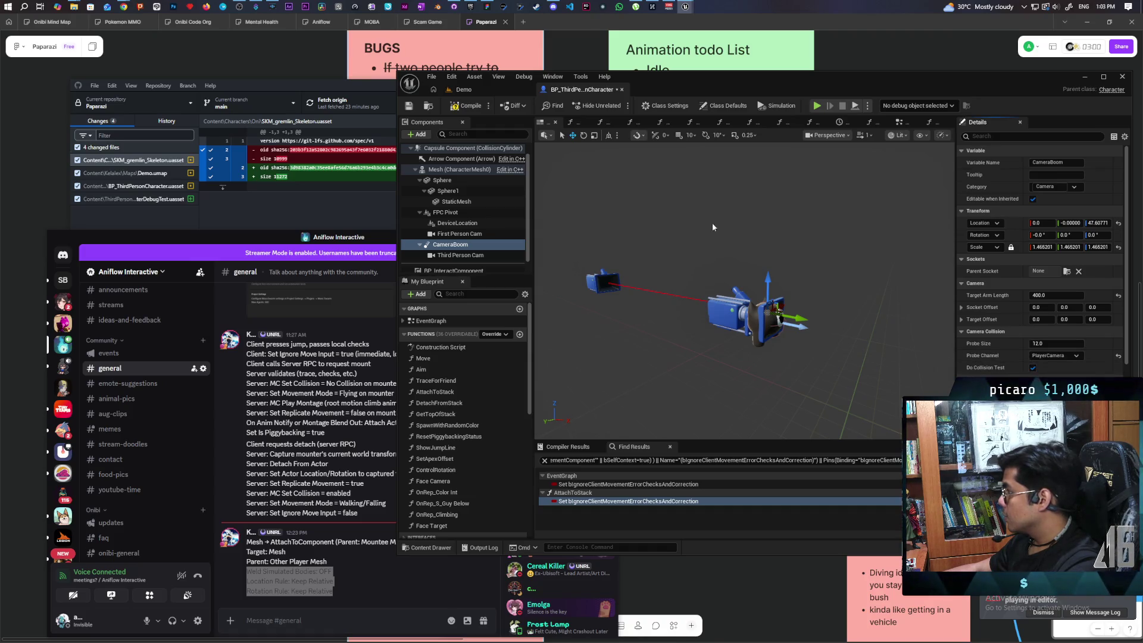
left_click(466, 106)
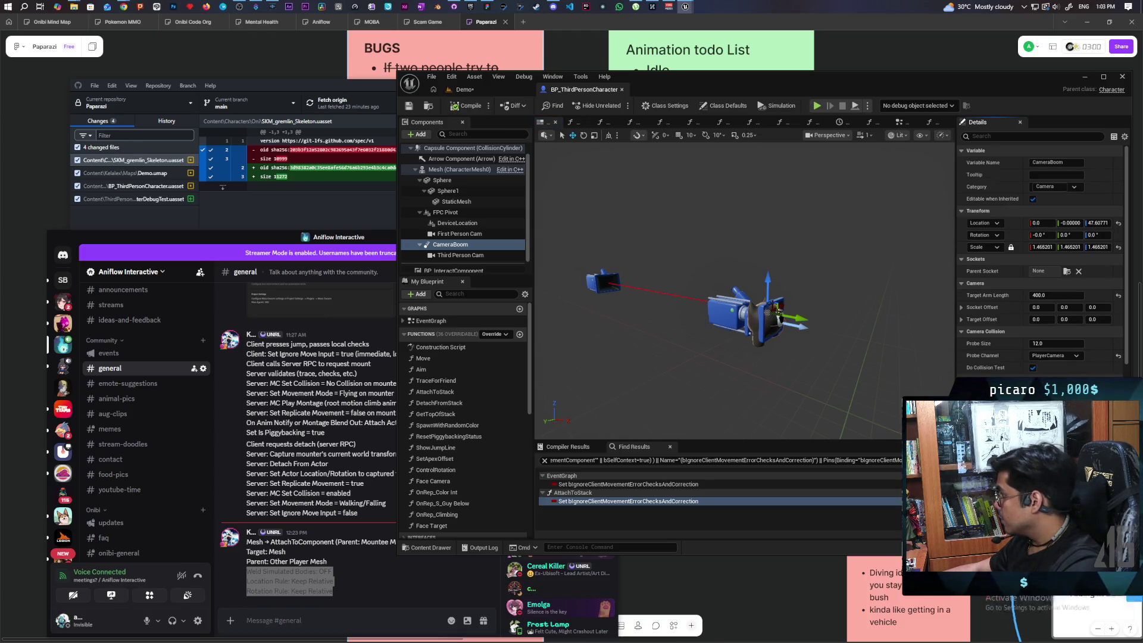
left_click(474, 256)
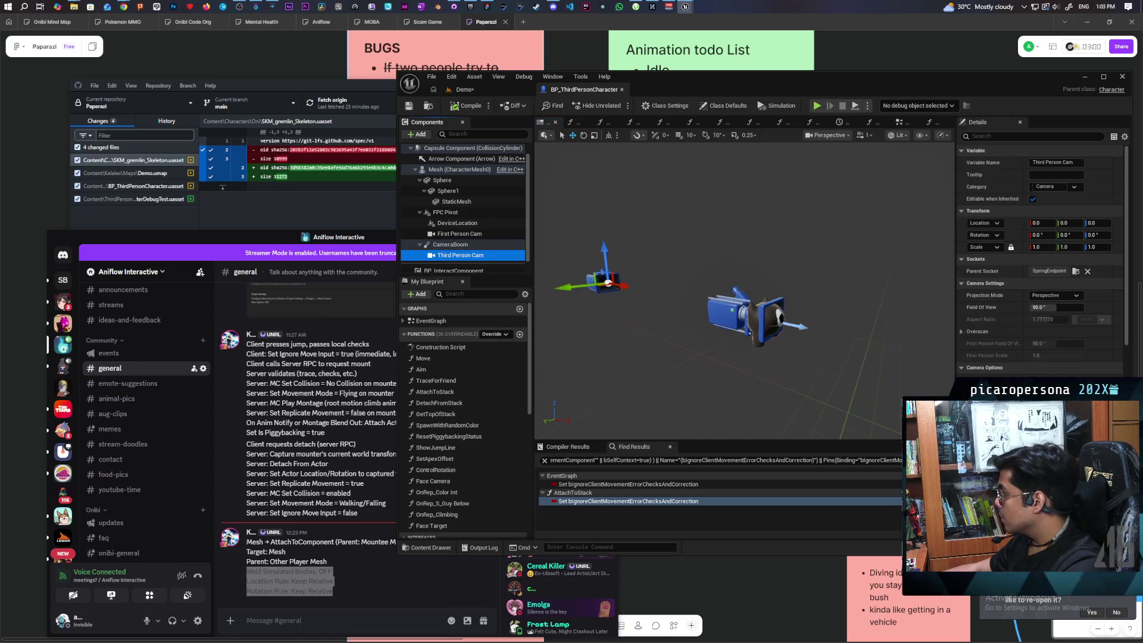
scroll(1042, 256, "down", 2)
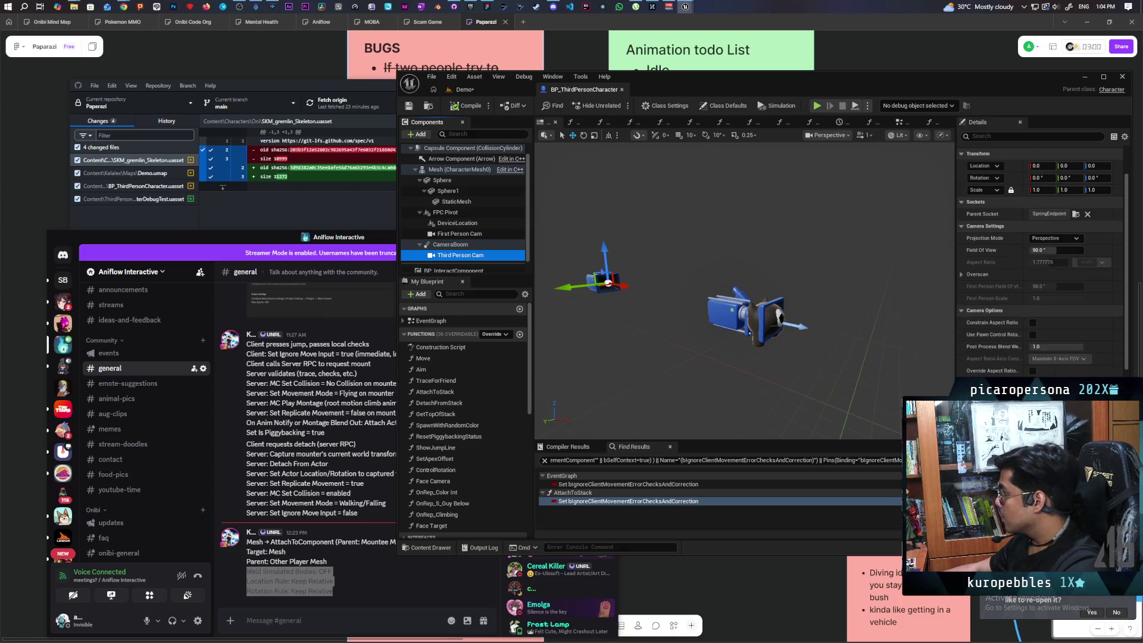
left_click(988, 137)
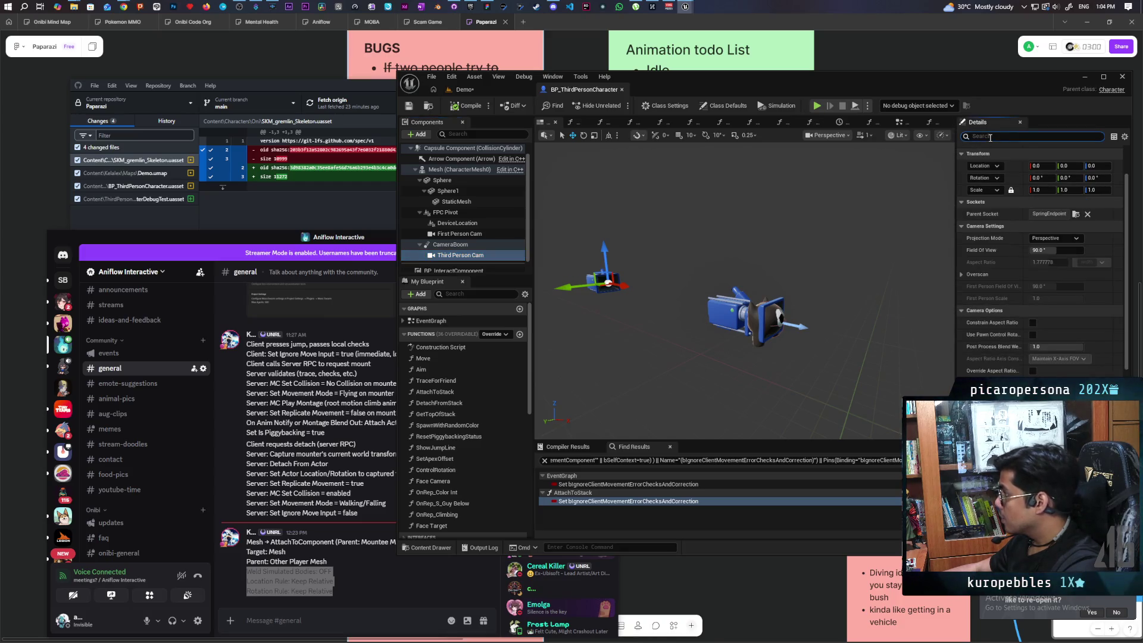
type("act")
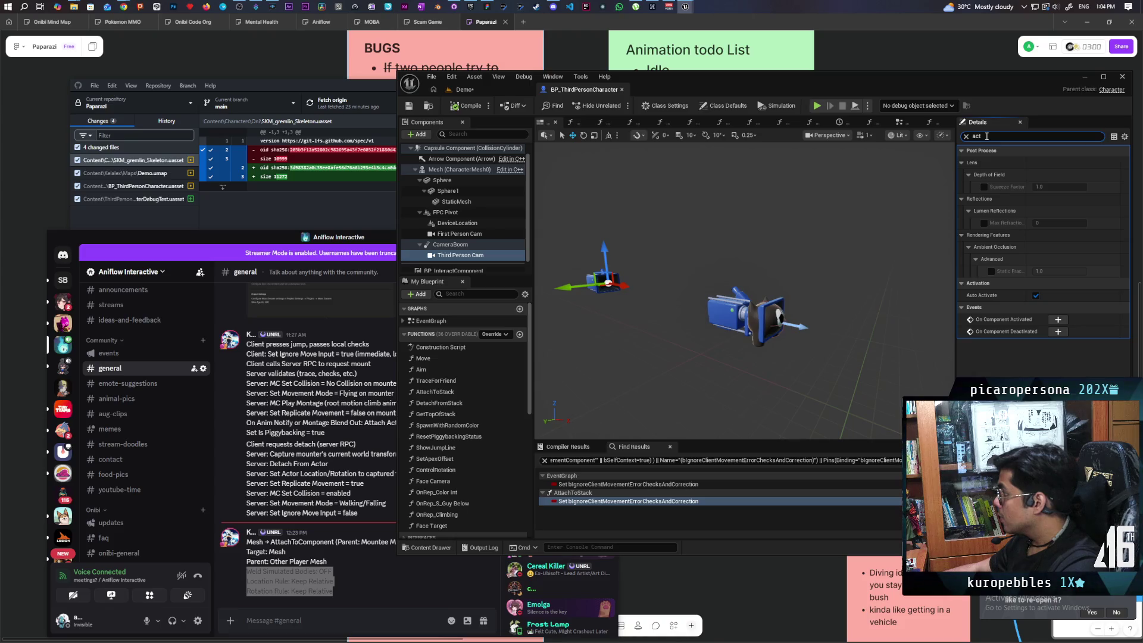
Turn off Auto Activate on First Person Cam and return to the Demo level.
mouse_move(981, 300)
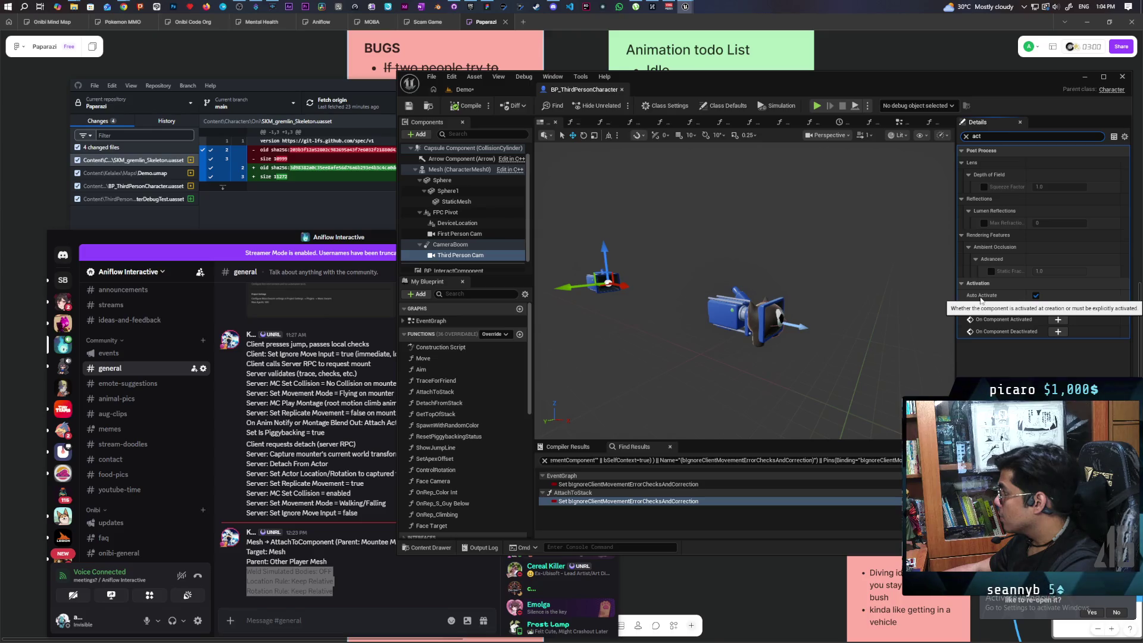
left_click(466, 237)
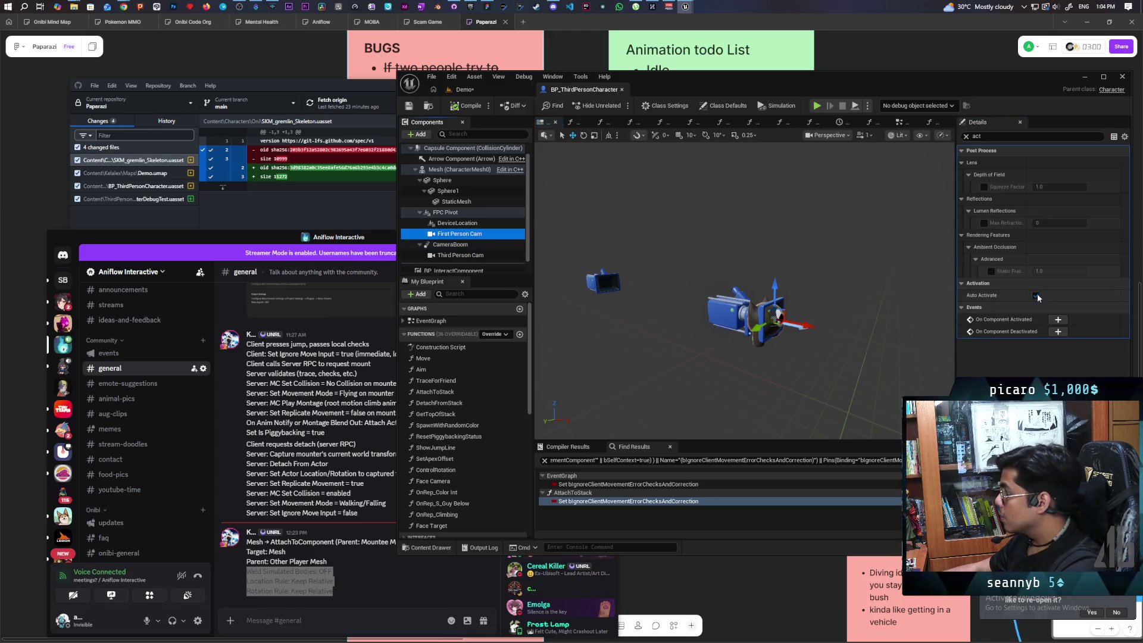
left_click(1036, 295)
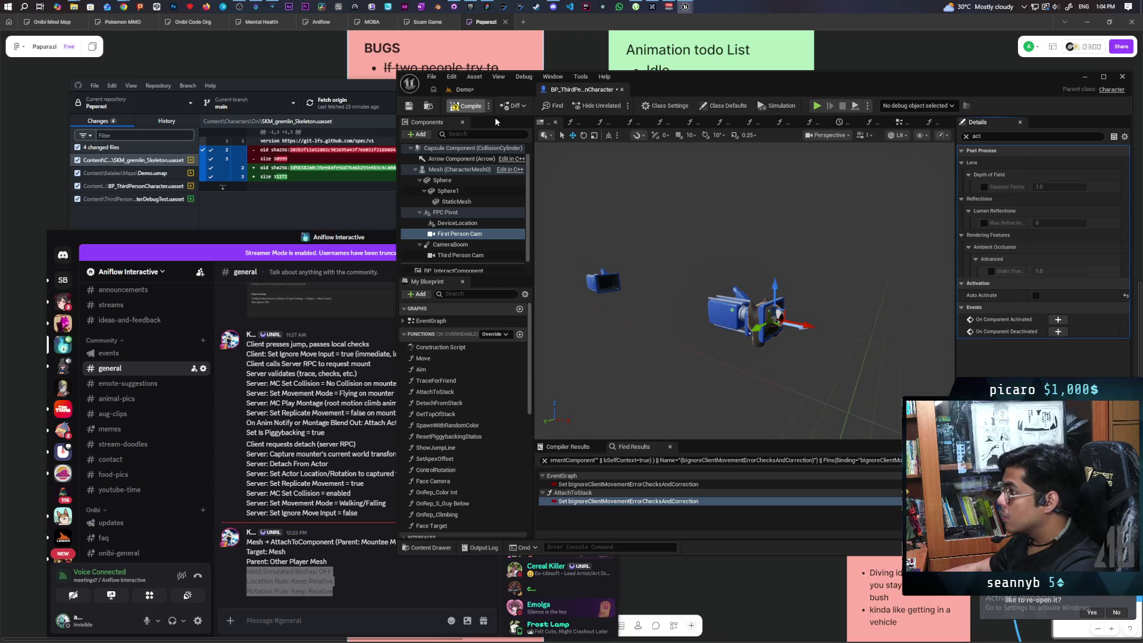
left_click(499, 90)
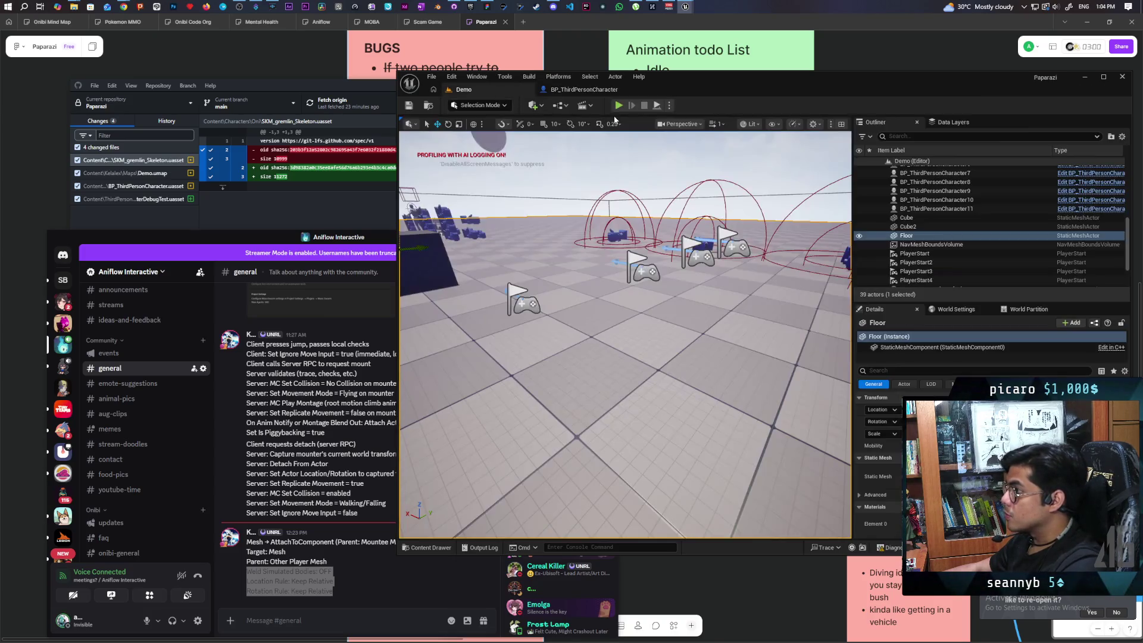